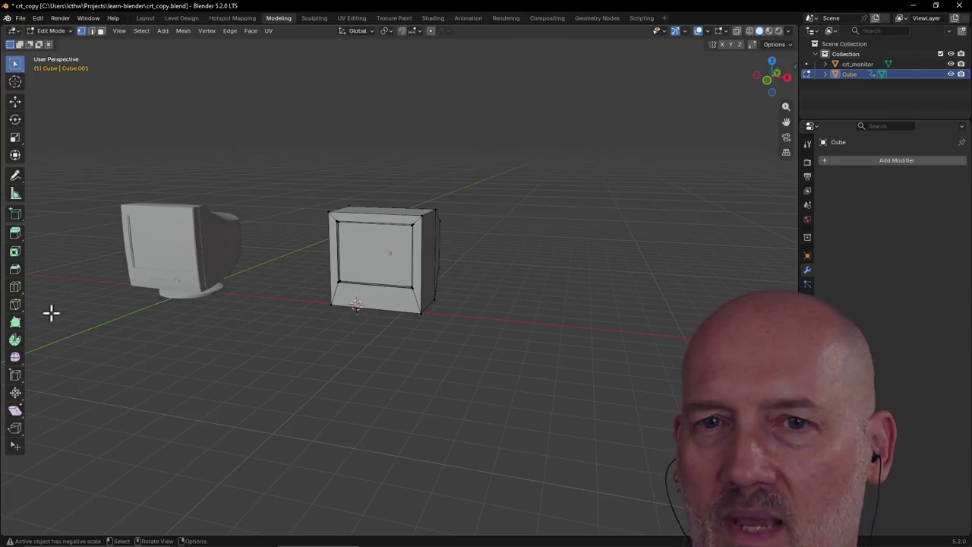
Orbit and zoom around the cube and monitor to inspect them from several sides
{"action": "scroll", "coordinate": [314, 273], "scroll_direction": "down", "scroll_amount": 2}
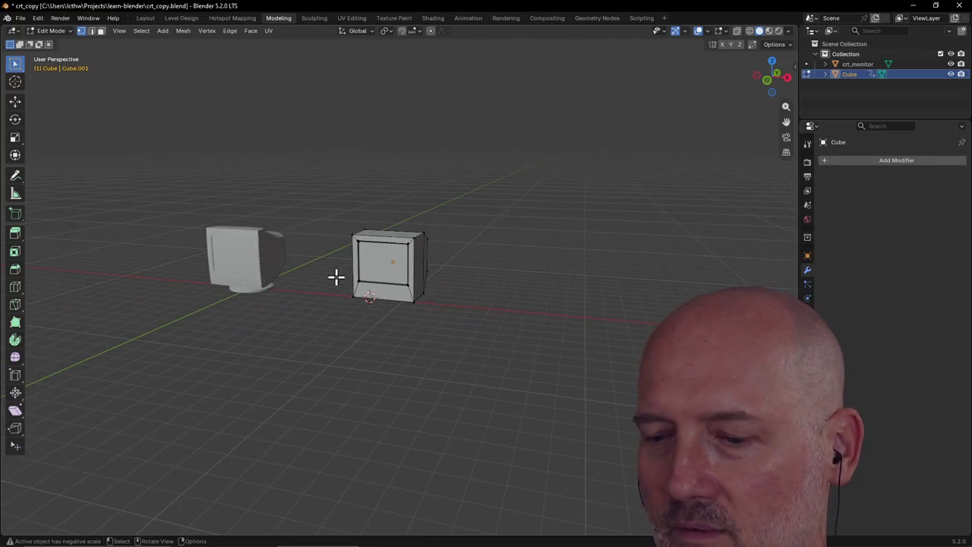
{"action": "middle_click_drag", "start_coordinate": [356, 269], "coordinate": [354, 327]}
{"action": "scroll", "coordinate": [411, 309], "scroll_direction": "up", "scroll_amount": 3}
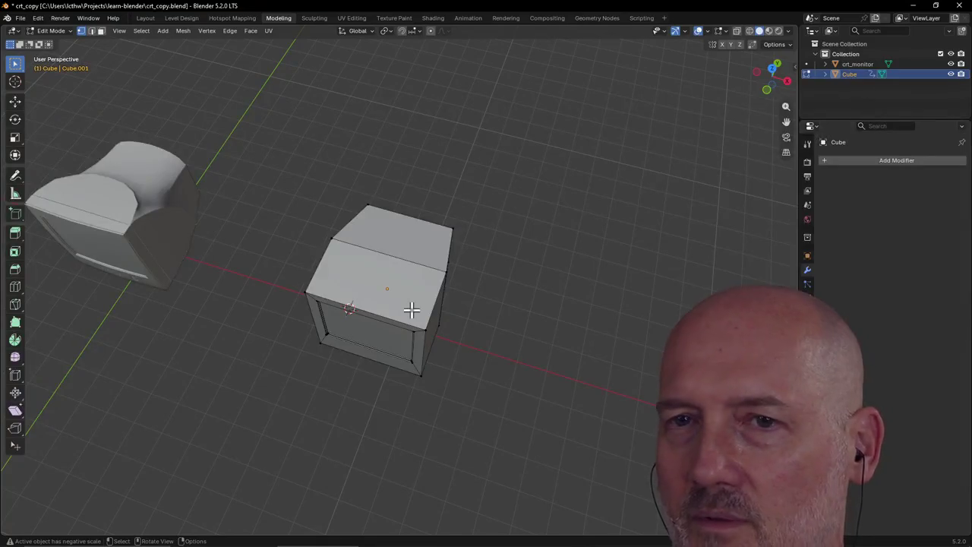
{"action": "middle_click_drag", "start_coordinate": [410, 309], "coordinate": [429, 271]}
{"action": "scroll", "coordinate": [416, 292], "scroll_direction": "down", "scroll_amount": 2}
{"action": "scroll", "coordinate": [424, 277], "scroll_direction": "up", "scroll_amount": 2}
{"action": "scroll", "coordinate": [424, 277], "scroll_direction": "up", "scroll_amount": 1}
{"action": "scroll", "coordinate": [430, 274], "scroll_direction": "up", "scroll_amount": 1}
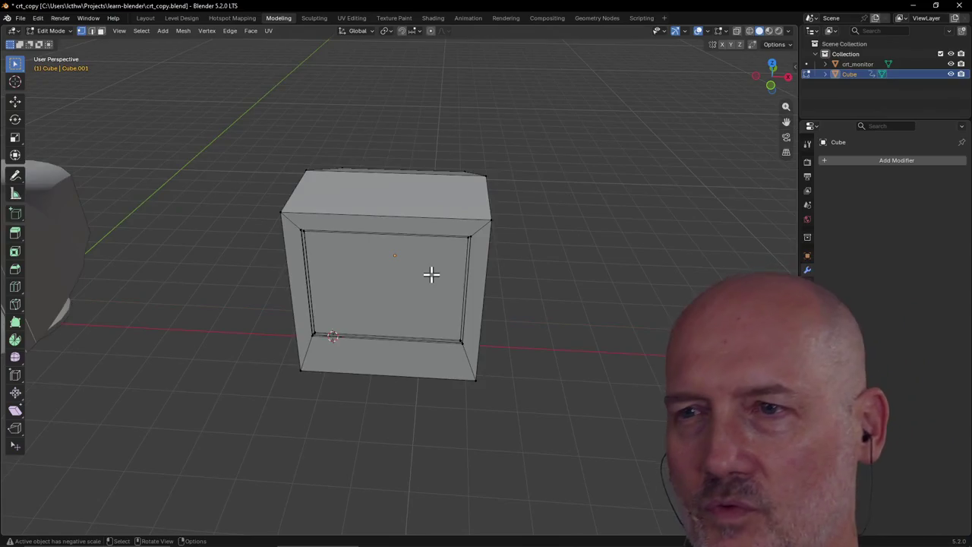
{"action": "scroll", "coordinate": [430, 274], "scroll_direction": "down", "scroll_amount": 3}
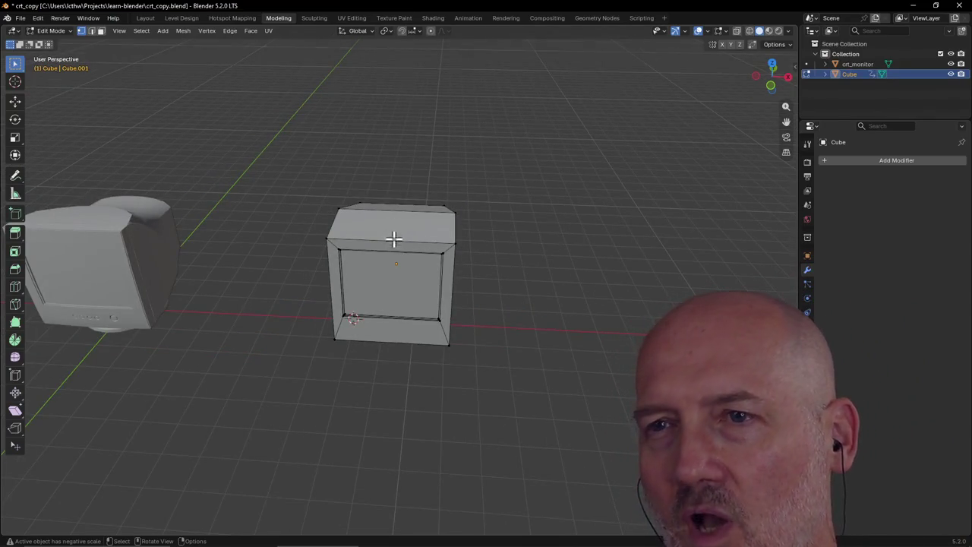
{"action": "middle_click_drag", "start_coordinate": [393, 239], "coordinate": [333, 294]}
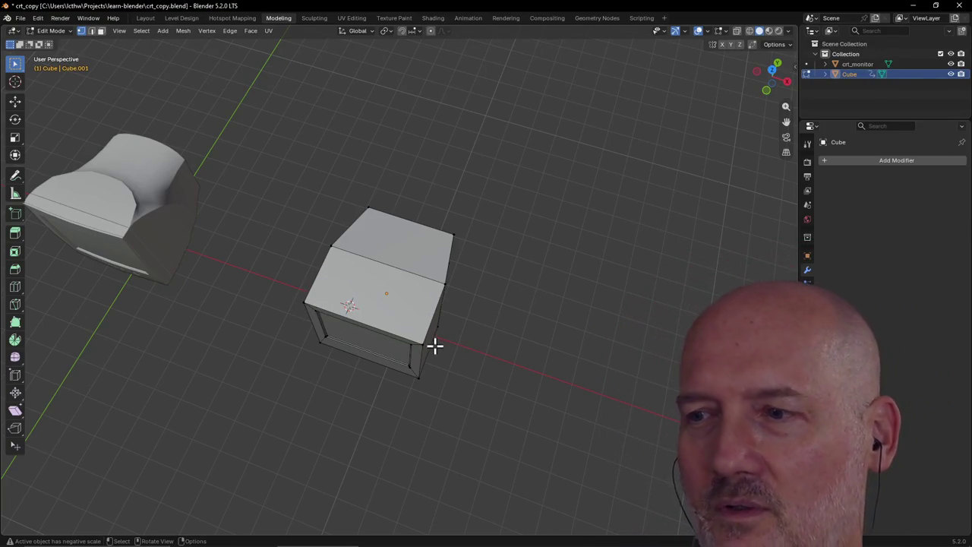
{"action": "scroll", "coordinate": [434, 353], "scroll_direction": "up", "scroll_amount": 2}
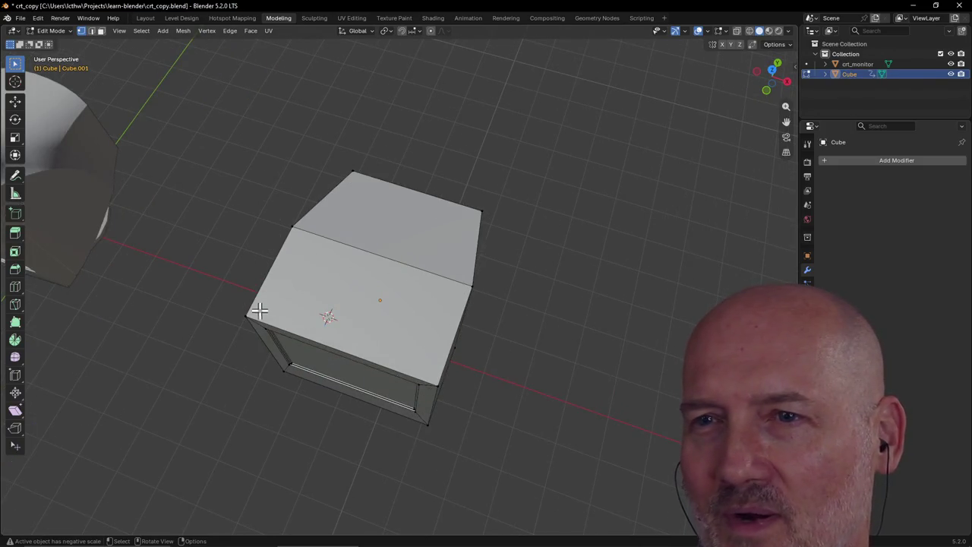
{"action": "scroll", "coordinate": [261, 311], "scroll_direction": "down", "scroll_amount": 5}
{"action": "middle_click_drag", "start_coordinate": [261, 311], "coordinate": [291, 303]}
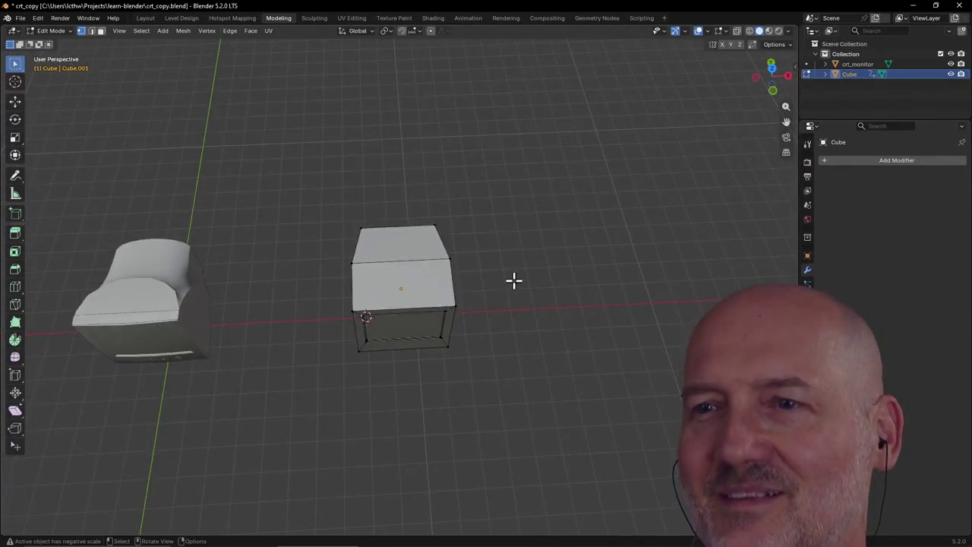
{"action": "scroll", "coordinate": [486, 284], "scroll_direction": "up", "scroll_amount": 6}
{"action": "mouse_move", "coordinate": [456, 287]}
{"action": "middle_mouse_down"}
{"action": "mouse_move", "coordinate": [403, 294]}
{"action": "mouse_move", "coordinate": [382, 205]}
{"action": "middle_mouse_up"}
{"action": "scroll", "coordinate": [456, 200], "scroll_direction": "down", "scroll_amount": 4}
{"action": "mouse_move", "coordinate": [456, 200]}
{"action": "middle_mouse_down"}
{"action": "mouse_move", "coordinate": [539, 172]}
{"action": "mouse_move", "coordinate": [585, 195]}
{"action": "mouse_move", "coordinate": [560, 195]}
{"action": "mouse_move", "coordinate": [473, 237]}
{"action": "middle_mouse_up"}
{"action": "scroll", "coordinate": [539, 173], "scroll_direction": "down", "scroll_amount": 1}
{"action": "scroll", "coordinate": [586, 195], "scroll_direction": "up", "scroll_amount": 2}
{"action": "mouse_move", "coordinate": [386, 266]}
{"action": "middle_mouse_down"}
{"action": "mouse_move", "coordinate": [353, 273]}
{"action": "mouse_move", "coordinate": [354, 243]}
{"action": "mouse_move", "coordinate": [401, 213]}
{"action": "middle_mouse_up"}
{"action": "mouse_move", "coordinate": [483, 220]}
{"action": "middle_mouse_down"}
{"action": "mouse_move", "coordinate": [547, 147]}
{"action": "mouse_move", "coordinate": [494, 124]}
{"action": "mouse_move", "coordinate": [530, 119]}
{"action": "mouse_move", "coordinate": [494, 117]}
{"action": "middle_mouse_up"}
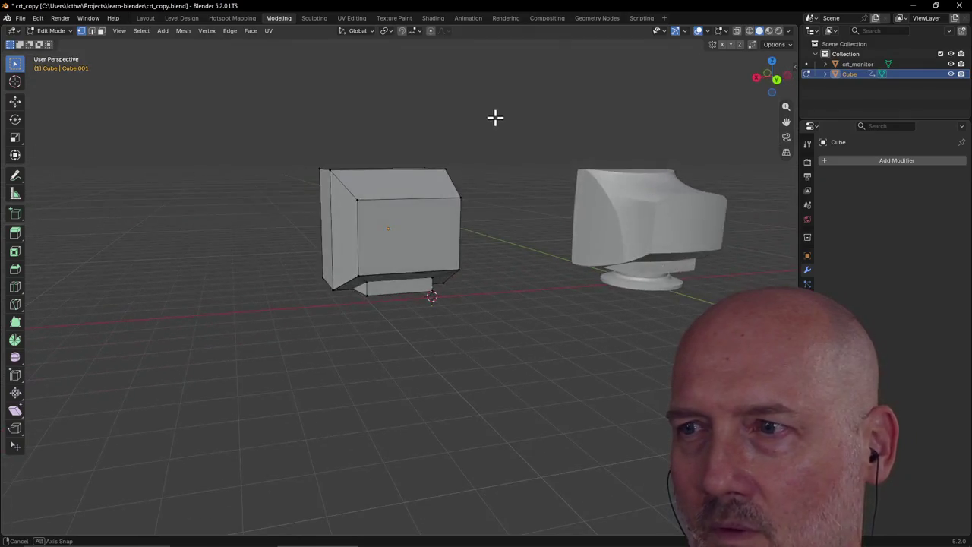
{"action": "mouse_move", "coordinate": [416, 285]}
{"action": "middle_mouse_down"}
{"action": "mouse_move", "coordinate": [609, 284]}
{"action": "mouse_move", "coordinate": [595, 278]}
{"action": "middle_mouse_up"}
{"action": "scroll", "coordinate": [594, 278], "scroll_direction": "up", "scroll_amount": 3}
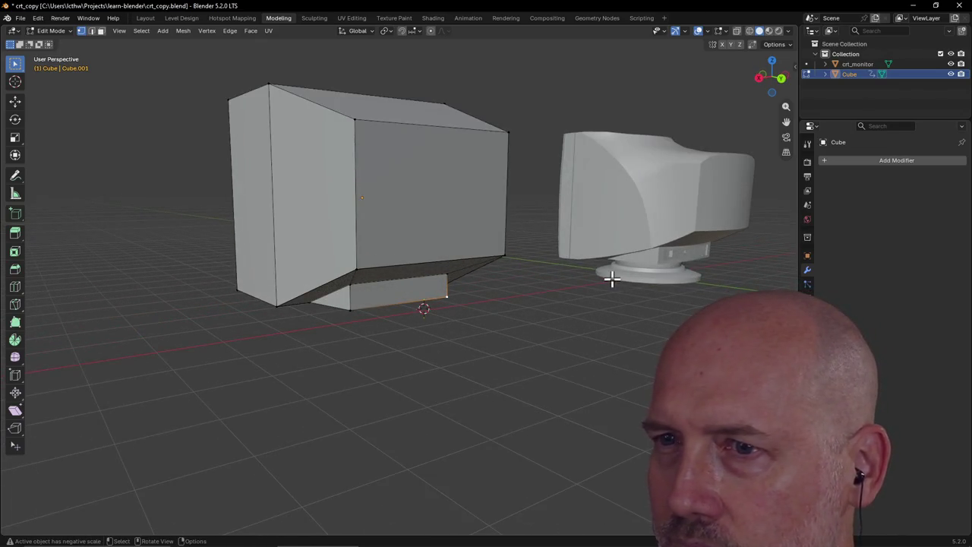
{"action": "mouse_move", "coordinate": [344, 306]}
{"action": "middle_mouse_down"}
{"action": "mouse_move", "coordinate": [542, 311]}
{"action": "mouse_move", "coordinate": [519, 307]}
{"action": "middle_mouse_up"}
{"action": "scroll", "coordinate": [542, 310], "scroll_direction": "down", "scroll_amount": 4}
{"action": "mouse_move", "coordinate": [239, 301]}
{"action": "middle_mouse_down"}
{"action": "mouse_move", "coordinate": [488, 264]}
{"action": "mouse_move", "coordinate": [358, 289]}
{"action": "mouse_move", "coordinate": [460, 259]}
{"action": "mouse_move", "coordinate": [390, 265]}
{"action": "mouse_move", "coordinate": [378, 230]}
{"action": "mouse_move", "coordinate": [443, 286]}
{"action": "mouse_move", "coordinate": [458, 284]}
{"action": "mouse_move", "coordinate": [441, 284]}
{"action": "middle_mouse_up"}
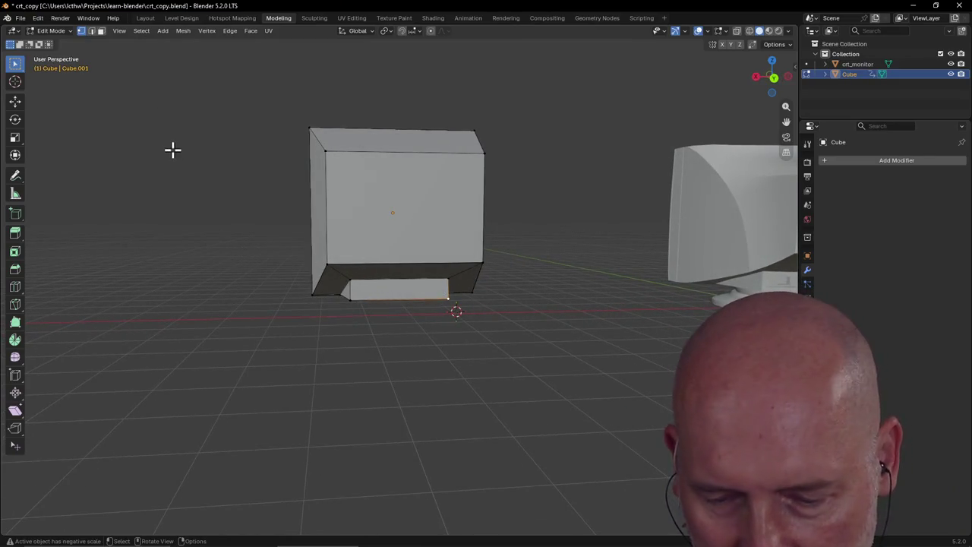
In face select mode, select the front face of the small lower block
{"action": "key", "text": "3"}
{"action": "left_click", "coordinate": [390, 281]}
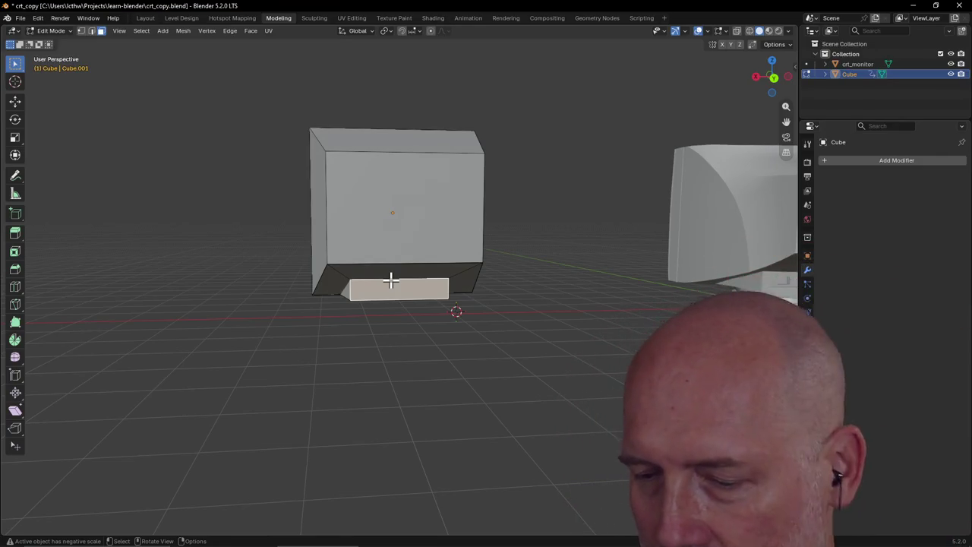
{"action": "scroll", "coordinate": [409, 290], "scroll_direction": "up", "scroll_amount": 1}
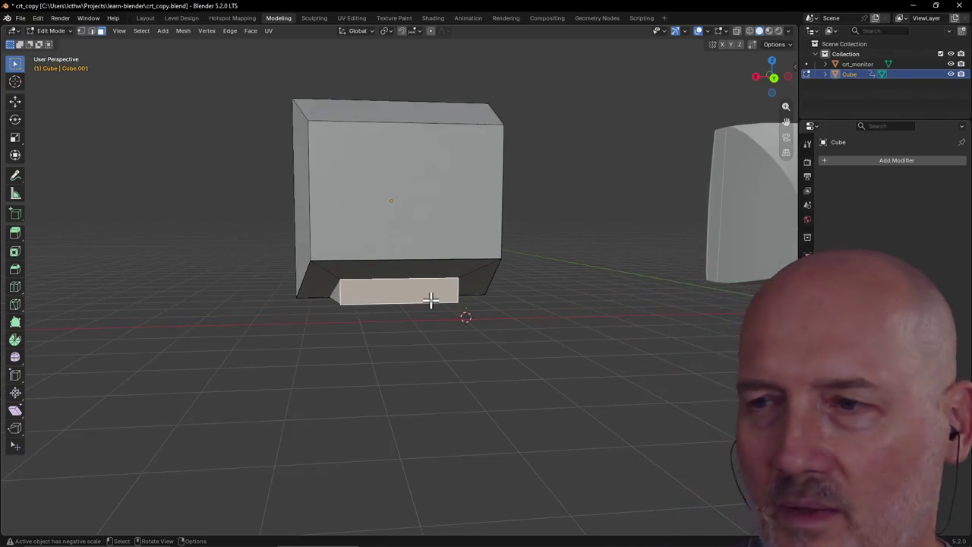
{"action": "scroll", "coordinate": [430, 299], "scroll_direction": "up", "scroll_amount": 1}
{"action": "scroll", "coordinate": [430, 299], "scroll_direction": "up", "scroll_amount": 2}
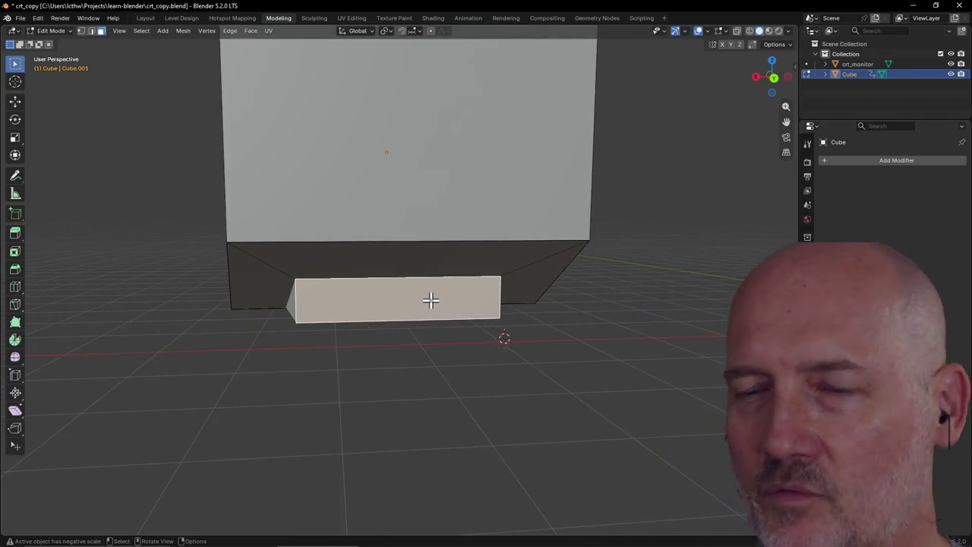
{"action": "middle_click_drag", "start_coordinate": [431, 300], "coordinate": [421, 301]}
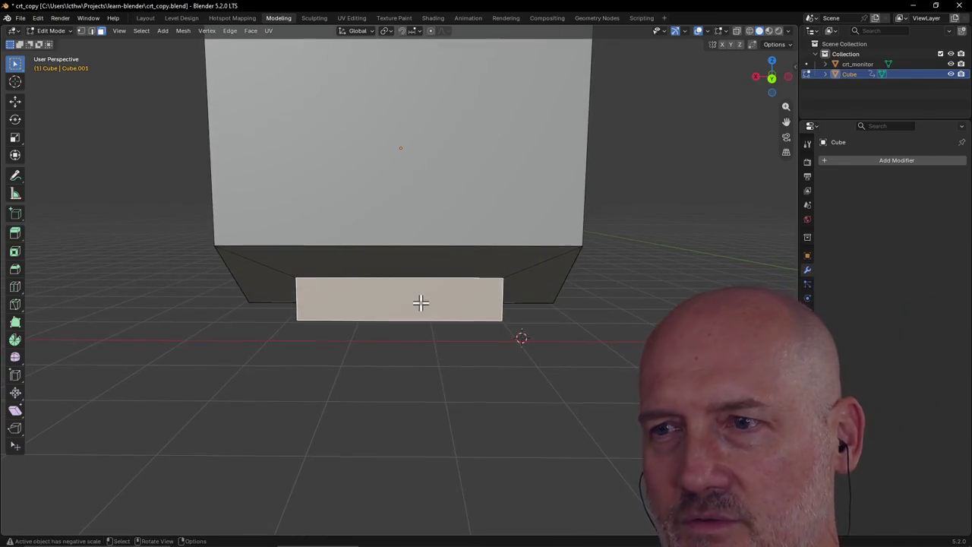
{"action": "scroll", "coordinate": [421, 303], "scroll_direction": "down", "scroll_amount": 1}
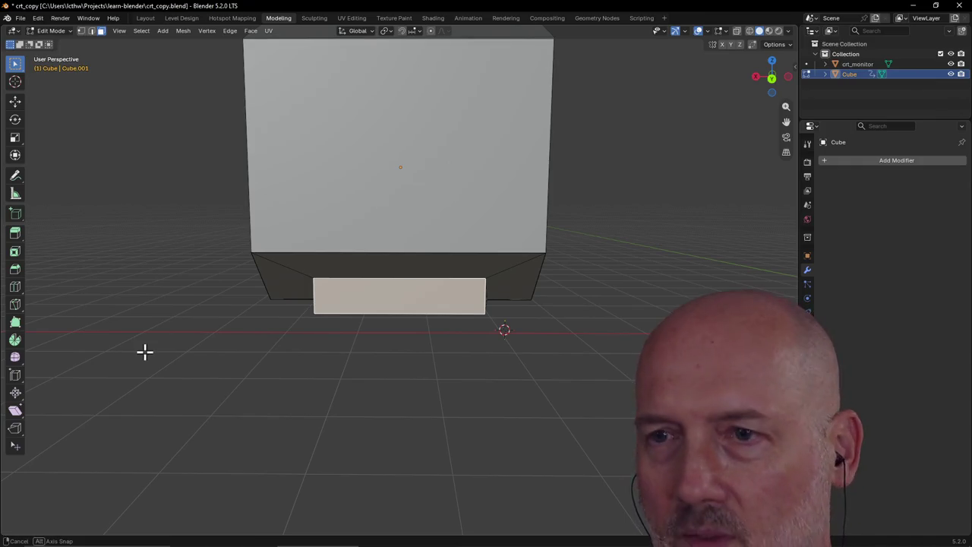
Inset the face by 0.0445 and extrude it inward as a recessed slot
{"action": "key", "text": "i"}
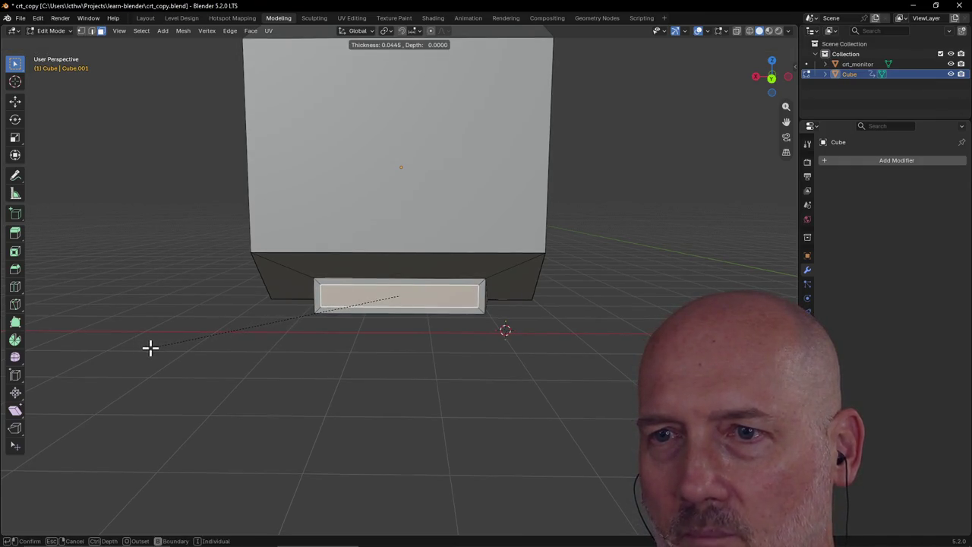
{"action": "left_click", "coordinate": [152, 347]}
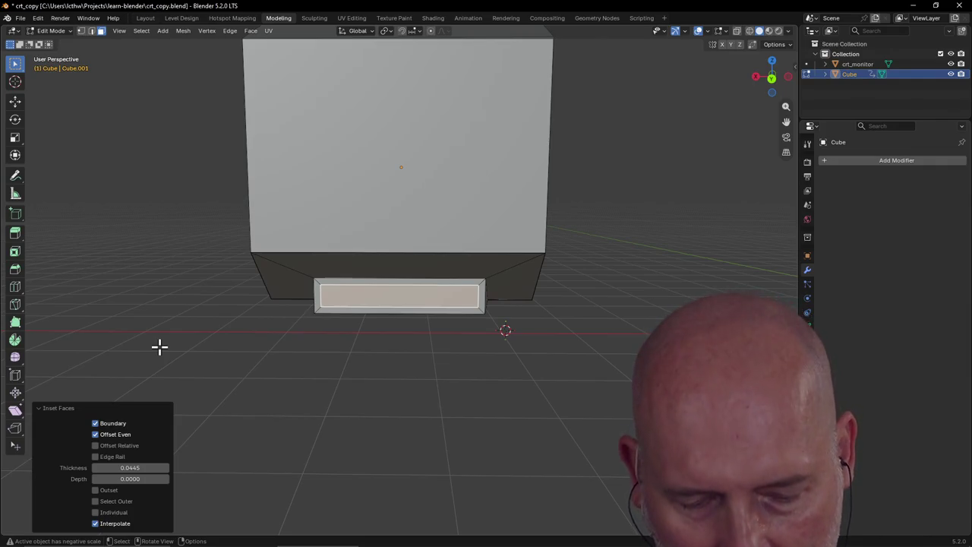
{"action": "key", "text": "e"}
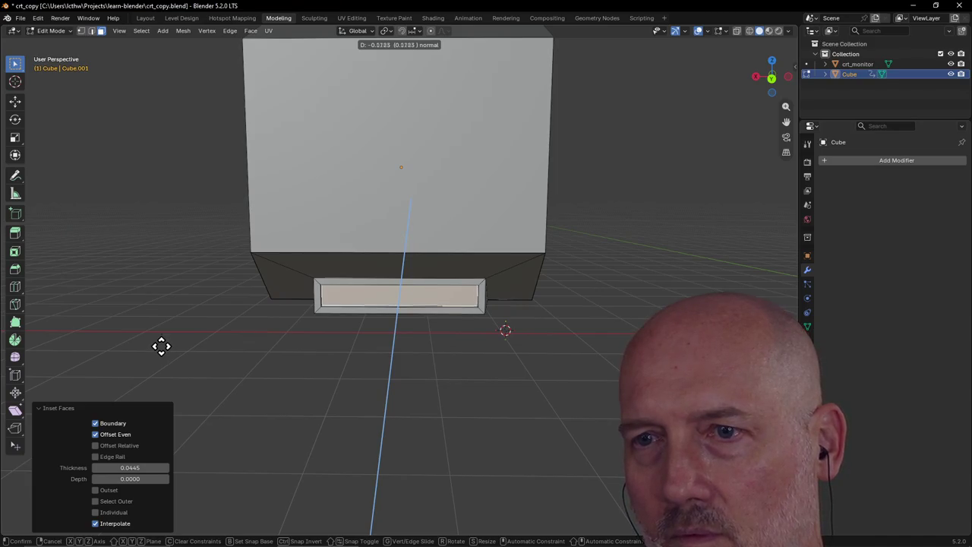
{"action": "left_click", "coordinate": [161, 346]}
{"action": "scroll", "coordinate": [416, 358], "scroll_direction": "down", "scroll_amount": 5}
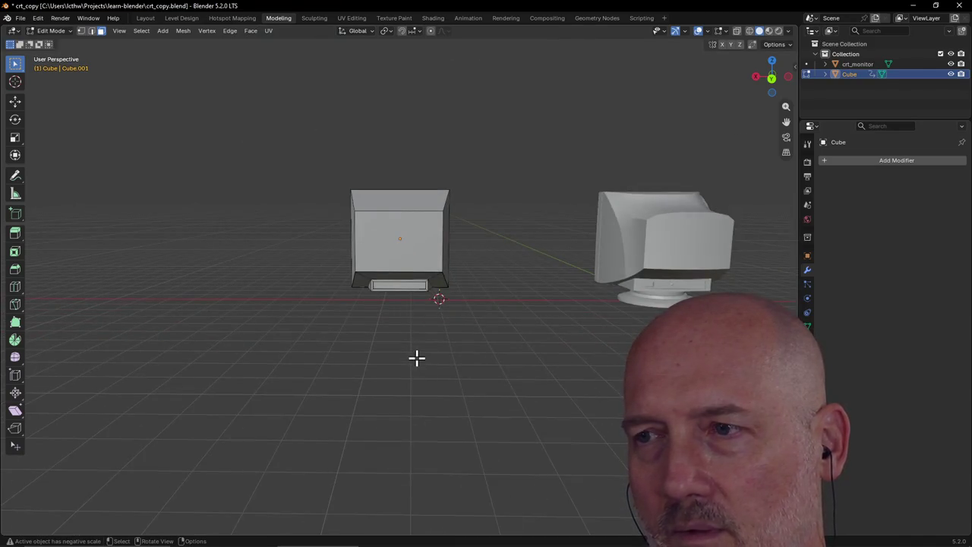
{"action": "mouse_move", "coordinate": [416, 358]}
{"action": "middle_mouse_down"}
{"action": "mouse_move", "coordinate": [185, 379]}
{"action": "mouse_move", "coordinate": [397, 347]}
{"action": "mouse_move", "coordinate": [217, 351]}
{"action": "middle_mouse_up"}
{"action": "scroll", "coordinate": [397, 347], "scroll_direction": "up", "scroll_amount": 3}
{"action": "scroll", "coordinate": [397, 347], "scroll_direction": "up", "scroll_amount": 3}
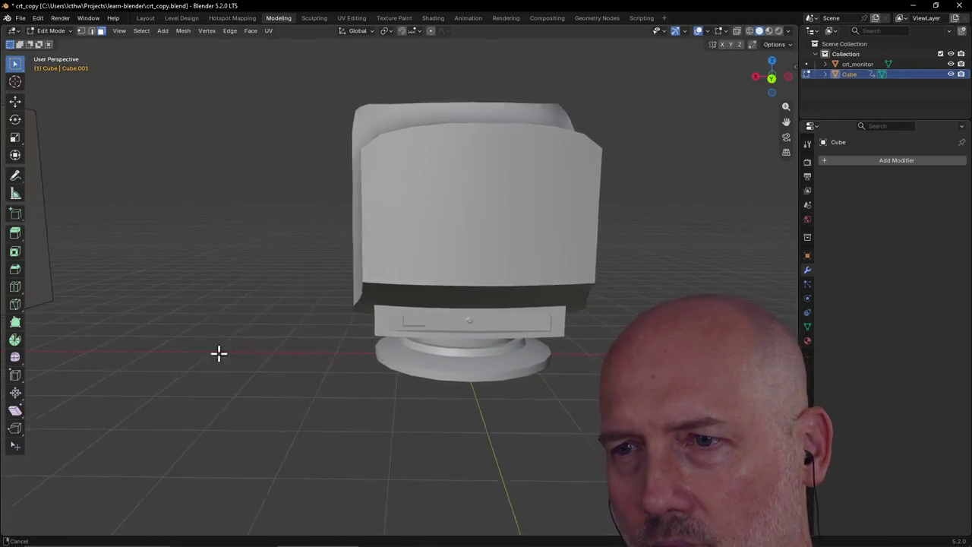
{"action": "scroll", "coordinate": [228, 358], "scroll_direction": "up", "scroll_amount": 3}
{"action": "scroll", "coordinate": [166, 411], "scroll_direction": "up", "scroll_amount": 2}
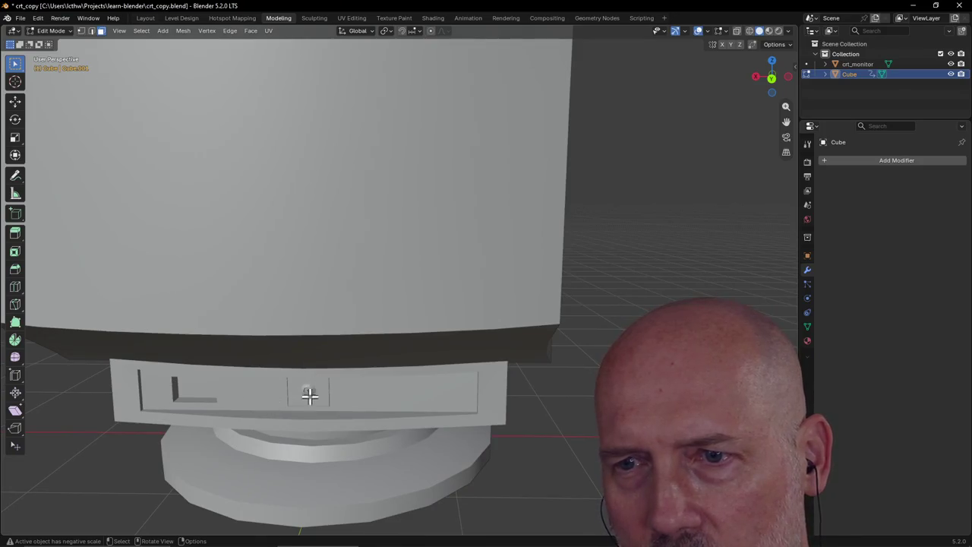
{"action": "scroll", "coordinate": [312, 392], "scroll_direction": "down", "scroll_amount": 4}
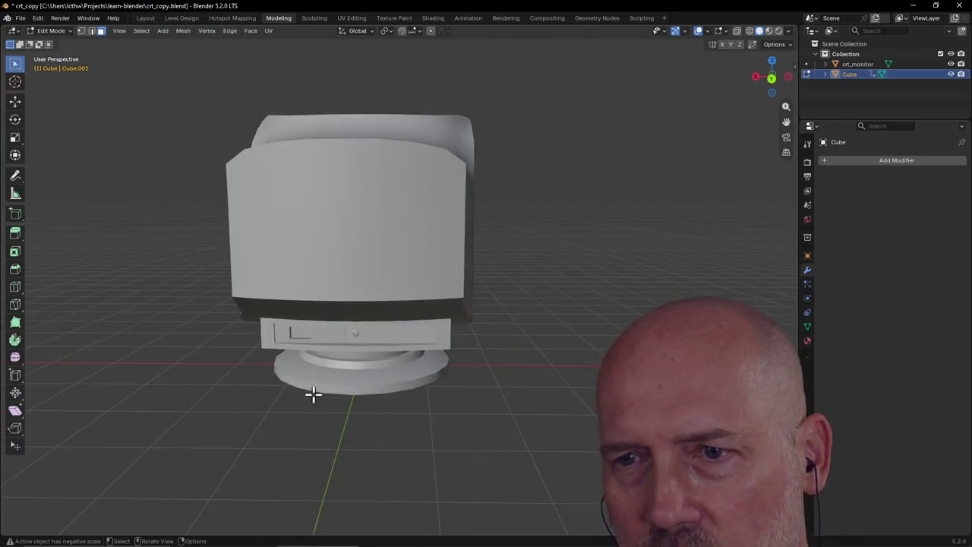
{"action": "mouse_move", "coordinate": [310, 393]}
{"action": "middle_mouse_down"}
{"action": "mouse_move", "coordinate": [557, 400]}
{"action": "mouse_move", "coordinate": [78, 394]}
{"action": "mouse_move", "coordinate": [512, 403]}
{"action": "middle_mouse_up"}
{"action": "scroll", "coordinate": [516, 405], "scroll_direction": "up", "scroll_amount": 3}
{"action": "scroll", "coordinate": [518, 406], "scroll_direction": "up", "scroll_amount": 3}
{"action": "scroll", "coordinate": [517, 407], "scroll_direction": "down", "scroll_amount": 2}
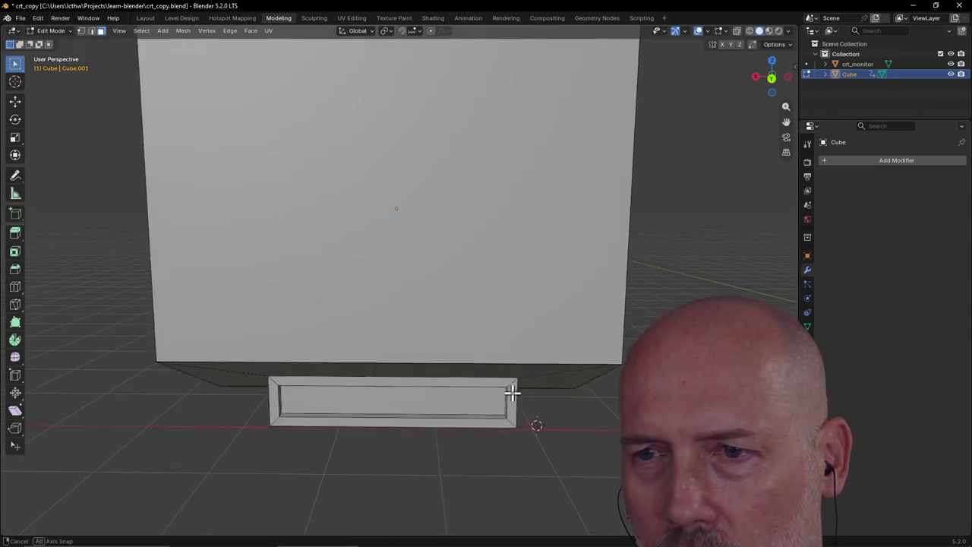
{"action": "scroll", "coordinate": [511, 385], "scroll_direction": "down", "scroll_amount": 2}
{"action": "left_click", "coordinate": [351, 401]}
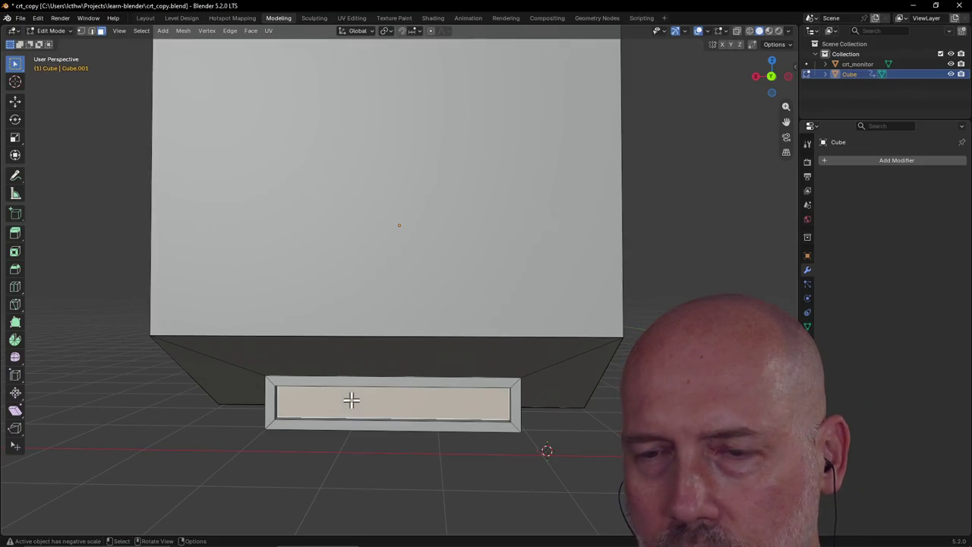
{"action": "mouse_move", "coordinate": [334, 404]}
{"action": "middle_mouse_down"}
{"action": "mouse_move", "coordinate": [339, 396]}
{"action": "mouse_move", "coordinate": [326, 407]}
{"action": "middle_mouse_up"}
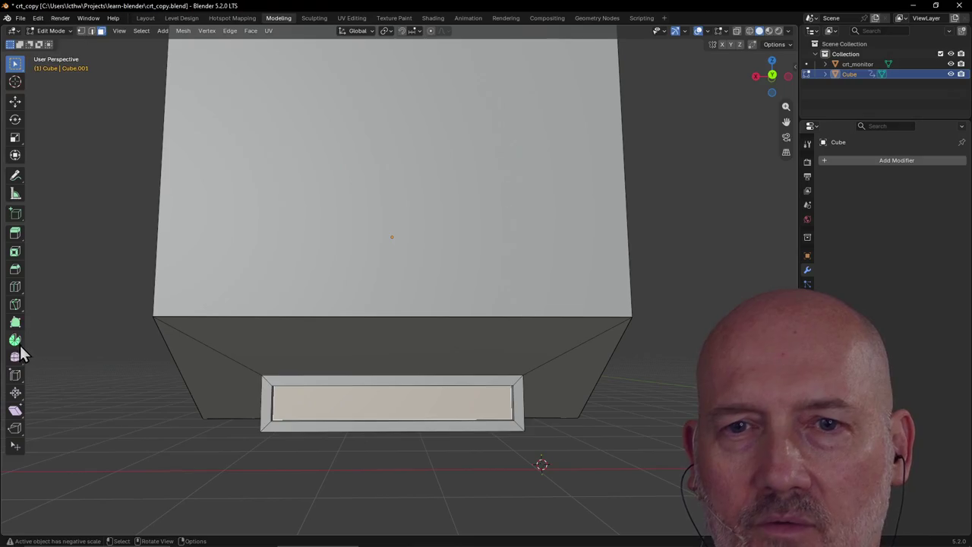
Knife-cut a small square onto the recessed lower panel face
{"action": "left_click", "coordinate": [15, 305]}
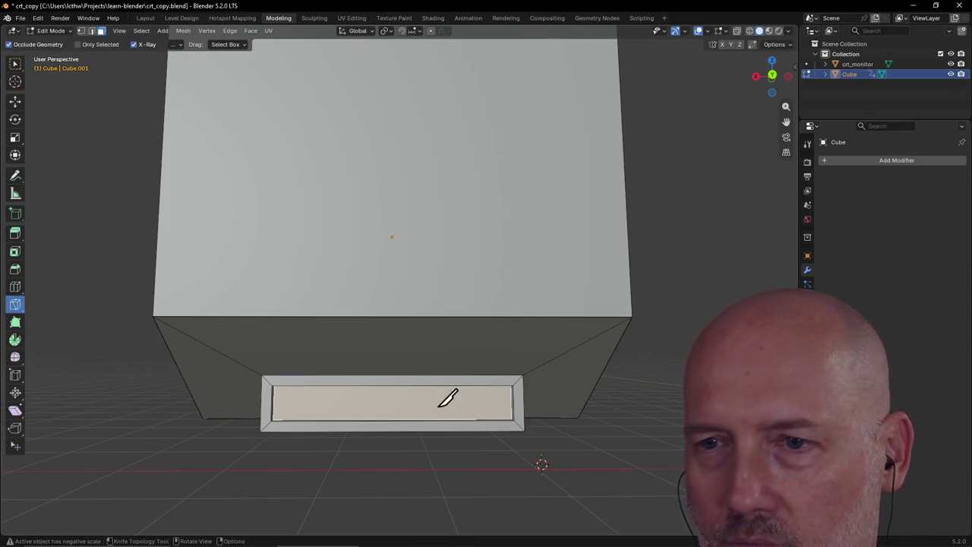
{"action": "left_click", "coordinate": [312, 396]}
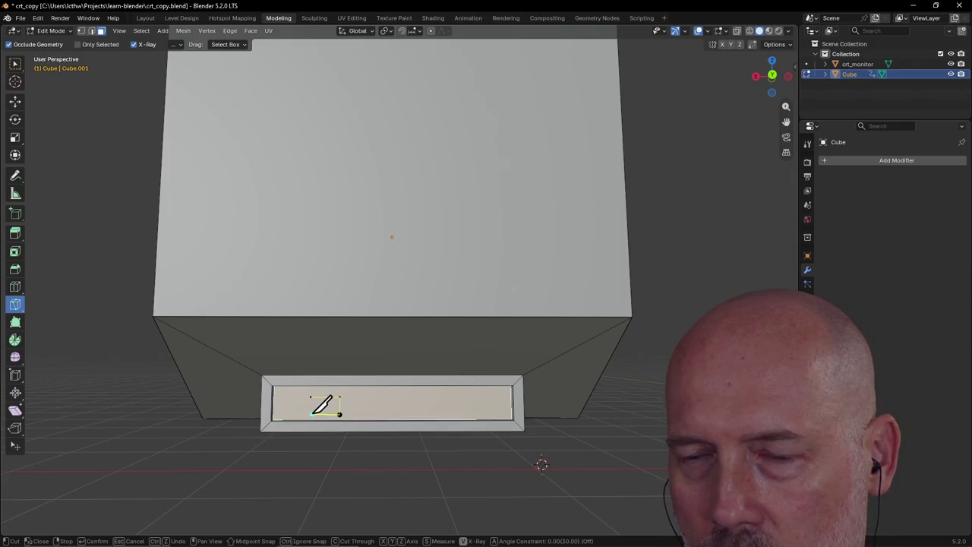
{"action": "key", "text": "Return"}
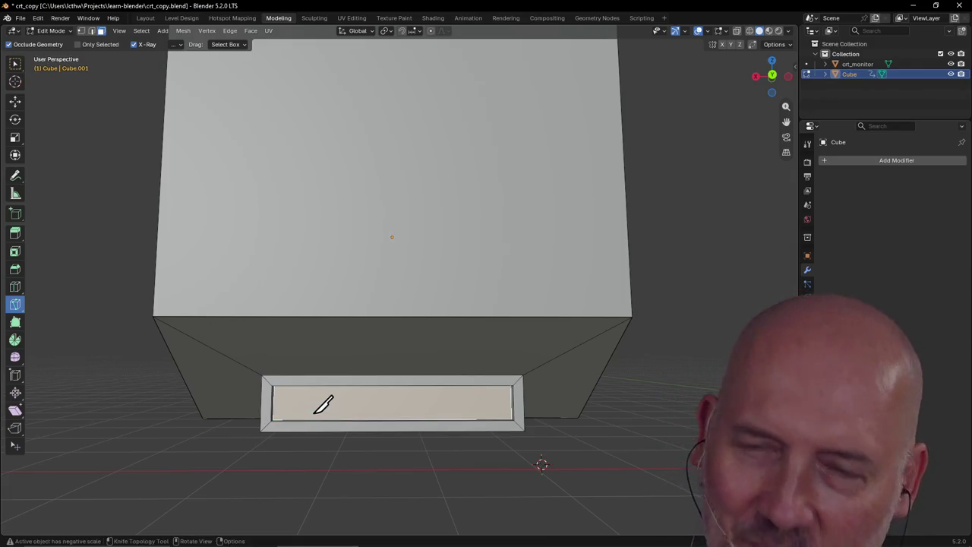
{"action": "scroll", "coordinate": [334, 396], "scroll_direction": "up", "scroll_amount": 3}
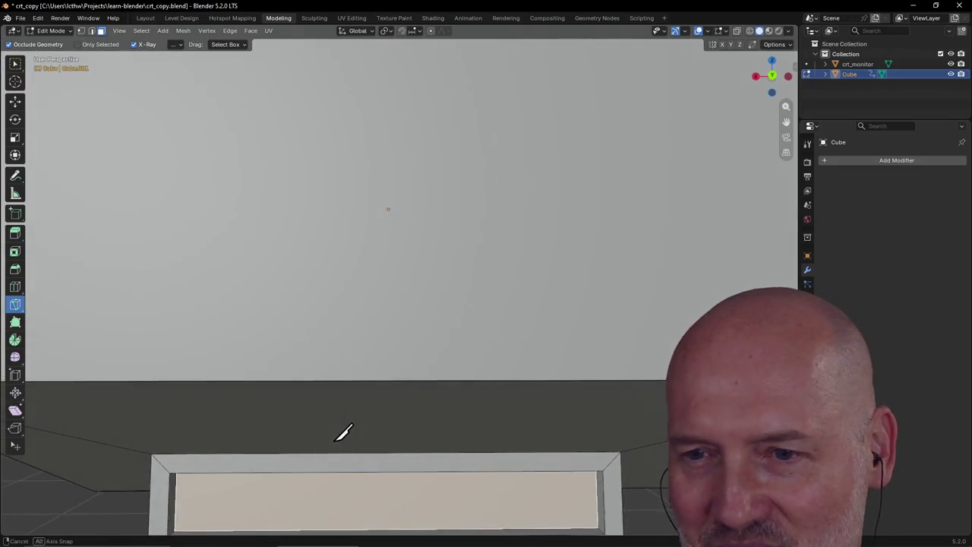
{"action": "middle_click_drag", "start_coordinate": [343, 429], "coordinate": [348, 427]}
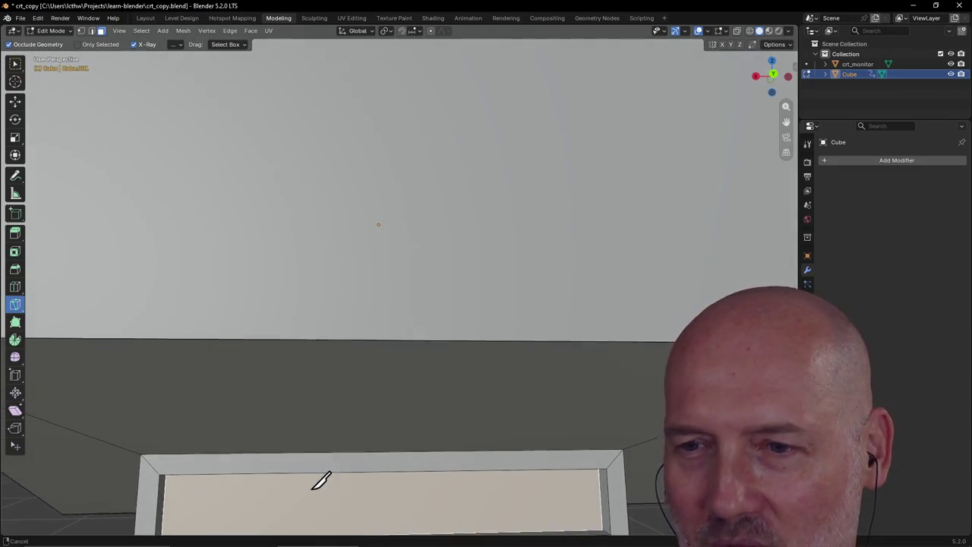
{"action": "middle_click_drag", "start_coordinate": [321, 479], "coordinate": [325, 406]}
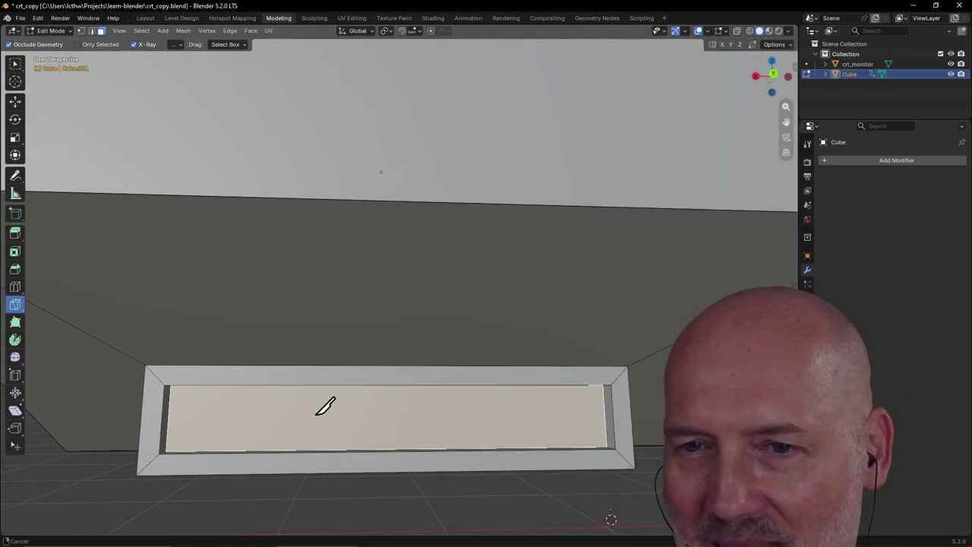
{"action": "left_click", "coordinate": [270, 403]}
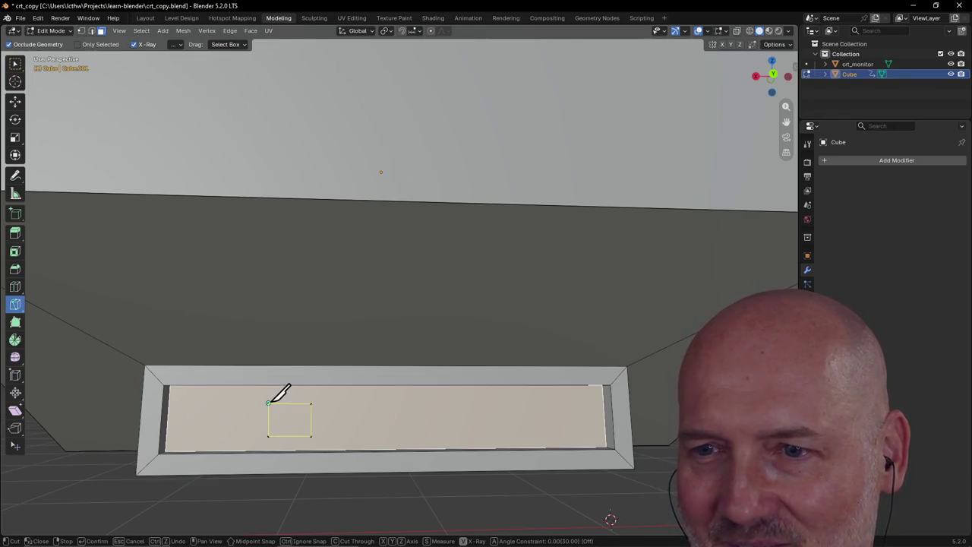
{"action": "key", "text": "Return"}
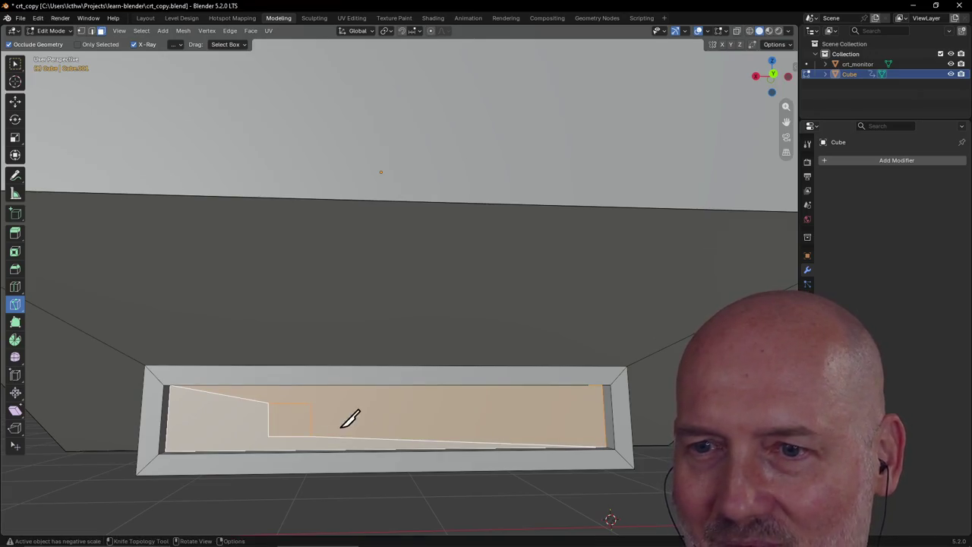
Extrude the small square face inward by 0.07551 to form a notch
{"action": "left_click", "coordinate": [14, 64]}
{"action": "left_click", "coordinate": [290, 422]}
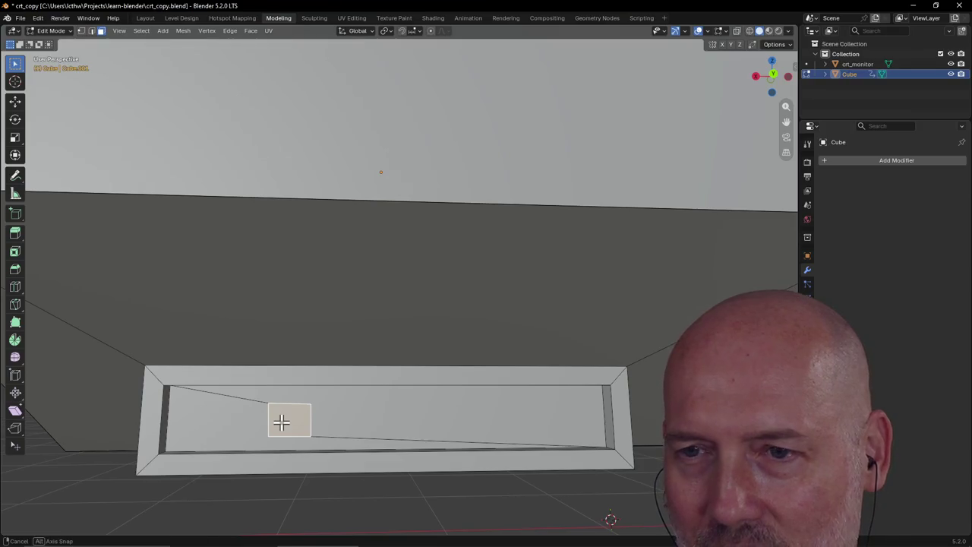
{"action": "key", "text": "e"}
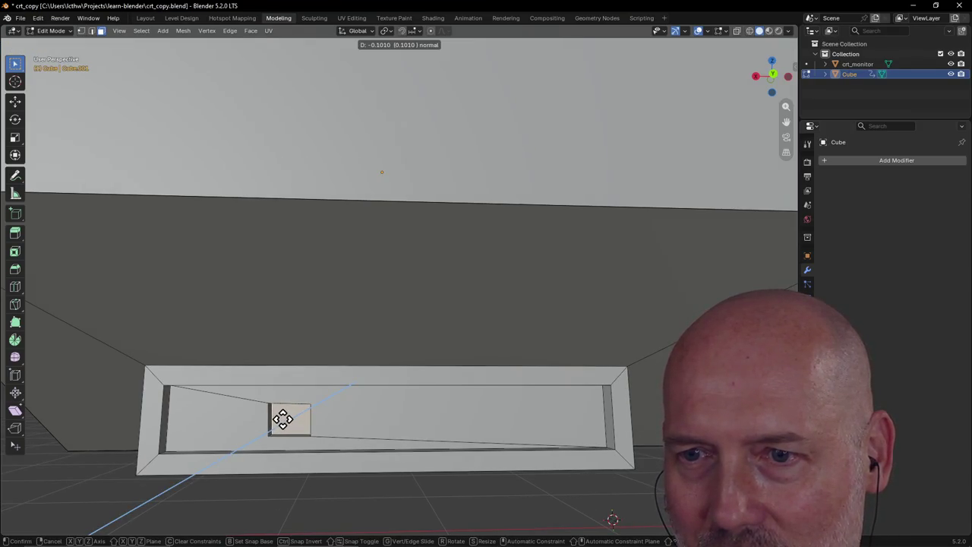
{"action": "left_click", "coordinate": [282, 420]}
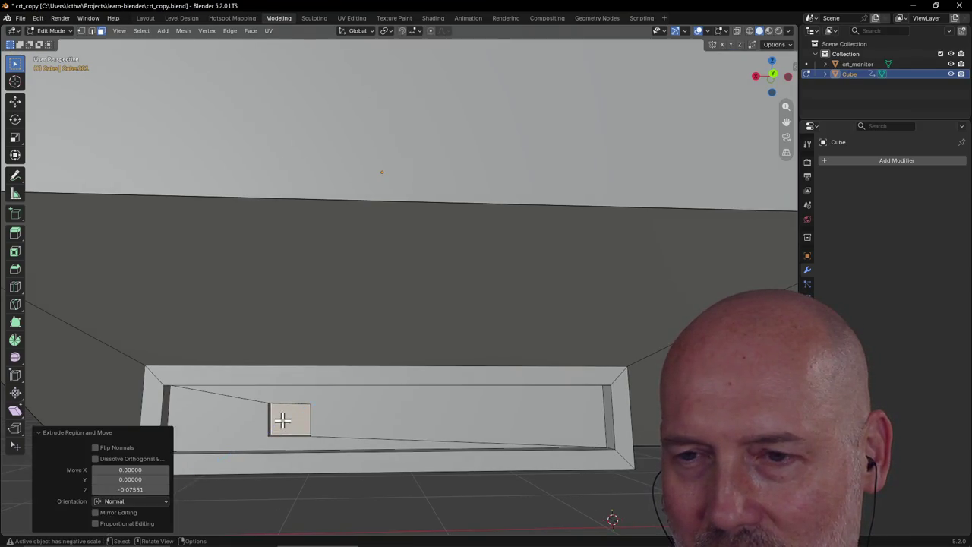
{"action": "left_click", "coordinate": [368, 420]}
{"action": "scroll", "coordinate": [445, 425], "scroll_direction": "down", "scroll_amount": 5}
{"action": "mouse_move", "coordinate": [445, 425]}
{"action": "middle_mouse_down"}
{"action": "mouse_move", "coordinate": [419, 438]}
{"action": "mouse_move", "coordinate": [462, 441]}
{"action": "mouse_move", "coordinate": [408, 418]}
{"action": "mouse_move", "coordinate": [516, 369]}
{"action": "mouse_move", "coordinate": [65, 407]}
{"action": "middle_mouse_up"}
{"action": "scroll", "coordinate": [462, 441], "scroll_direction": "up", "scroll_amount": 4}
{"action": "scroll", "coordinate": [439, 403], "scroll_direction": "down", "scroll_amount": 3}
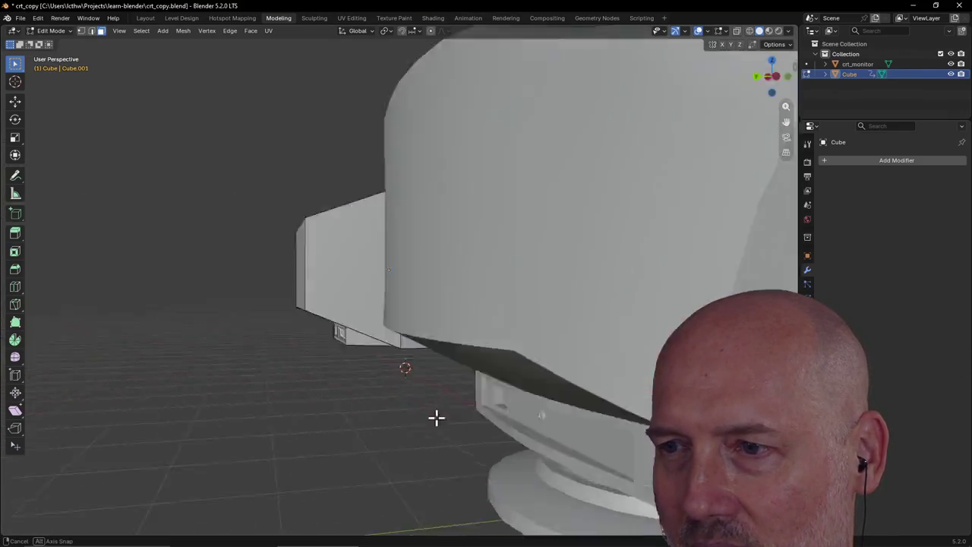
Orbit around the monitor reference to bring the box into view beside it
{"action": "mouse_move", "coordinate": [605, 433]}
{"action": "middle_mouse_down"}
{"action": "mouse_move", "coordinate": [508, 411]}
{"action": "mouse_move", "coordinate": [524, 413]}
{"action": "middle_mouse_up"}
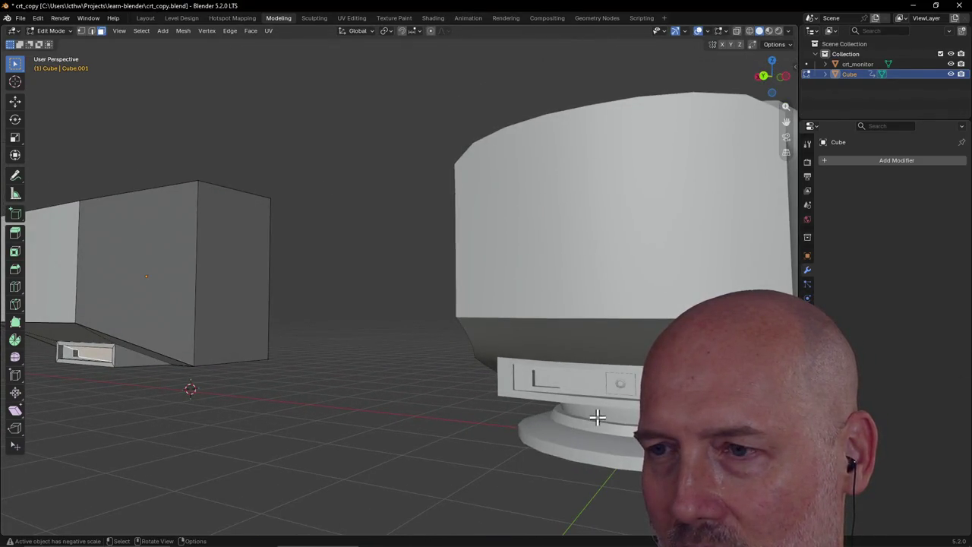
{"action": "mouse_move", "coordinate": [430, 403]}
{"action": "middle_mouse_down"}
{"action": "mouse_move", "coordinate": [177, 377]}
{"action": "mouse_move", "coordinate": [222, 383]}
{"action": "mouse_move", "coordinate": [217, 364]}
{"action": "middle_mouse_up"}
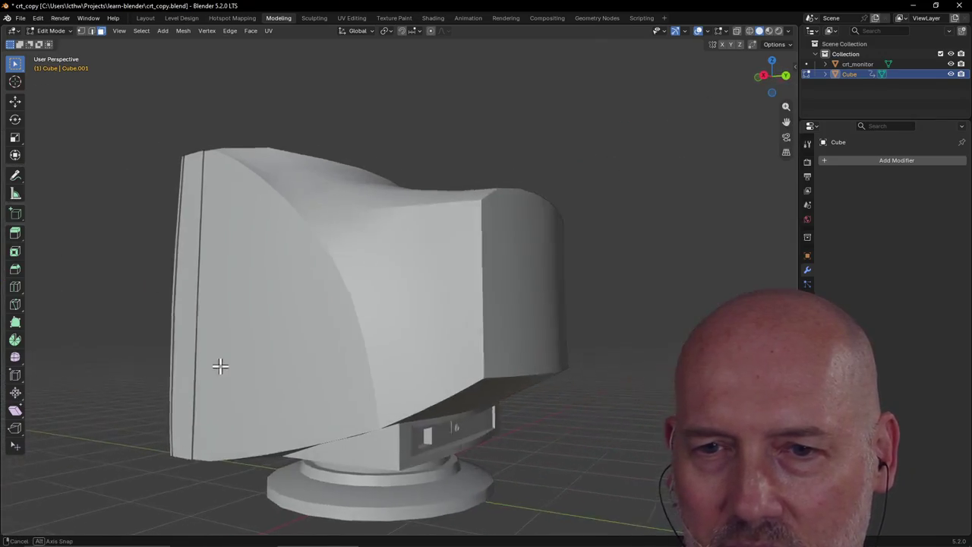
{"action": "scroll", "coordinate": [347, 296], "scroll_direction": "down", "scroll_amount": 3}
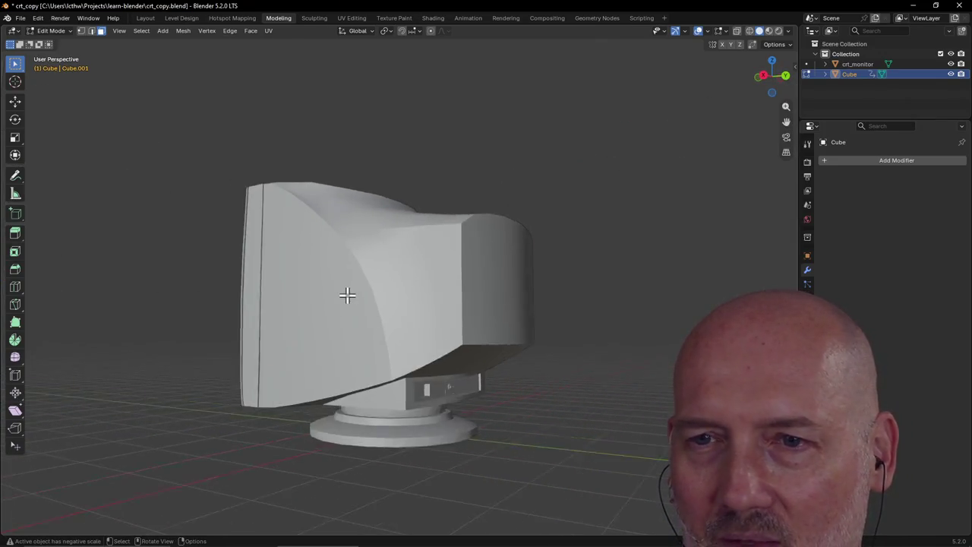
{"action": "scroll", "coordinate": [347, 294], "scroll_direction": "down", "scroll_amount": 3}
{"action": "scroll", "coordinate": [228, 319], "scroll_direction": "down", "scroll_amount": 2}
{"action": "middle_click_drag", "start_coordinate": [193, 334], "coordinate": [184, 353]}
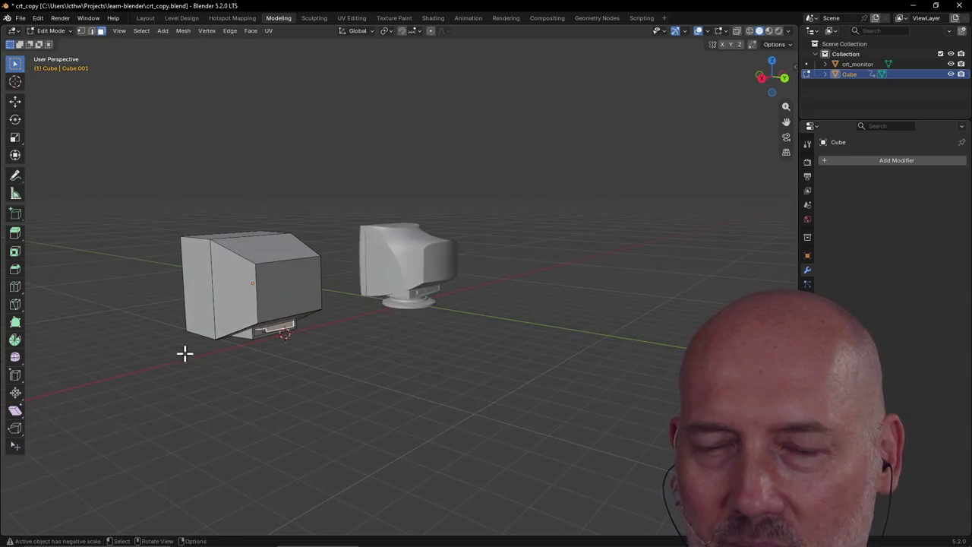
Frame the box's selected front face and orbit to view it head-on
{"action": "left_click", "coordinate": [281, 312]}
{"action": "key", "text": "grave"}
{"action": "left_click", "coordinate": [359, 345]}
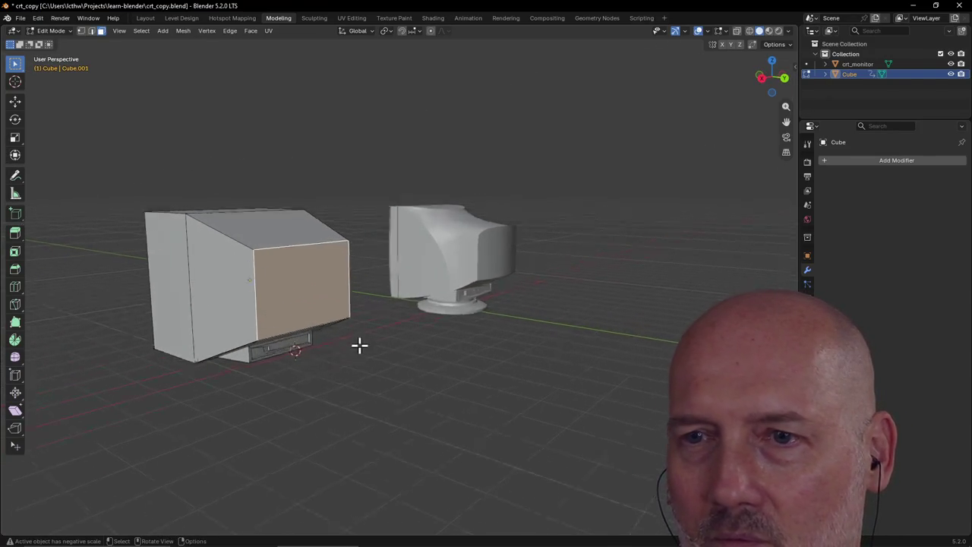
{"action": "scroll", "coordinate": [359, 345], "scroll_direction": "up", "scroll_amount": 2}
{"action": "middle_click_drag", "start_coordinate": [359, 345], "coordinate": [303, 329]}
{"action": "scroll", "coordinate": [440, 365], "scroll_direction": "up", "scroll_amount": 2}
{"action": "scroll", "coordinate": [440, 364], "scroll_direction": "up", "scroll_amount": 2}
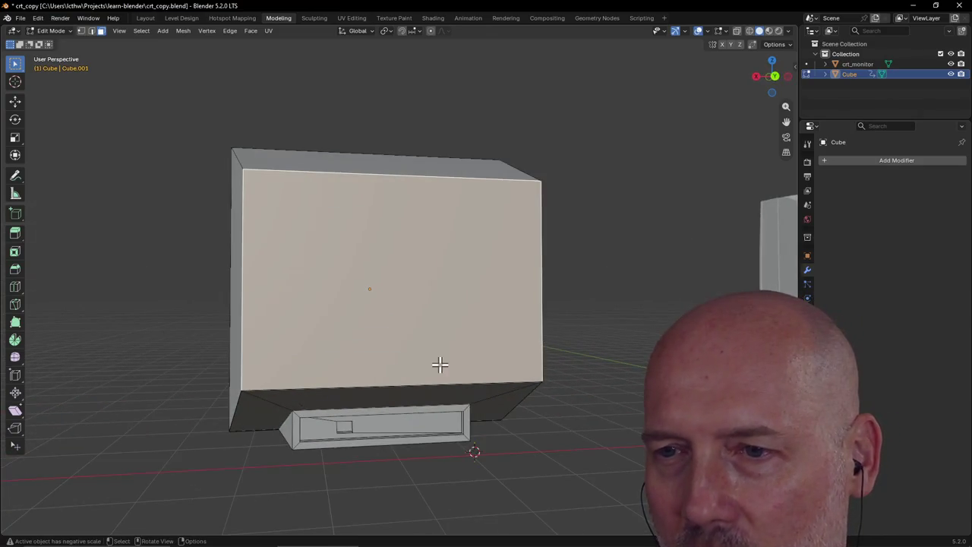
{"action": "mouse_move", "coordinate": [440, 364]}
{"action": "middle_mouse_down"}
{"action": "mouse_move", "coordinate": [456, 365]}
{"action": "mouse_move", "coordinate": [434, 364]}
{"action": "mouse_move", "coordinate": [433, 399]}
{"action": "middle_mouse_up"}
{"action": "scroll", "coordinate": [430, 421], "scroll_direction": "up", "scroll_amount": 2}
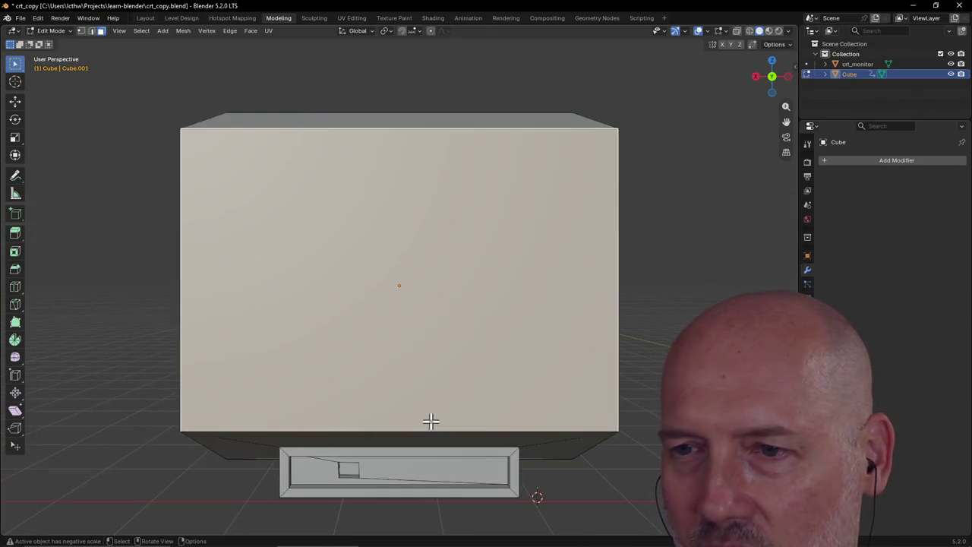
Knife a small square with crossing diagonals into the lower panel, right of the first notch
{"action": "scroll", "coordinate": [431, 422], "scroll_direction": "down", "scroll_amount": 2}
{"action": "middle_click_drag", "start_coordinate": [427, 433], "coordinate": [403, 362], "text": "shift"}
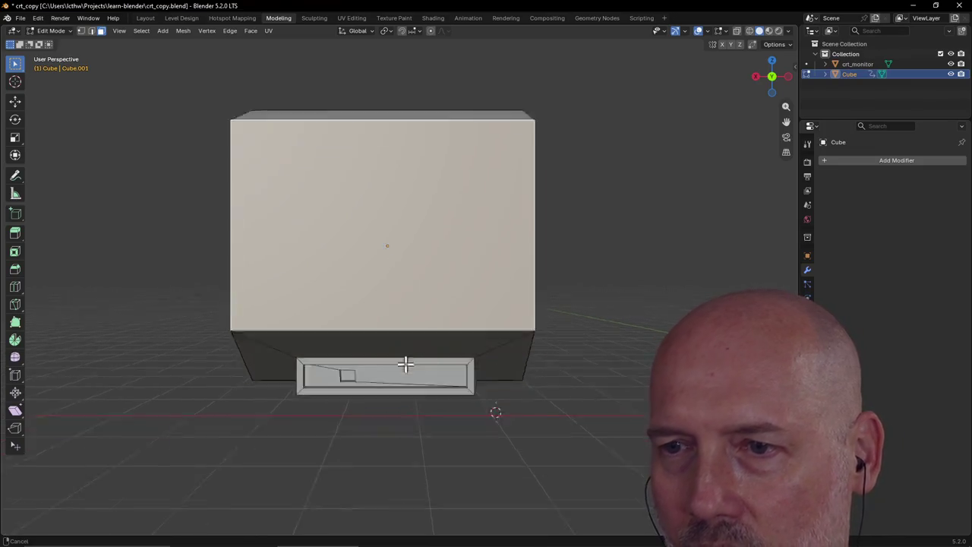
{"action": "scroll", "coordinate": [403, 362], "scroll_direction": "up", "scroll_amount": 2}
{"action": "scroll", "coordinate": [403, 341], "scroll_direction": "up", "scroll_amount": 2}
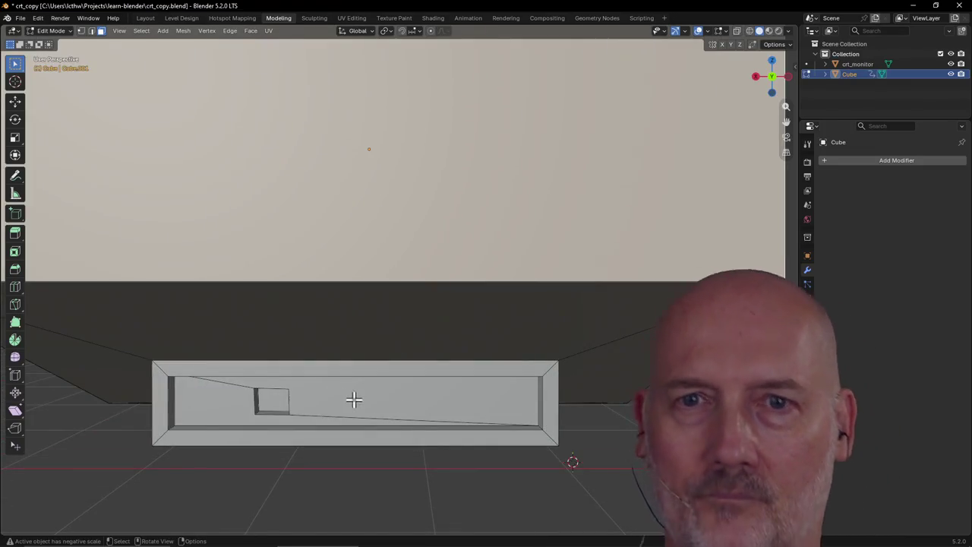
{"action": "key", "text": "k"}
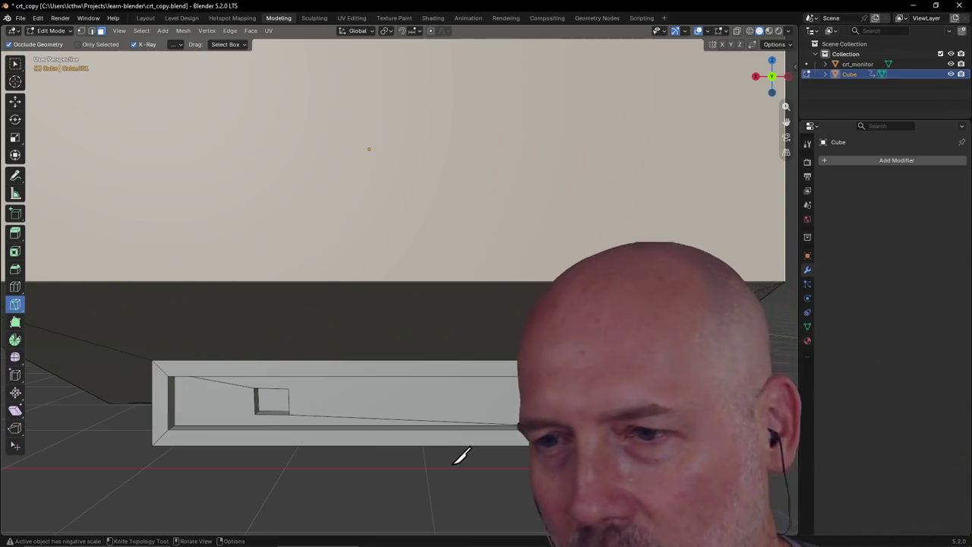
{"action": "left_click", "coordinate": [393, 392]}
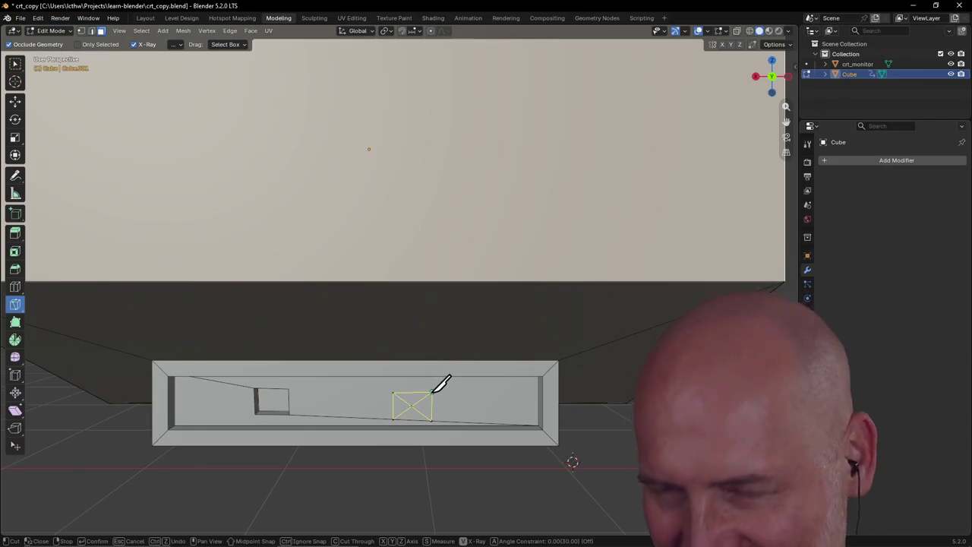
{"action": "key", "text": "Return"}
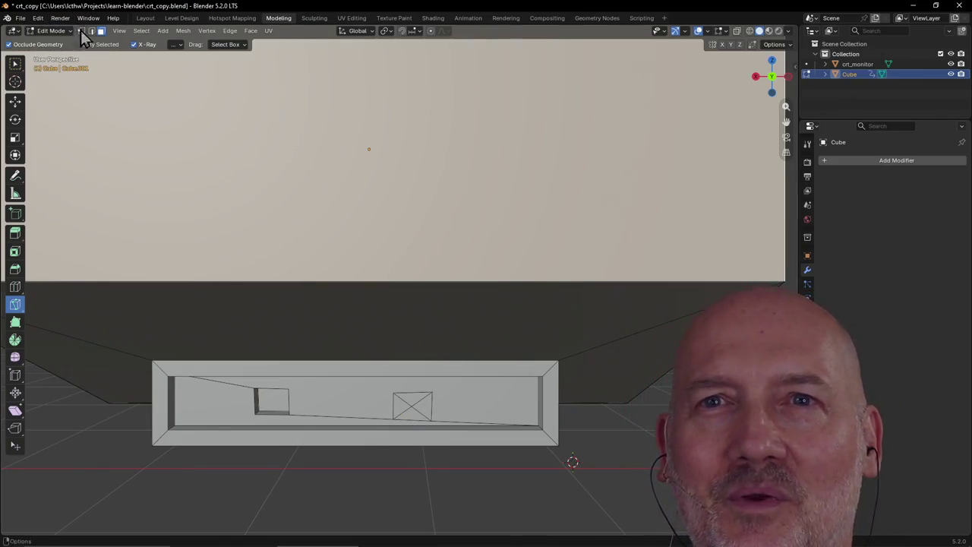
{"action": "left_click", "coordinate": [81, 31]}
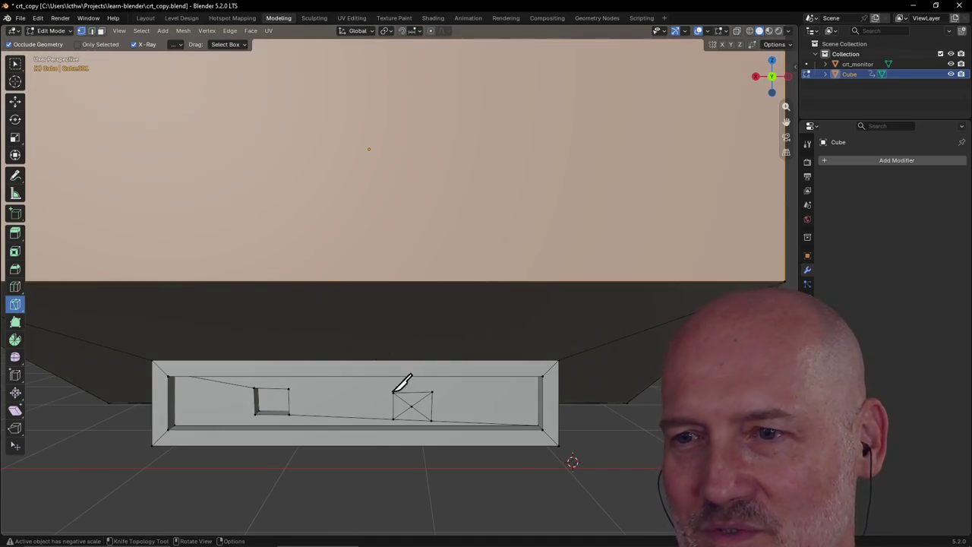
Dissolve the diagonals' crossing vertex to remove the diagonals from the new square
{"action": "left_click", "coordinate": [15, 65]}
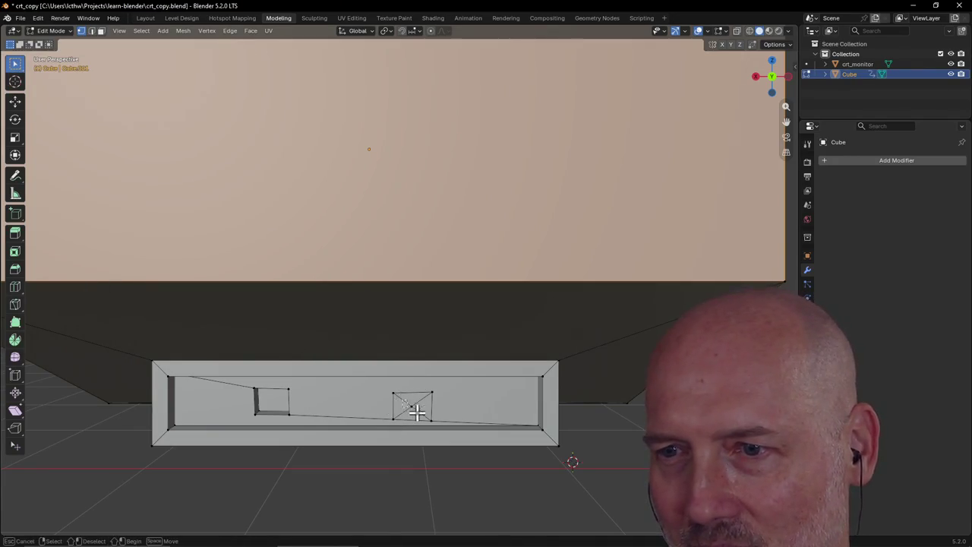
{"action": "left_click_drag", "start_coordinate": [417, 410], "coordinate": [423, 410]}
{"action": "key", "text": "x"}
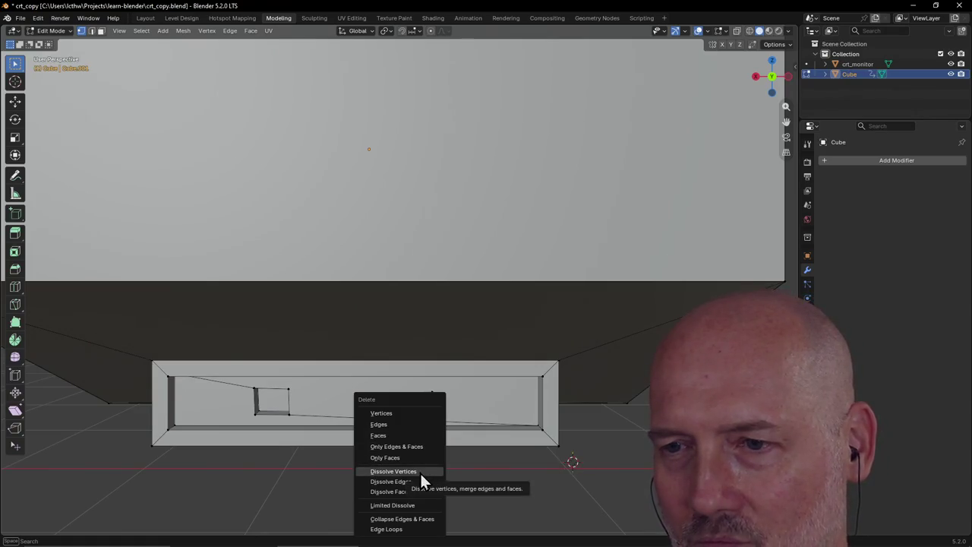
{"action": "left_click", "coordinate": [419, 471]}
Move the square's edges to tidy it into a neat rectangle
{"action": "scroll", "coordinate": [457, 459], "scroll_direction": "up", "scroll_amount": 1}
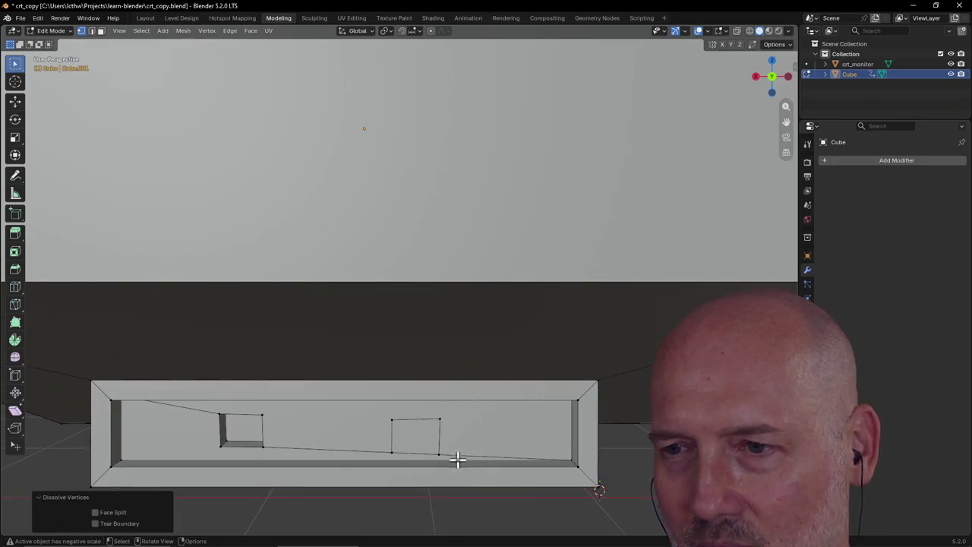
{"action": "left_click", "coordinate": [456, 453]}
{"action": "key", "text": "g"}
{"action": "key", "text": "z"}
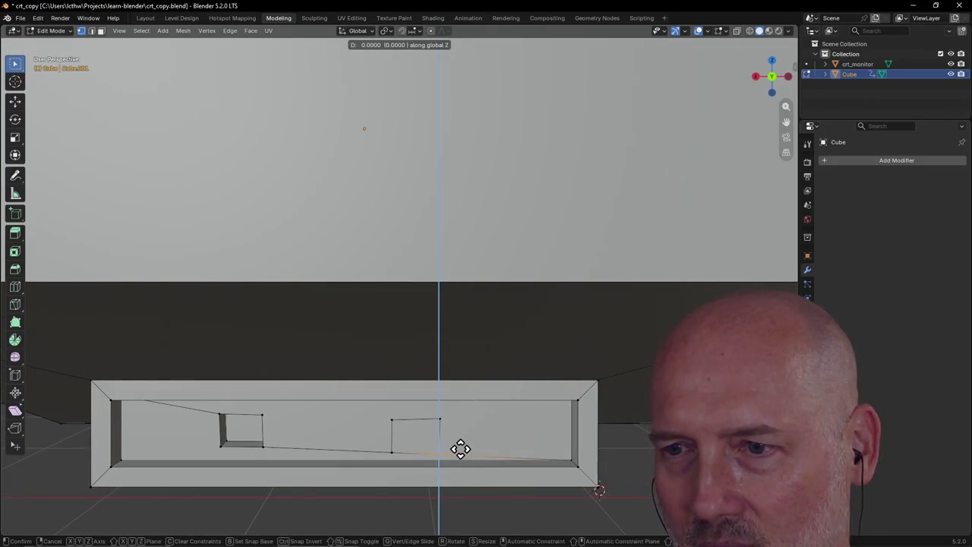
{"action": "left_click", "coordinate": [460, 447]}
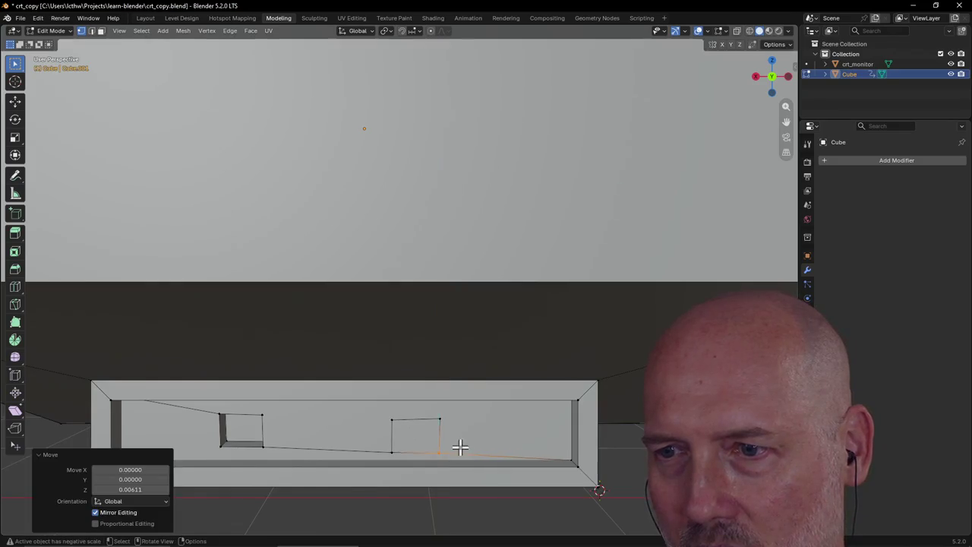
{"action": "left_click", "coordinate": [440, 417]}
{"action": "key", "text": "g"}
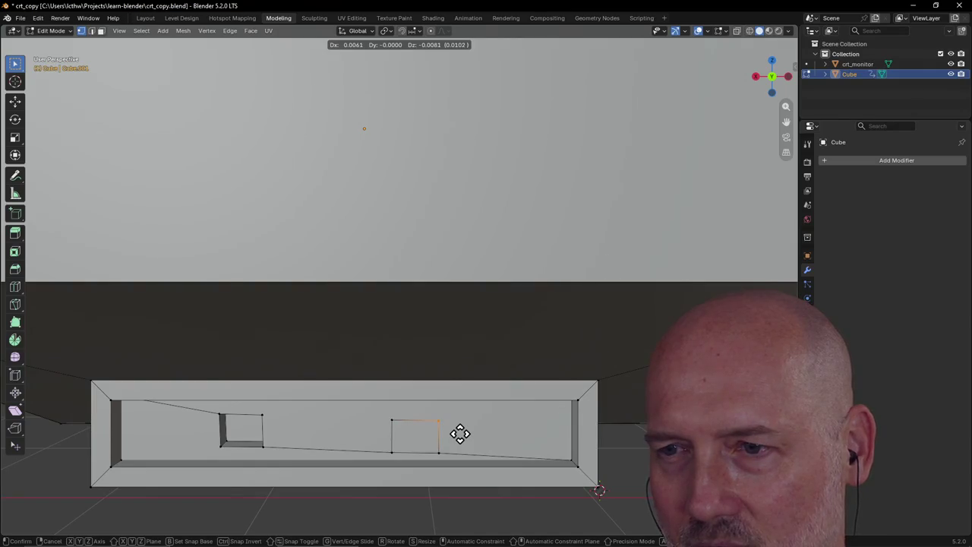
{"action": "left_click", "coordinate": [459, 433]}
{"action": "left_click", "coordinate": [434, 502]}
Switch to face select and pick the right-hand small square face
{"action": "middle_click_drag", "start_coordinate": [434, 501], "coordinate": [433, 495]}
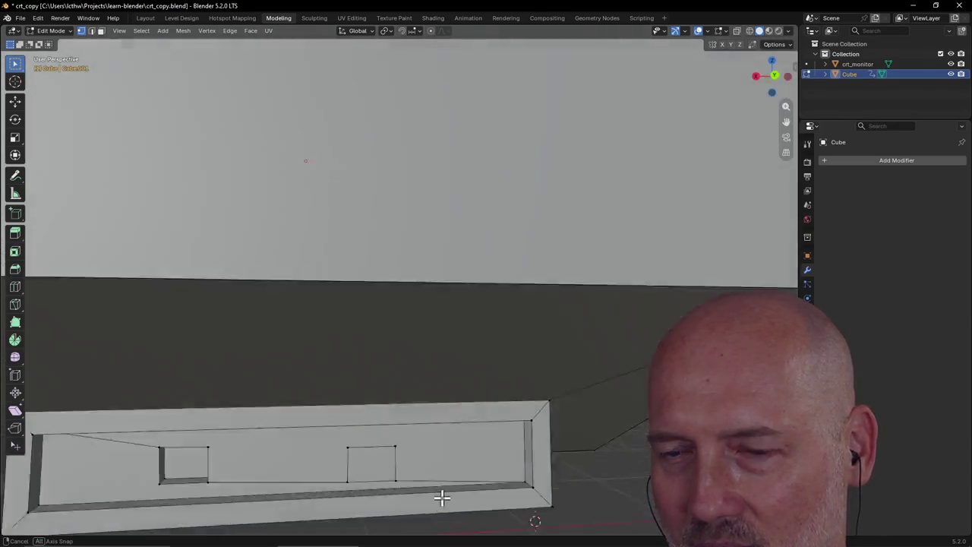
{"action": "scroll", "coordinate": [432, 495], "scroll_direction": "down", "scroll_amount": 2}
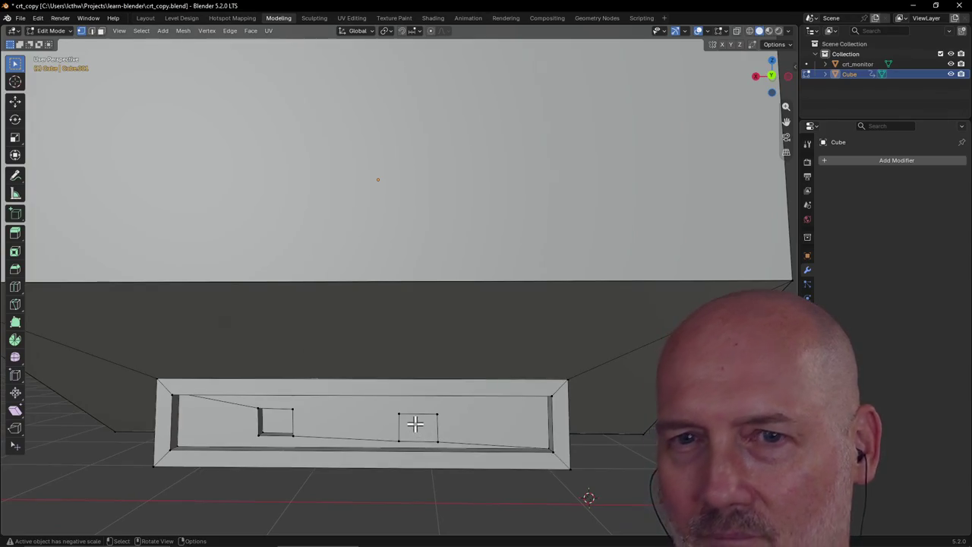
{"action": "key", "text": "3"}
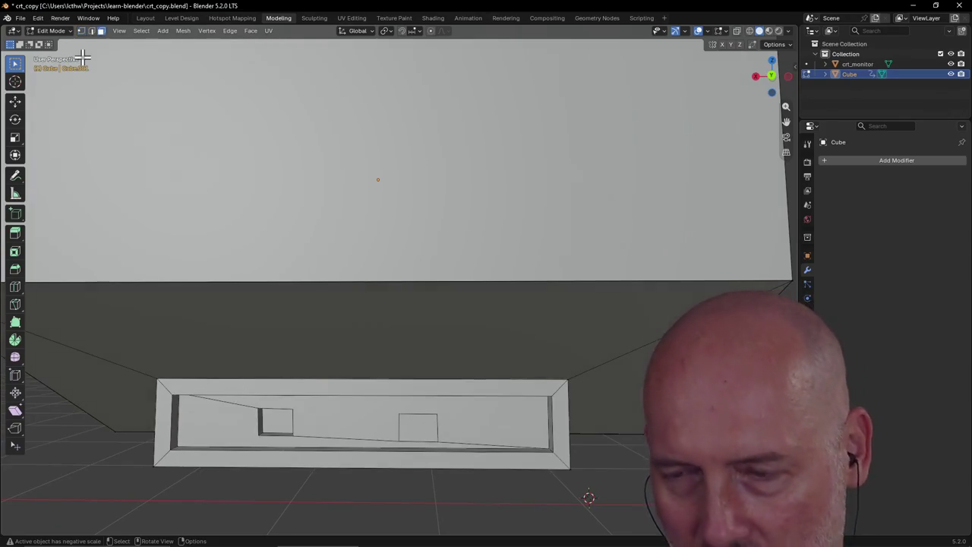
{"action": "left_click", "coordinate": [430, 433]}
{"action": "middle_click_drag", "start_coordinate": [430, 434], "coordinate": [427, 418]}
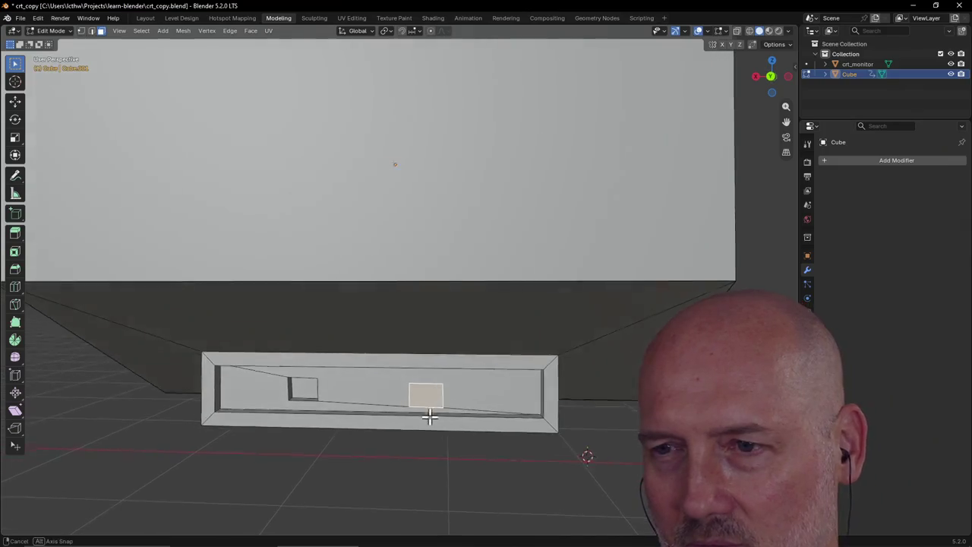
Raise the right square face slightly along Z, then push it inward
{"action": "key", "text": "g"}
{"action": "key", "text": "z"}
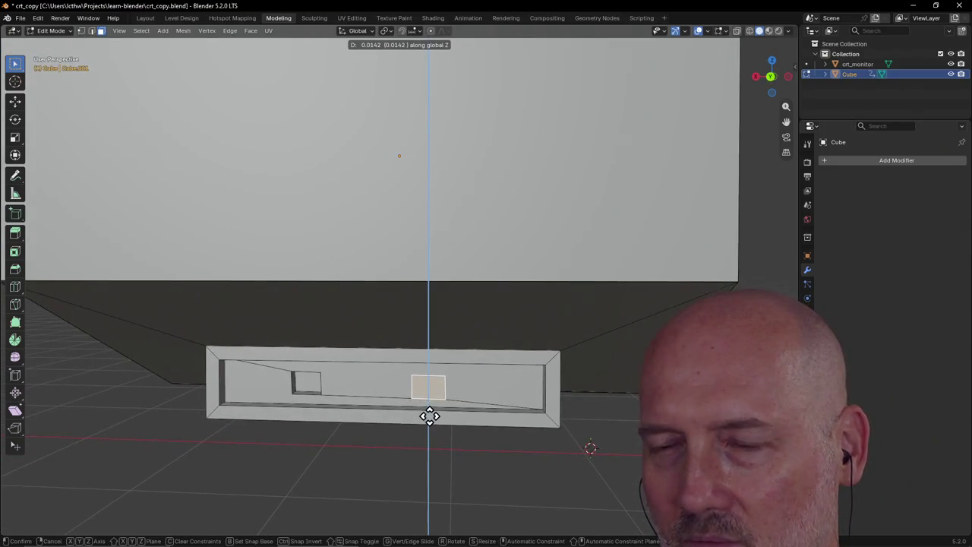
{"action": "left_click", "coordinate": [430, 417]}
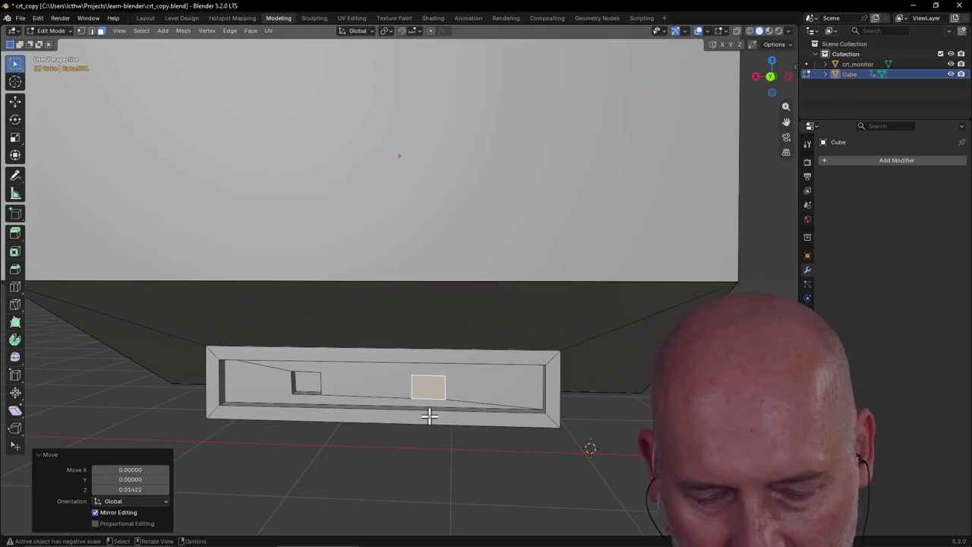
{"action": "key", "text": "g"}
{"action": "key", "text": "z"}
{"action": "key", "text": "z"}
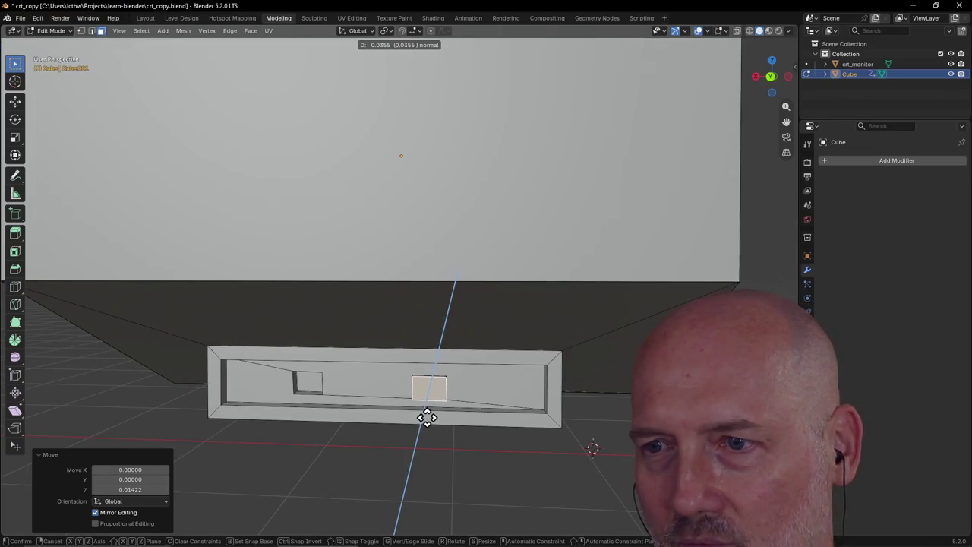
{"action": "left_click", "coordinate": [427, 416]}
{"action": "left_click", "coordinate": [464, 469]}
{"action": "mouse_move", "coordinate": [464, 468]}
{"action": "middle_mouse_down"}
{"action": "mouse_move", "coordinate": [460, 447]}
{"action": "mouse_move", "coordinate": [491, 453]}
{"action": "mouse_move", "coordinate": [577, 428]}
{"action": "mouse_move", "coordinate": [433, 410]}
{"action": "middle_mouse_up"}
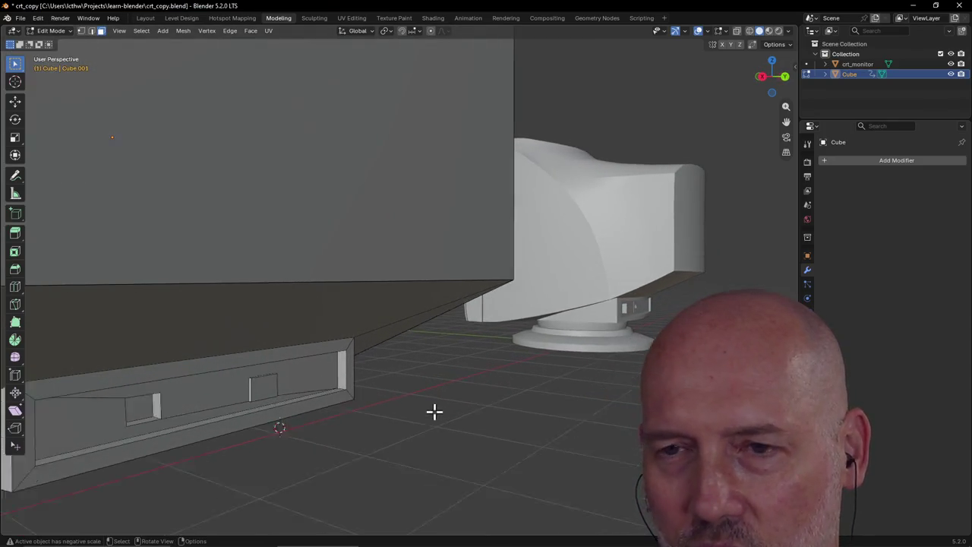
Select the other small square and sink it inward along its normal
{"action": "key", "text": "ctrl+z"}
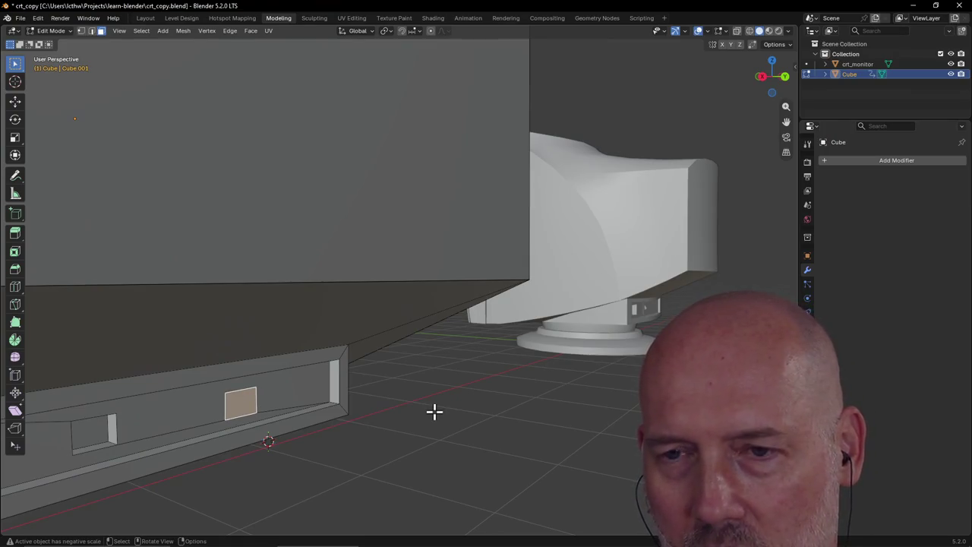
{"action": "middle_click_drag", "start_coordinate": [433, 411], "coordinate": [433, 411]}
{"action": "key", "text": "g"}
{"action": "key", "text": "z"}
{"action": "key", "text": "z"}
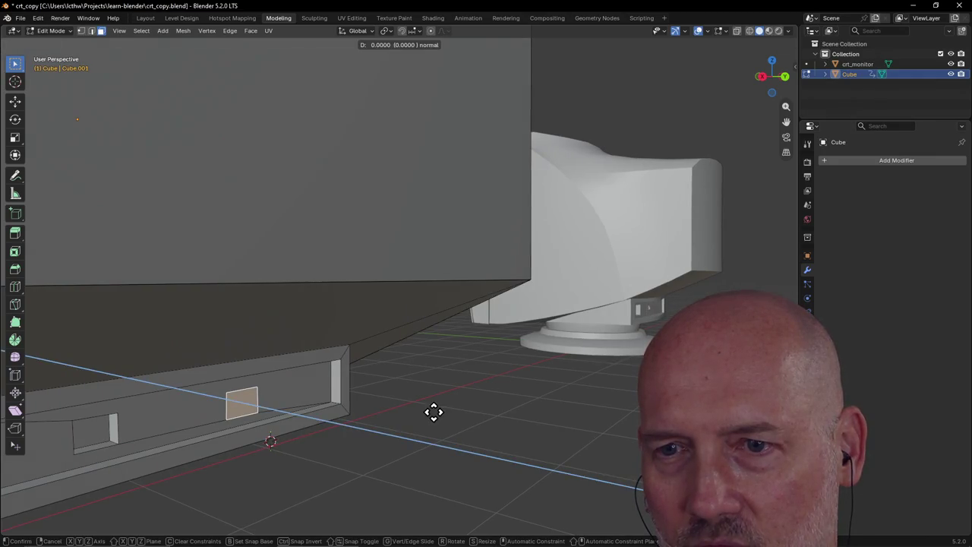
{"action": "left_click", "coordinate": [433, 411]}
{"action": "left_click", "coordinate": [334, 472]}
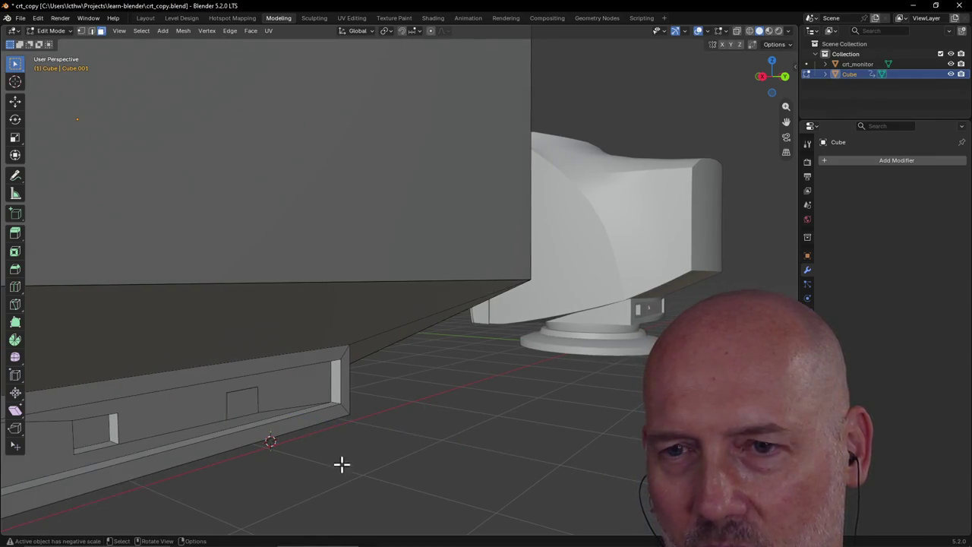
{"action": "mouse_move", "coordinate": [341, 464]}
{"action": "middle_mouse_down"}
{"action": "mouse_move", "coordinate": [343, 453]}
{"action": "mouse_move", "coordinate": [305, 445]}
{"action": "mouse_move", "coordinate": [393, 483]}
{"action": "mouse_move", "coordinate": [510, 436]}
{"action": "mouse_move", "coordinate": [491, 429]}
{"action": "mouse_move", "coordinate": [567, 438]}
{"action": "mouse_move", "coordinate": [596, 405]}
{"action": "middle_mouse_up"}
{"action": "scroll", "coordinate": [607, 383], "scroll_direction": "up", "scroll_amount": 3}
{"action": "scroll", "coordinate": [618, 372], "scroll_direction": "up", "scroll_amount": 3}
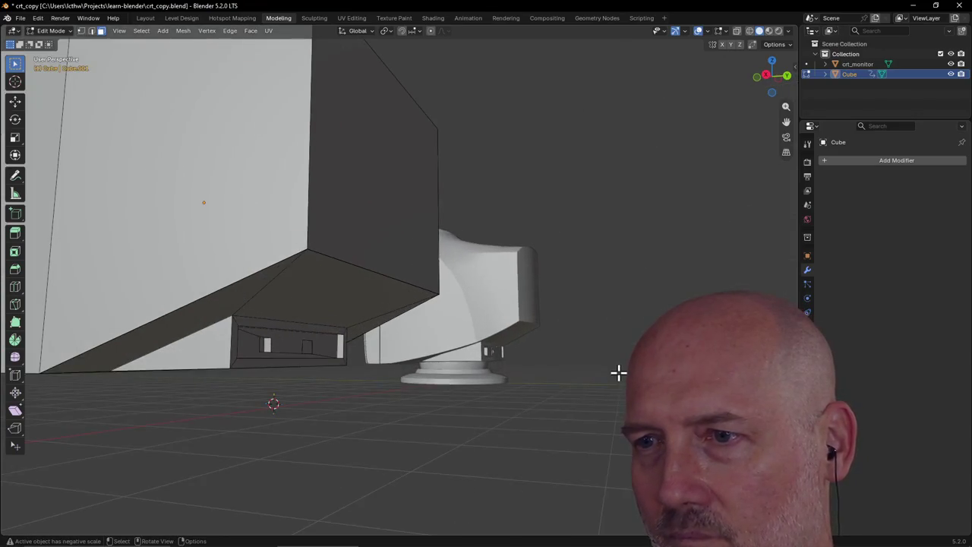
Orbit and zoom around the box and crt_monitor reference to compare them
{"action": "scroll", "coordinate": [604, 350], "scroll_direction": "down", "scroll_amount": 3}
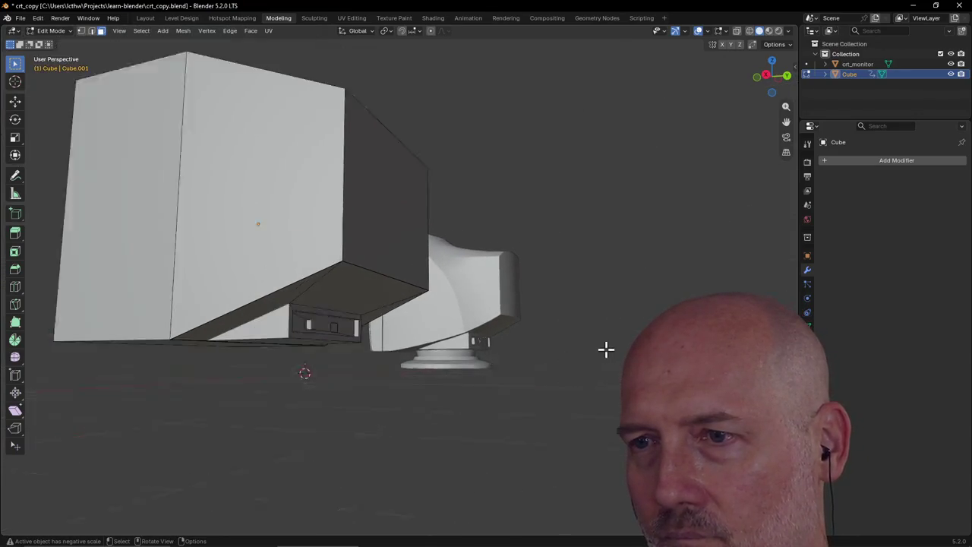
{"action": "scroll", "coordinate": [522, 375], "scroll_direction": "down", "scroll_amount": 2}
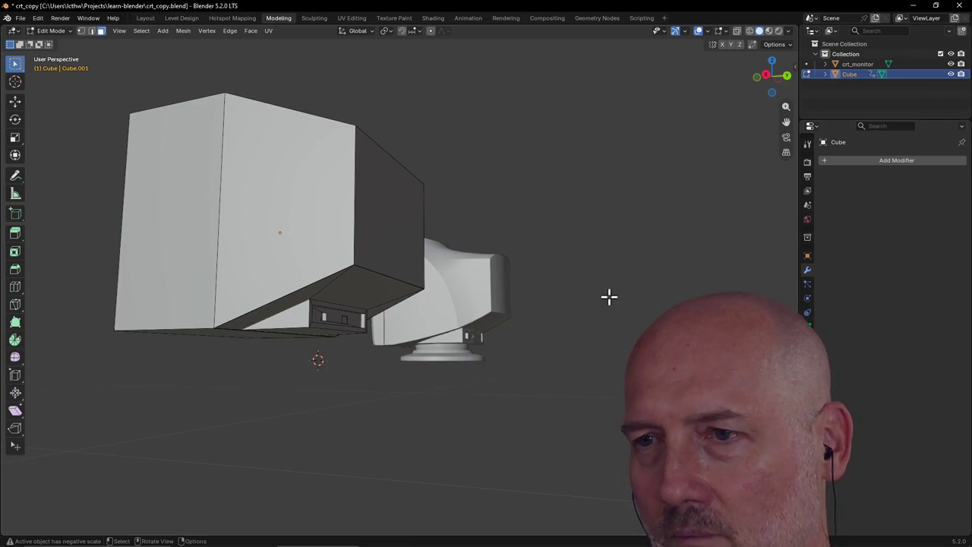
{"action": "middle_click_drag", "start_coordinate": [609, 296], "coordinate": [564, 326]}
{"action": "middle_click_drag", "start_coordinate": [653, 304], "coordinate": [362, 362], "text": "shift"}
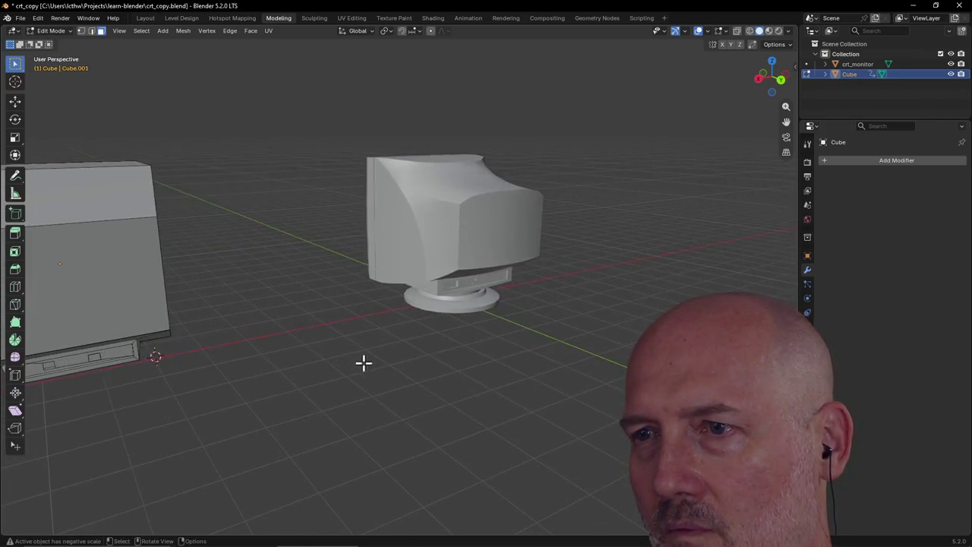
{"action": "scroll", "coordinate": [564, 323], "scroll_direction": "up", "scroll_amount": 2}
{"action": "scroll", "coordinate": [564, 324], "scroll_direction": "down", "scroll_amount": 4}
{"action": "mouse_move", "coordinate": [564, 324]}
{"action": "middle_mouse_down"}
{"action": "mouse_move", "coordinate": [306, 379]}
{"action": "mouse_move", "coordinate": [453, 371]}
{"action": "mouse_move", "coordinate": [393, 388]}
{"action": "mouse_move", "coordinate": [408, 373]}
{"action": "mouse_move", "coordinate": [570, 367]}
{"action": "mouse_move", "coordinate": [493, 378]}
{"action": "middle_mouse_up"}
{"action": "scroll", "coordinate": [491, 376], "scroll_direction": "down", "scroll_amount": 2}
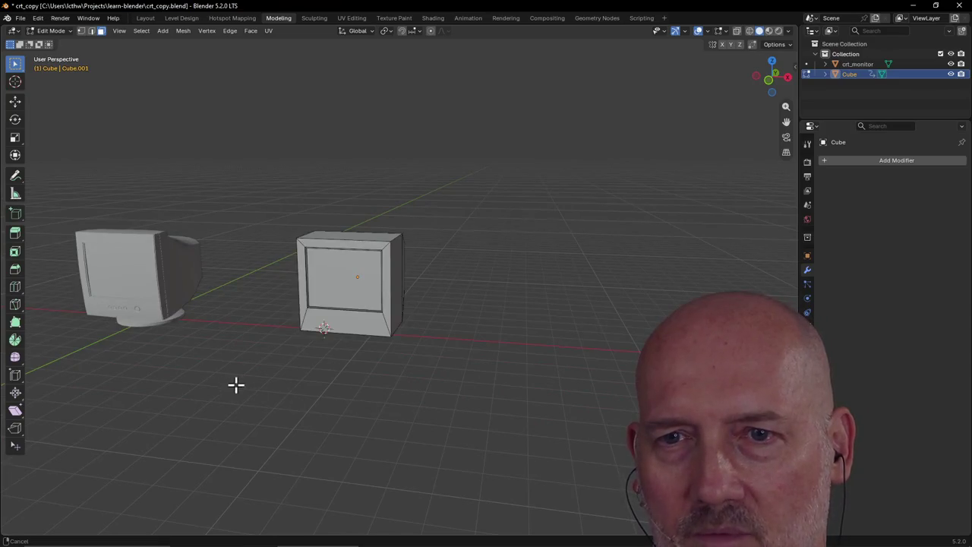
{"action": "middle_click_drag", "start_coordinate": [235, 385], "coordinate": [379, 384]}
View the monitor's front beside the box, then return to the Layout workspace
{"action": "scroll", "coordinate": [261, 346], "scroll_direction": "up", "scroll_amount": 2}
{"action": "scroll", "coordinate": [260, 348], "scroll_direction": "up", "scroll_amount": 2}
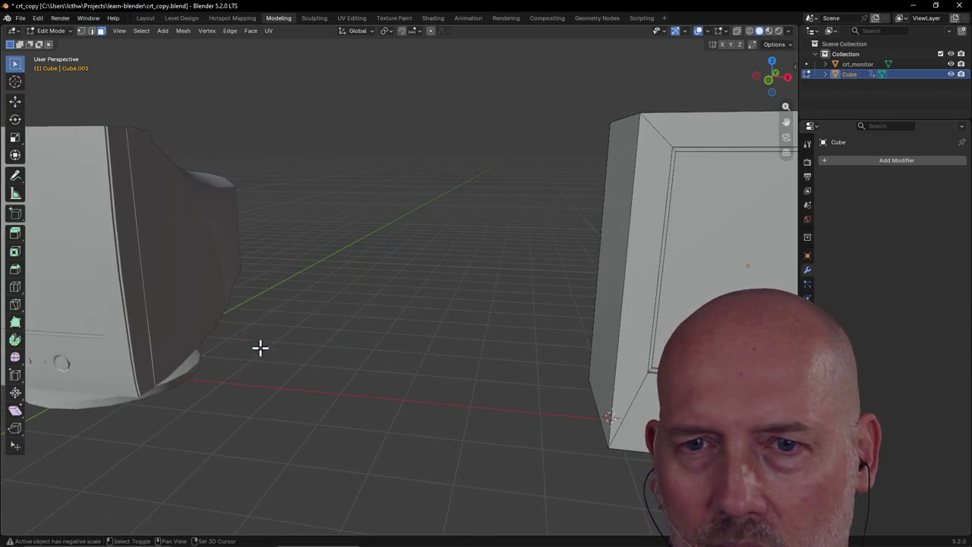
{"action": "mouse_move", "coordinate": [260, 348]}
{"action": "middle_mouse_down"}
{"action": "mouse_move", "coordinate": [373, 337]}
{"action": "mouse_move", "coordinate": [536, 342]}
{"action": "mouse_move", "coordinate": [266, 382]}
{"action": "mouse_move", "coordinate": [314, 373]}
{"action": "middle_mouse_up"}
{"action": "scroll", "coordinate": [314, 371], "scroll_direction": "up", "scroll_amount": 2}
{"action": "scroll", "coordinate": [339, 415], "scroll_direction": "up", "scroll_amount": 1}
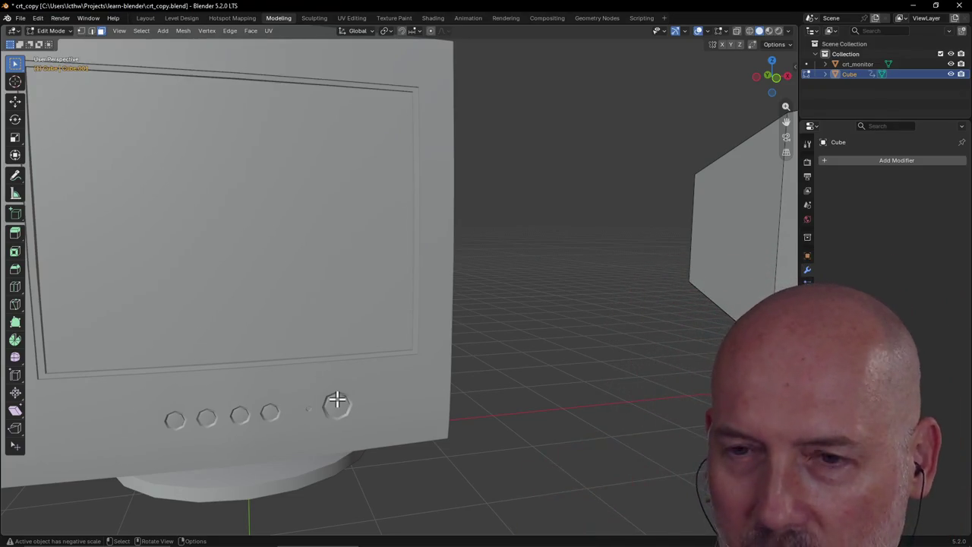
{"action": "scroll", "coordinate": [478, 427], "scroll_direction": "down", "scroll_amount": 6}
{"action": "mouse_move", "coordinate": [477, 427]}
{"action": "middle_mouse_down"}
{"action": "mouse_move", "coordinate": [447, 438]}
{"action": "mouse_move", "coordinate": [534, 388]}
{"action": "mouse_move", "coordinate": [473, 387]}
{"action": "mouse_move", "coordinate": [588, 397]}
{"action": "mouse_move", "coordinate": [489, 389]}
{"action": "mouse_move", "coordinate": [469, 364]}
{"action": "mouse_move", "coordinate": [547, 370]}
{"action": "middle_mouse_up"}
{"action": "left_click", "coordinate": [143, 19]}
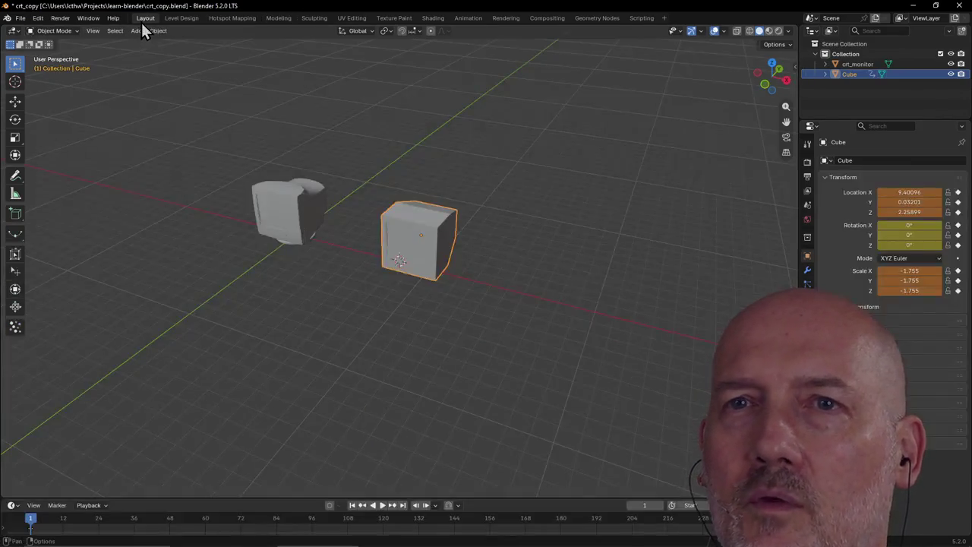
Frame the crt_monitor, view its mesh in the Modeling workspace, then deselect all
{"action": "left_click", "coordinate": [265, 224]}
{"action": "key", "text": "grave"}
{"action": "left_click", "coordinate": [332, 267]}
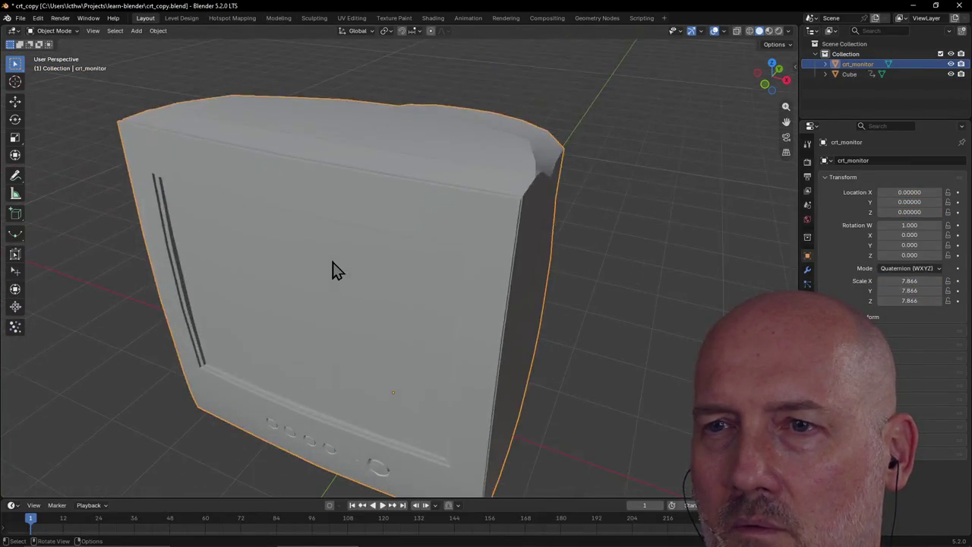
{"action": "scroll", "coordinate": [342, 274], "scroll_direction": "down", "scroll_amount": 3}
{"action": "middle_click_drag", "start_coordinate": [345, 275], "coordinate": [383, 248]}
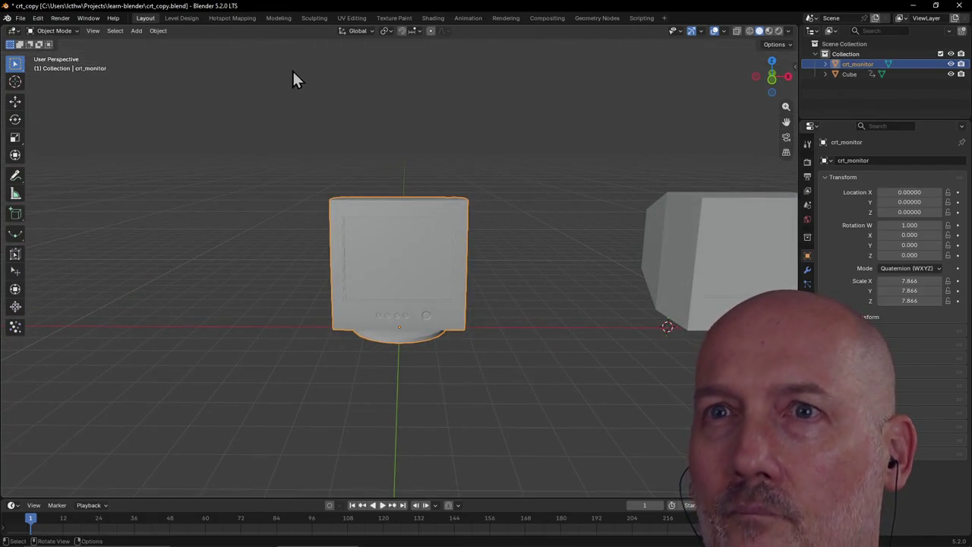
{"action": "left_click", "coordinate": [278, 18]}
{"action": "scroll", "coordinate": [393, 235], "scroll_direction": "up", "scroll_amount": 3}
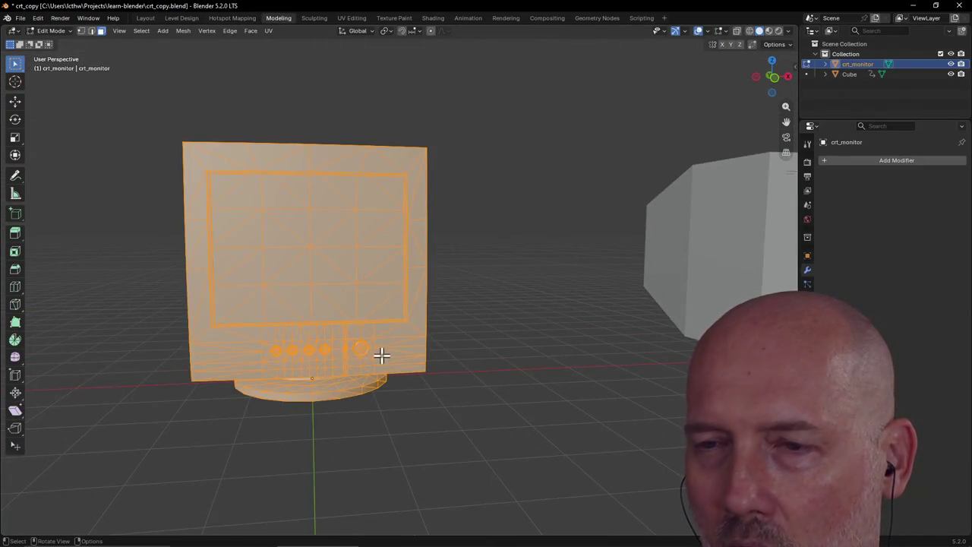
{"action": "scroll", "coordinate": [381, 355], "scroll_direction": "up", "scroll_amount": 2}
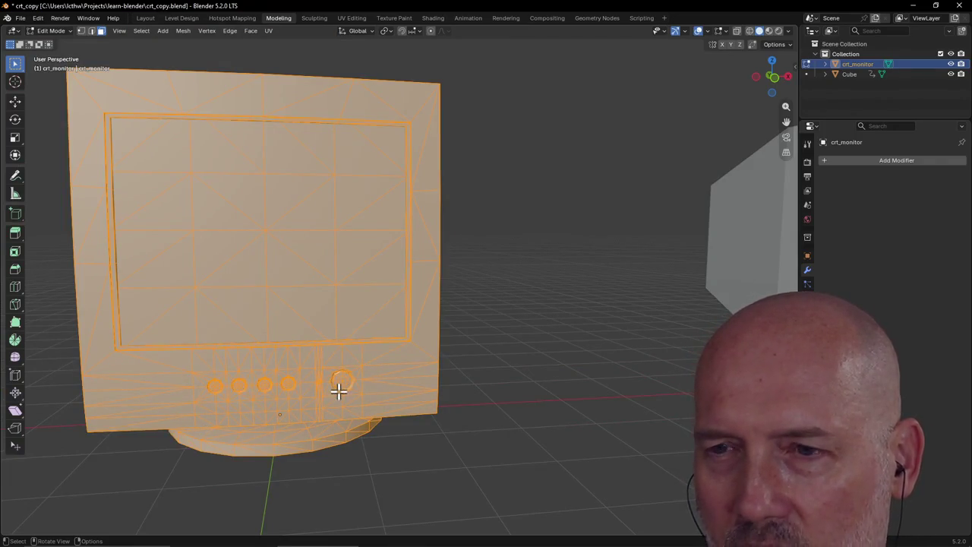
{"action": "scroll", "coordinate": [418, 401], "scroll_direction": "down", "scroll_amount": 2}
{"action": "scroll", "coordinate": [466, 390], "scroll_direction": "down", "scroll_amount": 5}
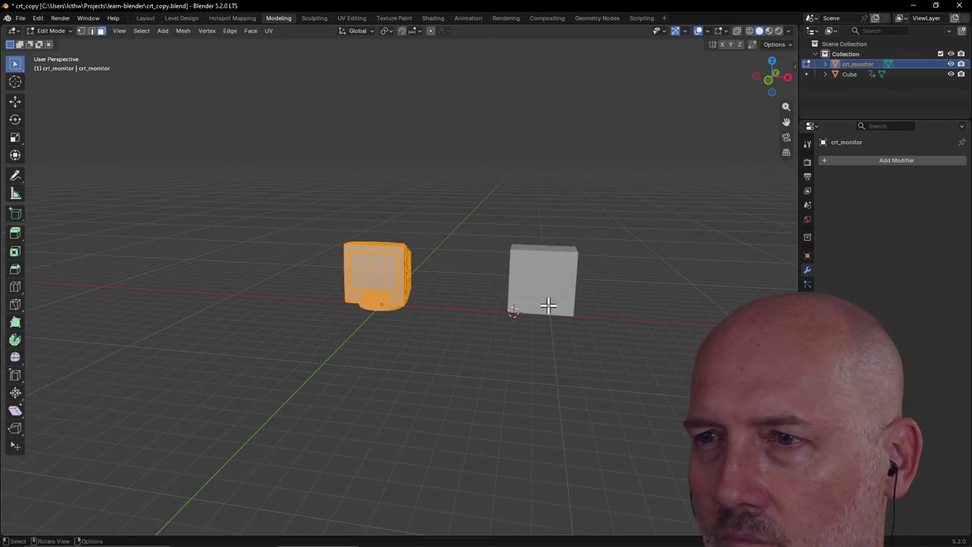
{"action": "key", "text": "alt+a"}
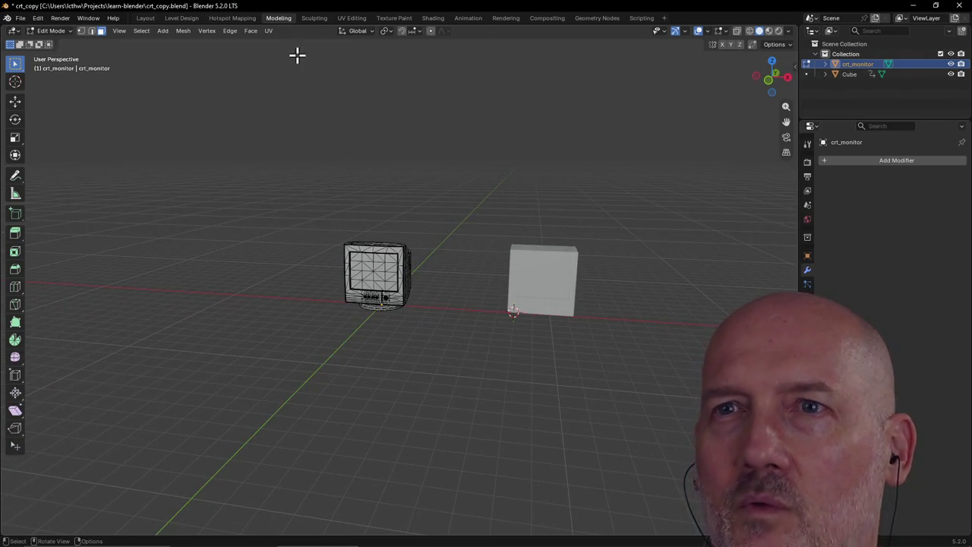
Return to Layout and open the Cube in Modeling, selecting its bottom bevel face
{"action": "left_click", "coordinate": [145, 18]}
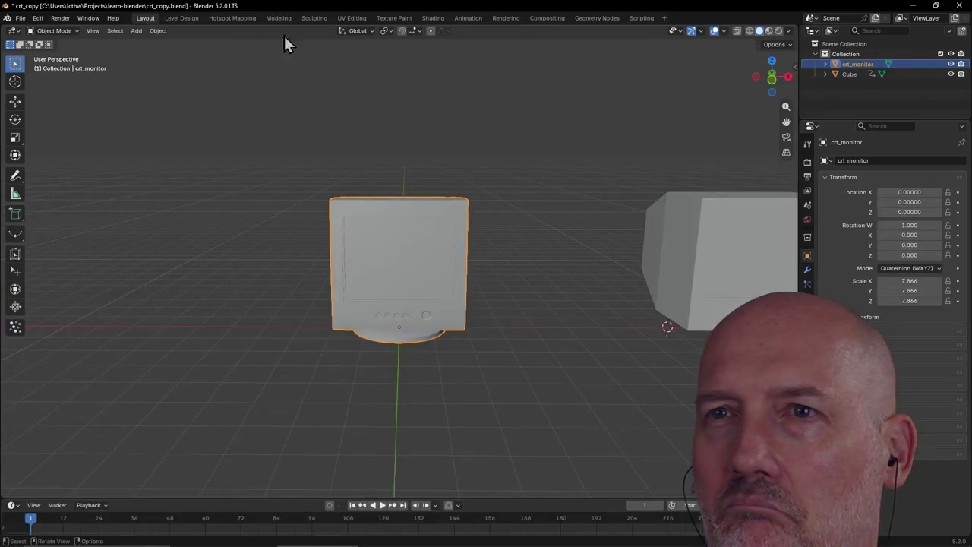
{"action": "left_click", "coordinate": [727, 285]}
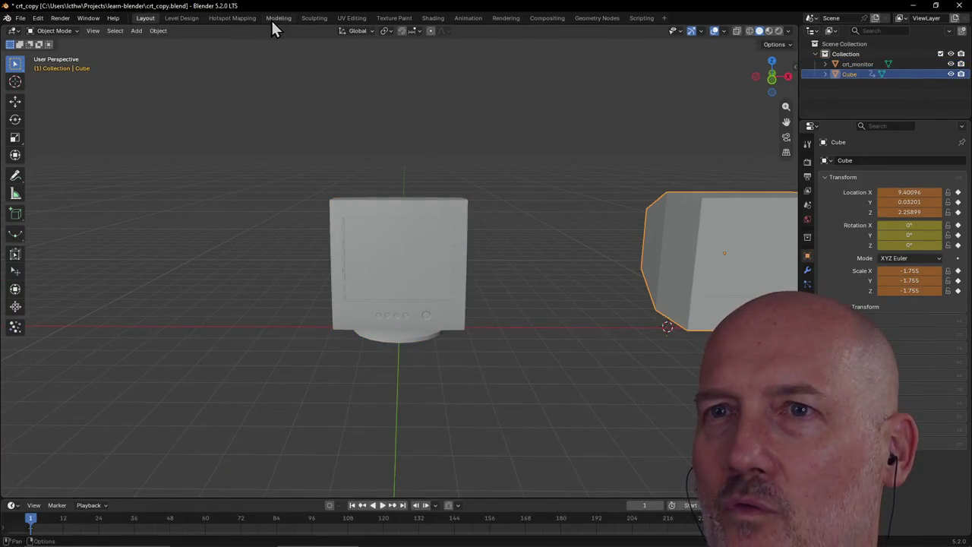
{"action": "left_click", "coordinate": [278, 18]}
{"action": "scroll", "coordinate": [611, 256], "scroll_direction": "up", "scroll_amount": 3}
{"action": "mouse_move", "coordinate": [610, 256]}
{"action": "middle_mouse_down"}
{"action": "mouse_move", "coordinate": [646, 302]}
{"action": "mouse_move", "coordinate": [663, 275]}
{"action": "mouse_move", "coordinate": [690, 303]}
{"action": "mouse_move", "coordinate": [709, 282]}
{"action": "mouse_move", "coordinate": [694, 242]}
{"action": "mouse_move", "coordinate": [688, 325]}
{"action": "mouse_move", "coordinate": [602, 320]}
{"action": "mouse_move", "coordinate": [629, 311]}
{"action": "mouse_move", "coordinate": [610, 319]}
{"action": "mouse_move", "coordinate": [610, 329]}
{"action": "mouse_move", "coordinate": [631, 321]}
{"action": "mouse_move", "coordinate": [605, 330]}
{"action": "mouse_move", "coordinate": [605, 347]}
{"action": "mouse_move", "coordinate": [668, 310]}
{"action": "mouse_move", "coordinate": [615, 310]}
{"action": "mouse_move", "coordinate": [683, 326]}
{"action": "mouse_move", "coordinate": [661, 268]}
{"action": "mouse_move", "coordinate": [657, 308]}
{"action": "mouse_move", "coordinate": [673, 284]}
{"action": "middle_mouse_up"}
{"action": "left_click", "coordinate": [685, 303]}
{"action": "scroll", "coordinate": [687, 327], "scroll_direction": "down", "scroll_amount": 2}
{"action": "scroll", "coordinate": [629, 321], "scroll_direction": "up", "scroll_amount": 2}
{"action": "scroll", "coordinate": [602, 320], "scroll_direction": "up", "scroll_amount": 2}
{"action": "scroll", "coordinate": [614, 310], "scroll_direction": "down", "scroll_amount": 4}
{"action": "scroll", "coordinate": [663, 319], "scroll_direction": "down", "scroll_amount": 2}
{"action": "scroll", "coordinate": [674, 319], "scroll_direction": "up", "scroll_amount": 3}
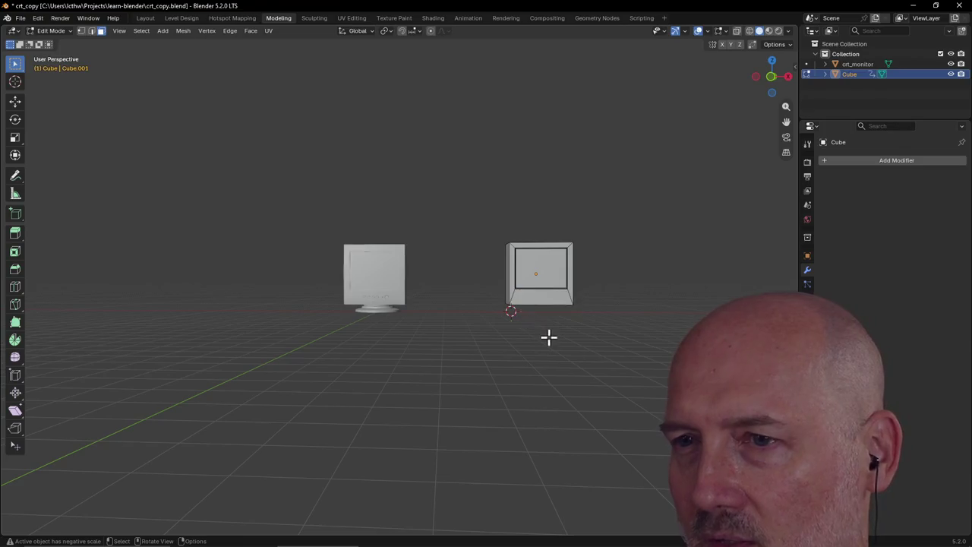
Back in the Layout workspace, add a cylinder mesh to the scene
{"action": "mouse_move", "coordinate": [549, 336]}
{"action": "middle_mouse_down"}
{"action": "mouse_move", "coordinate": [501, 343]}
{"action": "mouse_move", "coordinate": [581, 371]}
{"action": "mouse_move", "coordinate": [525, 341]}
{"action": "mouse_move", "coordinate": [533, 312]}
{"action": "mouse_move", "coordinate": [482, 277]}
{"action": "mouse_move", "coordinate": [449, 315]}
{"action": "mouse_move", "coordinate": [417, 308]}
{"action": "mouse_move", "coordinate": [460, 330]}
{"action": "mouse_move", "coordinate": [527, 289]}
{"action": "mouse_move", "coordinate": [551, 336]}
{"action": "mouse_move", "coordinate": [505, 337]}
{"action": "middle_mouse_up"}
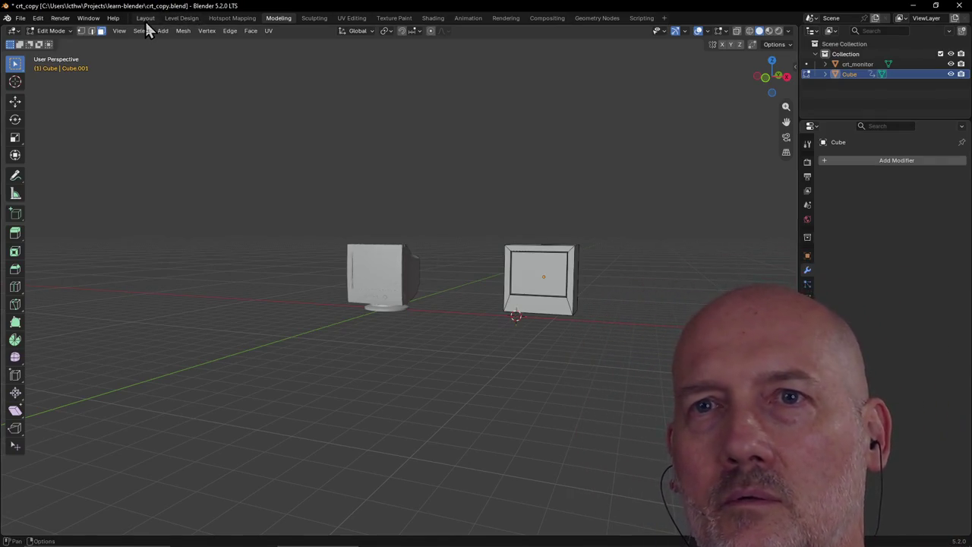
{"action": "left_click", "coordinate": [145, 19]}
{"action": "scroll", "coordinate": [455, 227], "scroll_direction": "down", "scroll_amount": 3}
{"action": "middle_click_drag", "start_coordinate": [516, 260], "coordinate": [519, 259]}
{"action": "key", "text": "shift+a"}
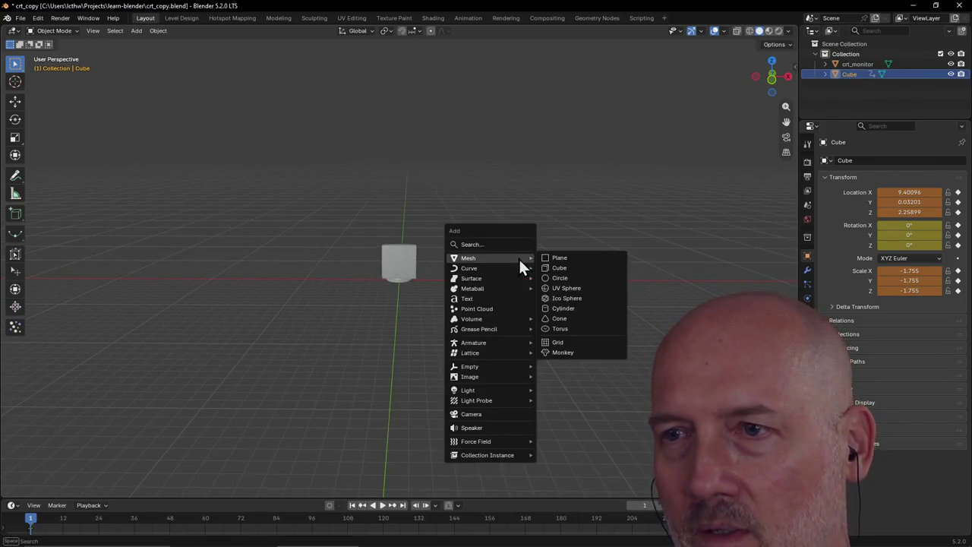
{"action": "left_click", "coordinate": [579, 308]}
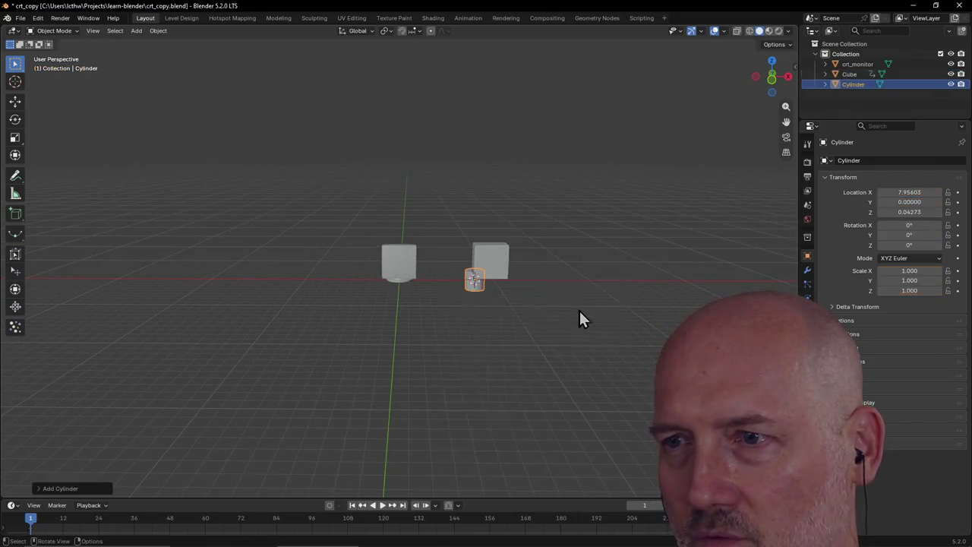
Enlarge the cylinder slightly, then squash it on Z into a thin disc (-0.074)
{"action": "scroll", "coordinate": [556, 322], "scroll_direction": "up", "scroll_amount": 2}
{"action": "scroll", "coordinate": [537, 312], "scroll_direction": "up", "scroll_amount": 2}
{"action": "mouse_move", "coordinate": [537, 312]}
{"action": "middle_mouse_down"}
{"action": "mouse_move", "coordinate": [511, 278]}
{"action": "mouse_move", "coordinate": [534, 300]}
{"action": "middle_mouse_up"}
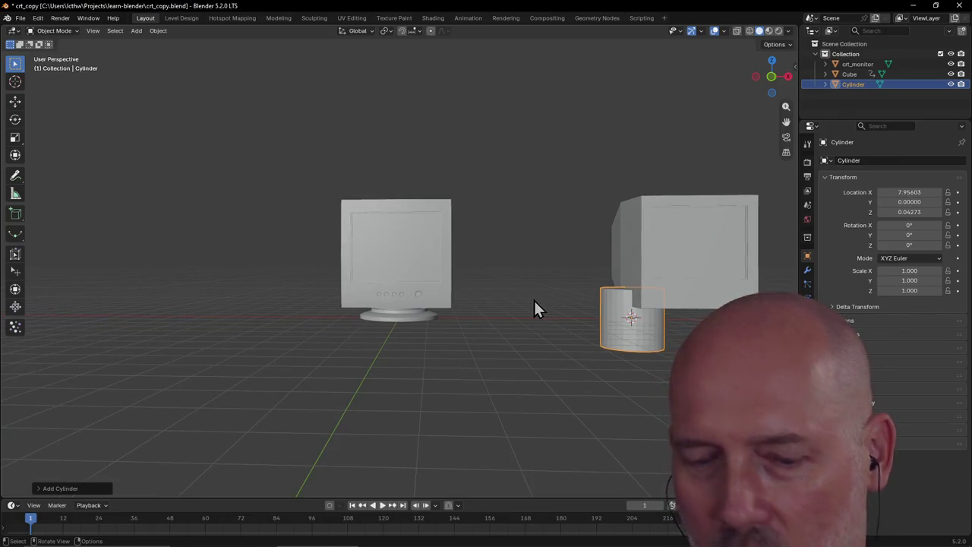
{"action": "key", "text": "s"}
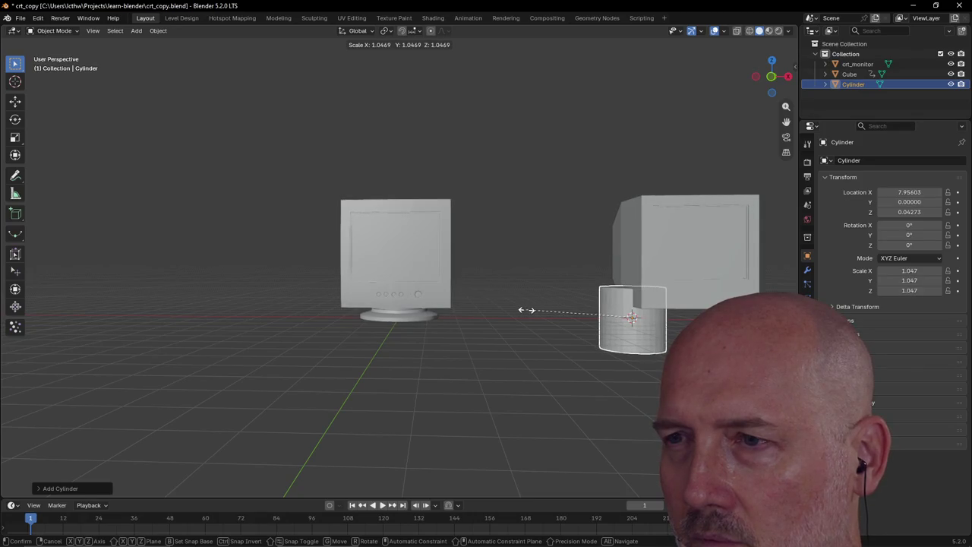
{"action": "left_click", "coordinate": [526, 309]}
{"action": "key", "text": "s"}
{"action": "key", "text": "z"}
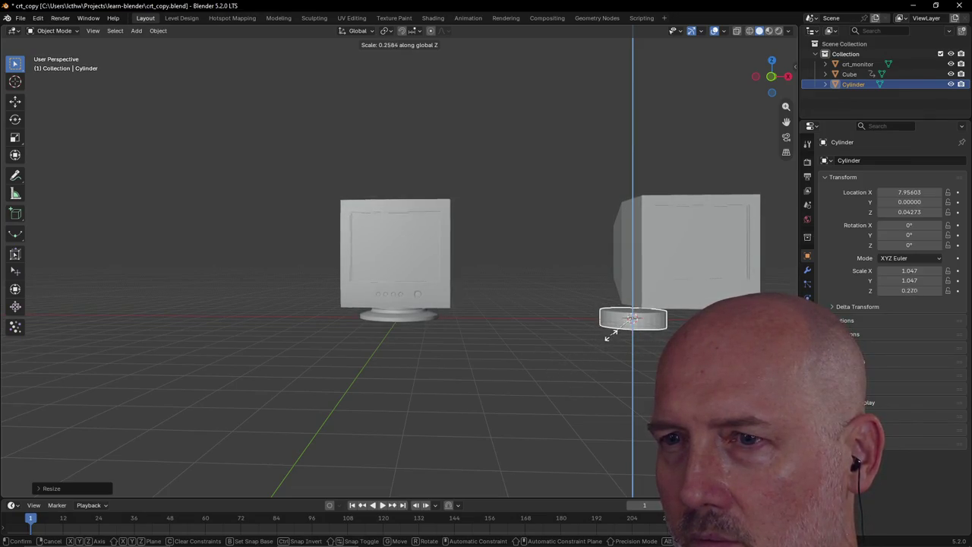
{"action": "left_click", "coordinate": [605, 339]}
{"action": "mouse_move", "coordinate": [611, 345]}
{"action": "middle_mouse_down"}
{"action": "mouse_move", "coordinate": [632, 347]}
{"action": "mouse_move", "coordinate": [598, 343]}
{"action": "mouse_move", "coordinate": [611, 353]}
{"action": "mouse_move", "coordinate": [627, 342]}
{"action": "middle_mouse_up"}
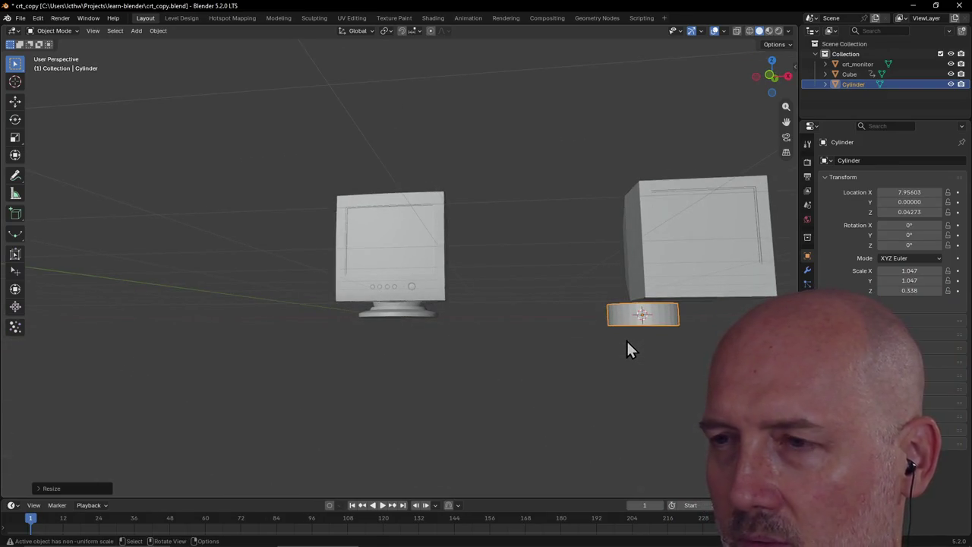
{"action": "key", "text": "z"}
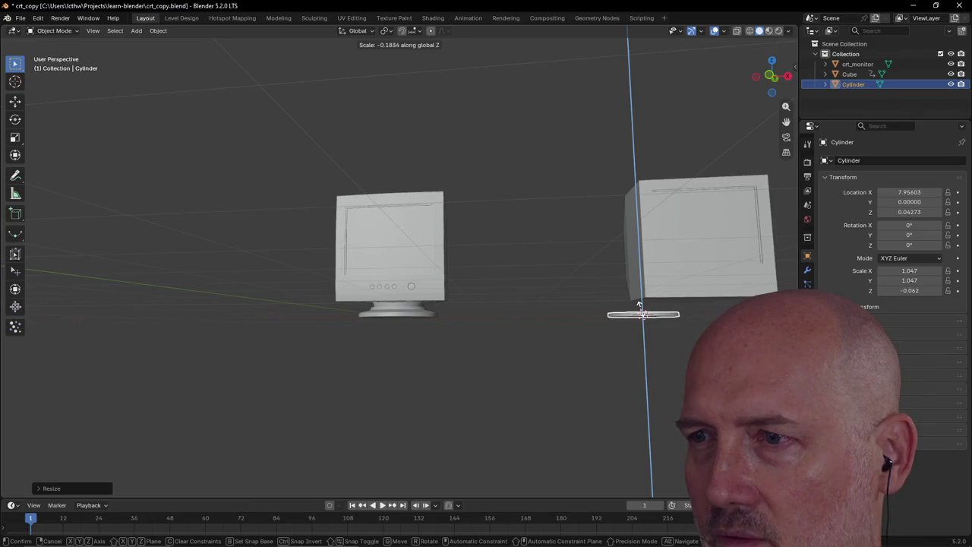
{"action": "left_click", "coordinate": [637, 306]}
{"action": "middle_click_drag", "start_coordinate": [641, 309], "coordinate": [645, 318]}
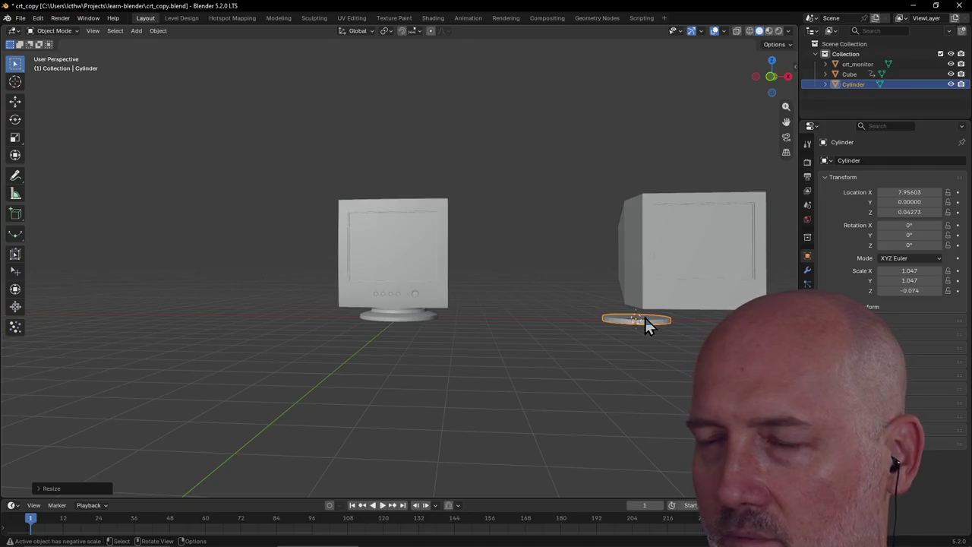
Move the disc beside the monitor and open its mesh in the Modeling workspace
{"action": "key", "text": "g"}
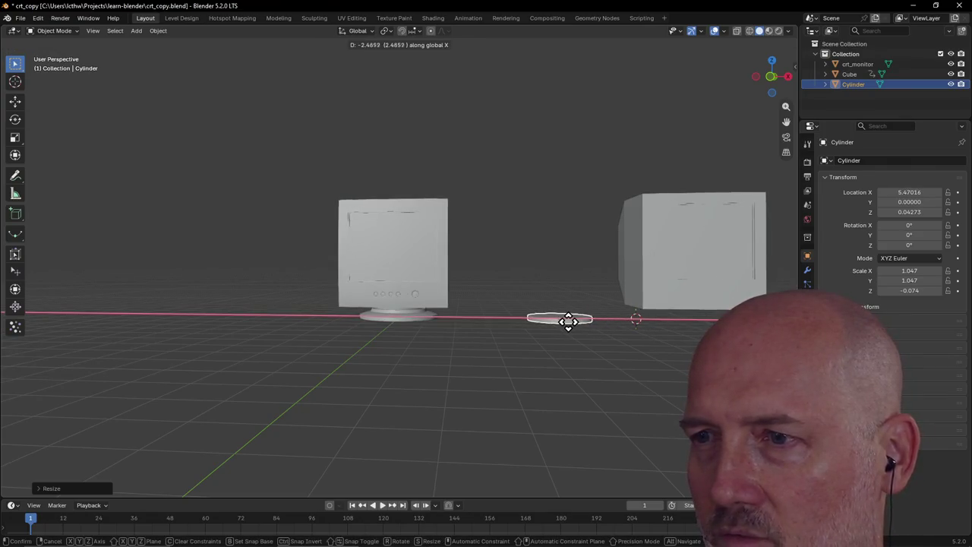
{"action": "left_click", "coordinate": [542, 331]}
{"action": "scroll", "coordinate": [554, 323], "scroll_direction": "up", "scroll_amount": 2}
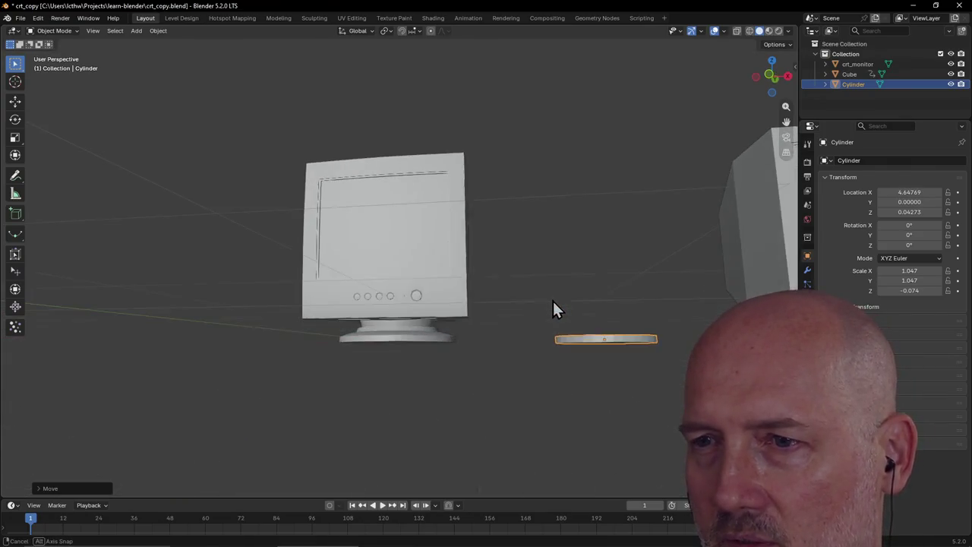
{"action": "middle_click_drag", "start_coordinate": [558, 320], "coordinate": [552, 299]}
{"action": "left_click", "coordinate": [296, 22]}
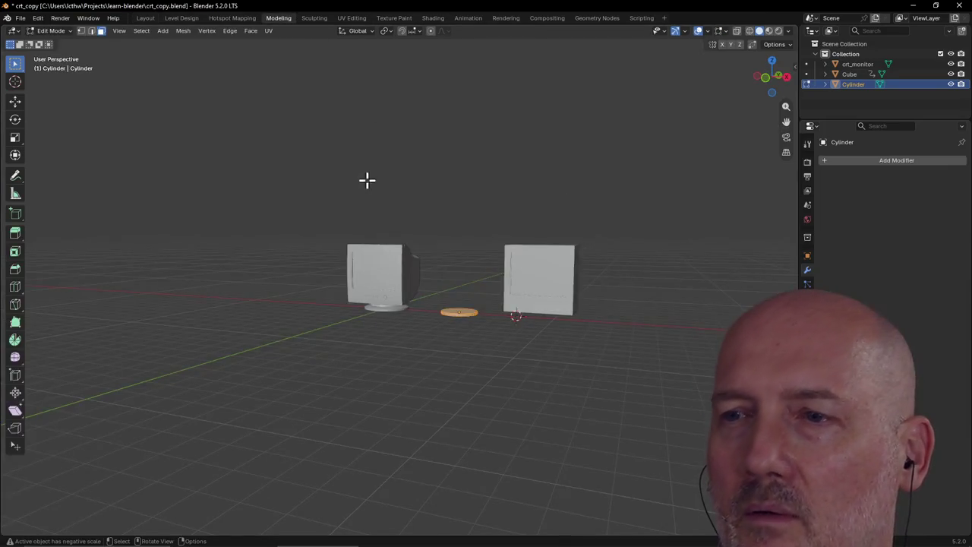
Clear the disc's mesh selection and orbit to a lower angle on it
{"action": "scroll", "coordinate": [461, 297], "scroll_direction": "up", "scroll_amount": 3}
{"action": "scroll", "coordinate": [461, 297], "scroll_direction": "up", "scroll_amount": 2}
{"action": "mouse_move", "coordinate": [461, 297]}
{"action": "middle_mouse_down"}
{"action": "mouse_move", "coordinate": [484, 285]}
{"action": "mouse_move", "coordinate": [454, 266]}
{"action": "middle_mouse_up"}
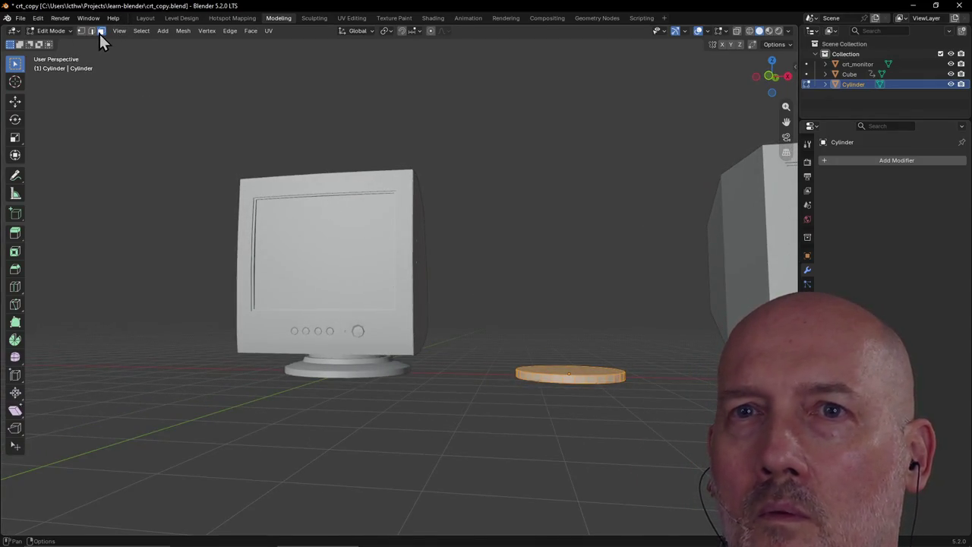
{"action": "key", "text": "alt+a"}
{"action": "scroll", "coordinate": [590, 394], "scroll_direction": "up", "scroll_amount": 1}
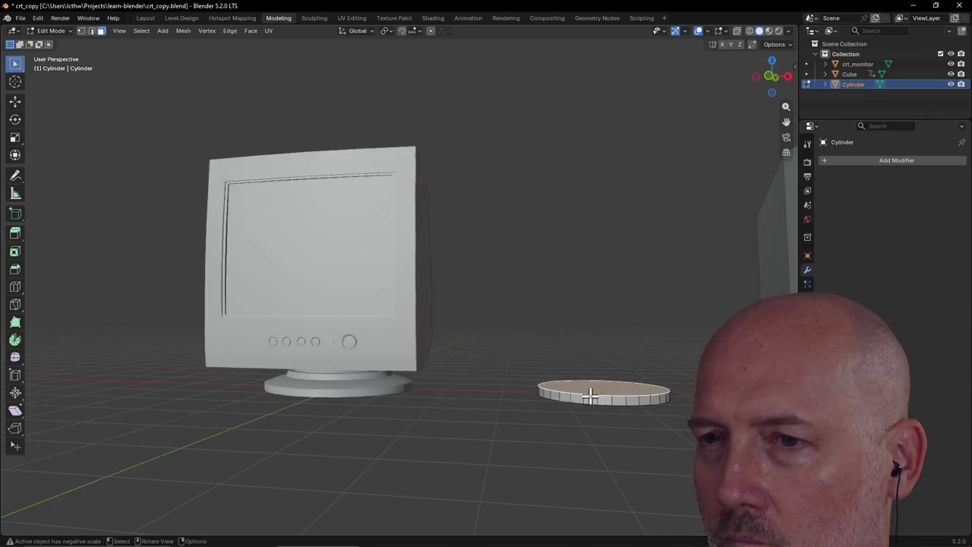
{"action": "middle_click_drag", "start_coordinate": [589, 405], "coordinate": [593, 405]}
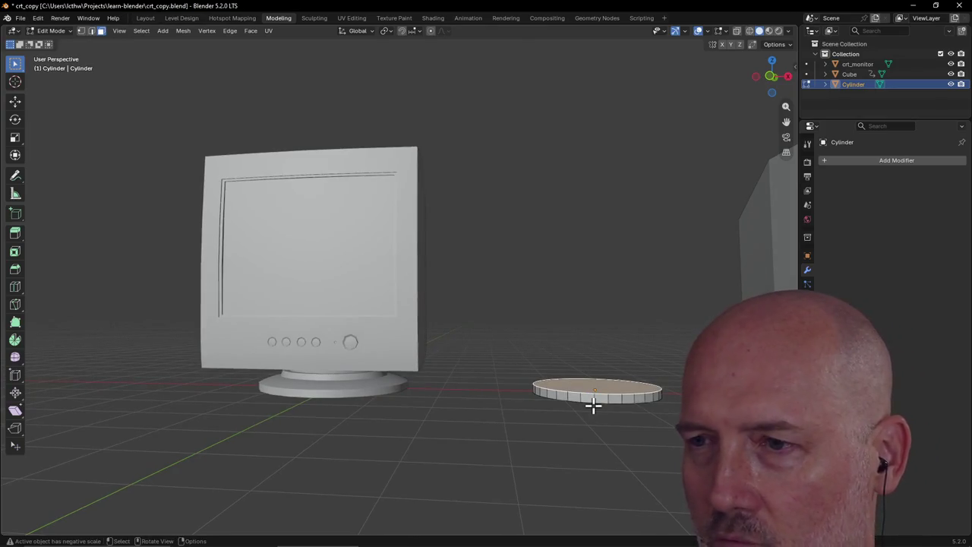
Extrude the top face up 0.13885, taper it to 0.79, and view from the front
{"action": "key", "text": "e"}
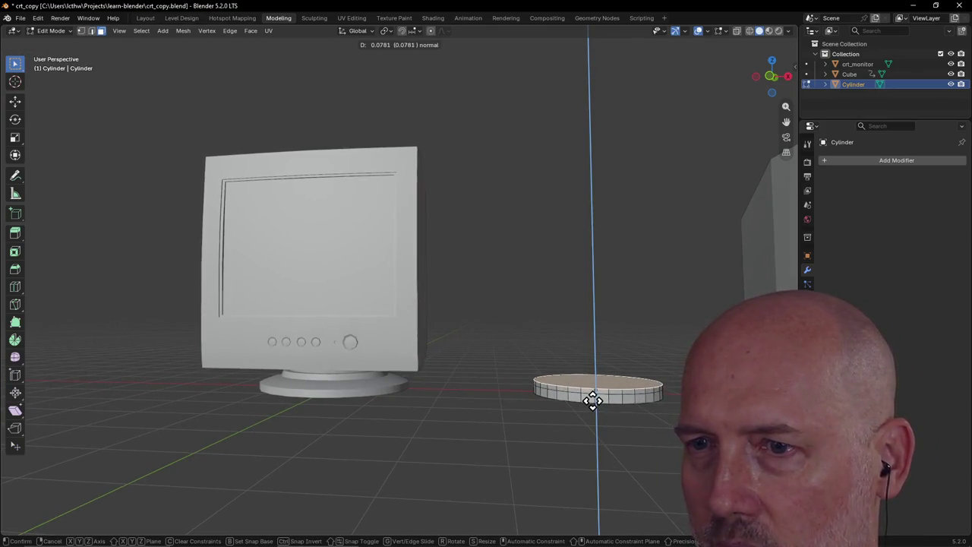
{"action": "left_click", "coordinate": [592, 395]}
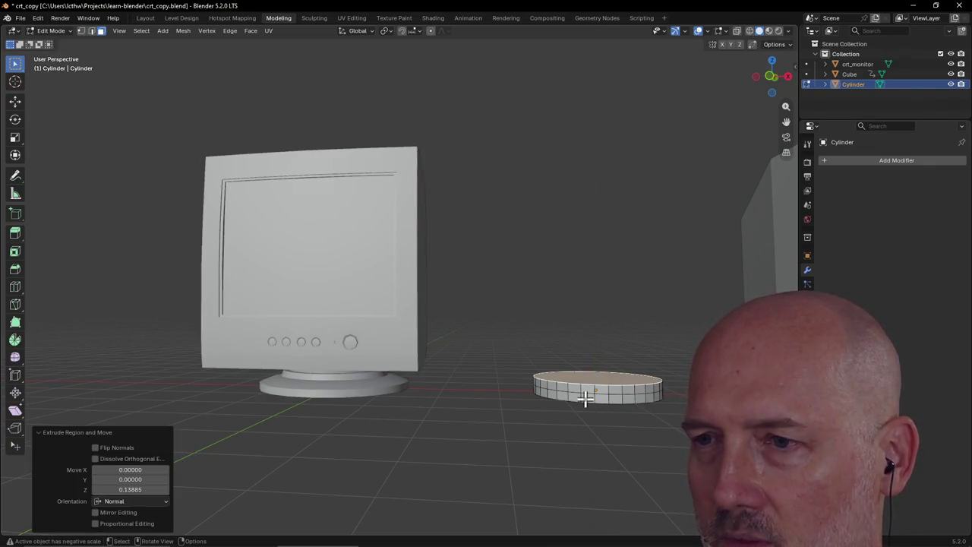
{"action": "key", "text": "s"}
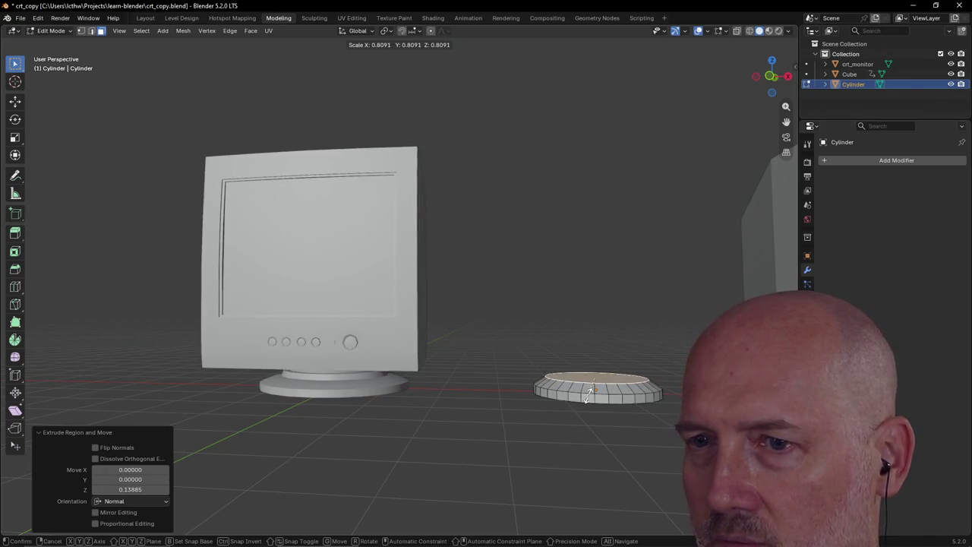
{"action": "left_click", "coordinate": [589, 392]}
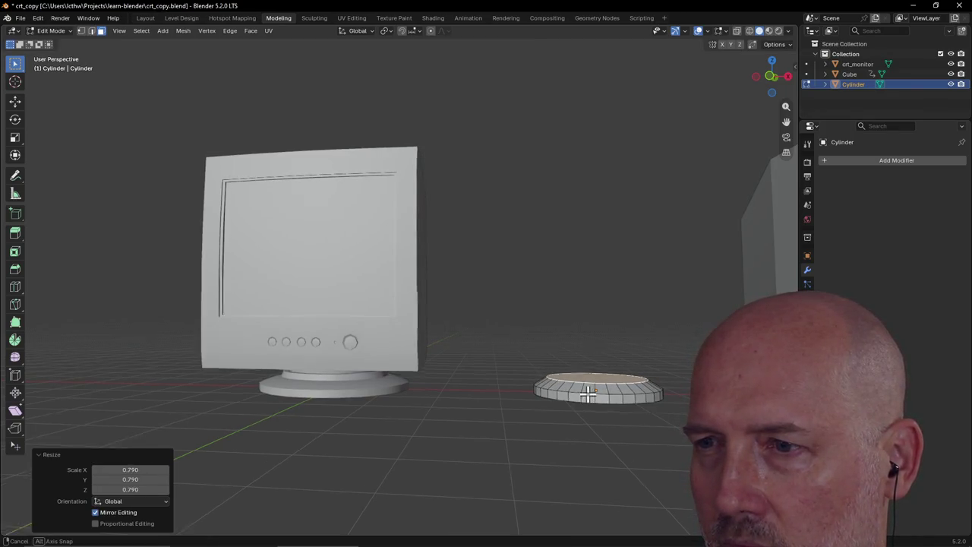
{"action": "key", "text": "grave"}
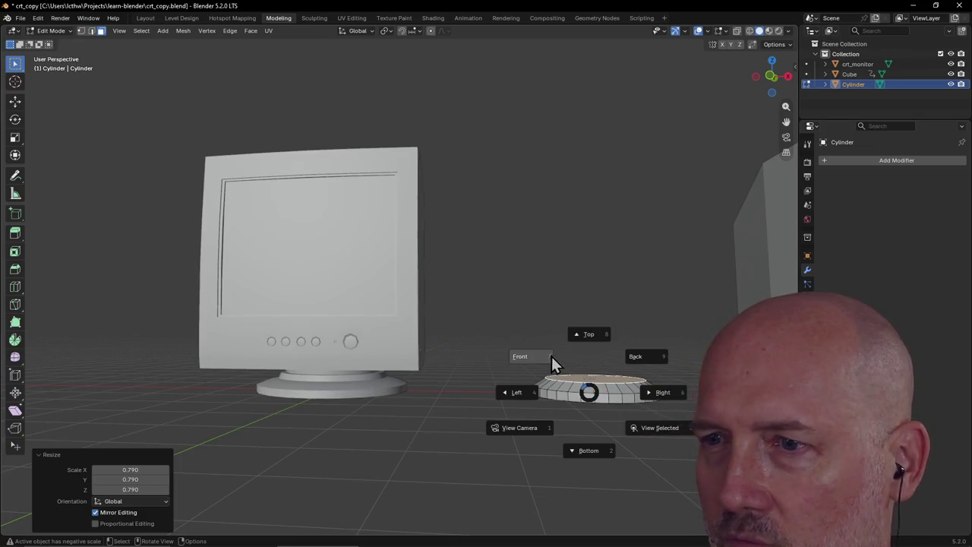
{"action": "left_click", "coordinate": [539, 359]}
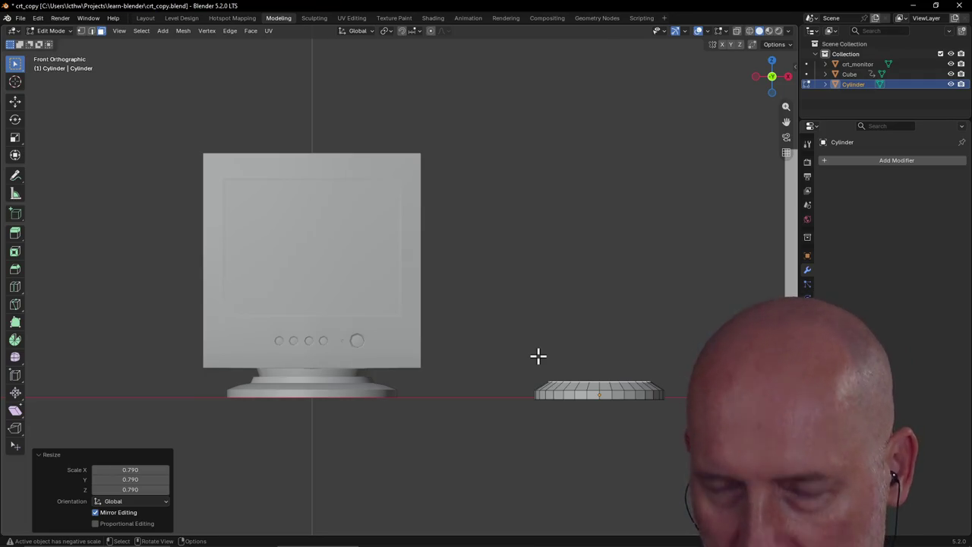
Undo the tapered top and select the whole disc mesh in front view
{"action": "key", "text": "ctrl+z"}
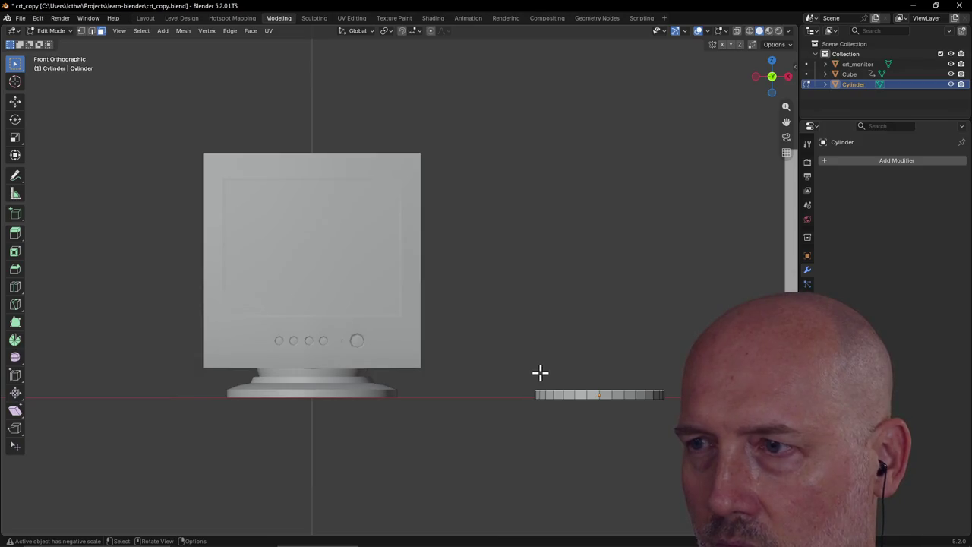
{"action": "key", "text": "a"}
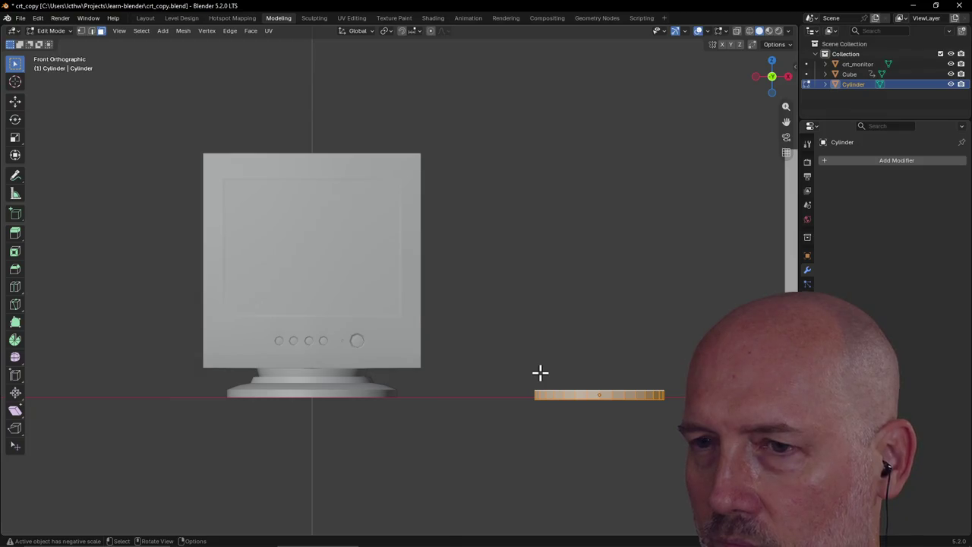
{"action": "middle_click_drag", "start_coordinate": [539, 372], "coordinate": [539, 373]}
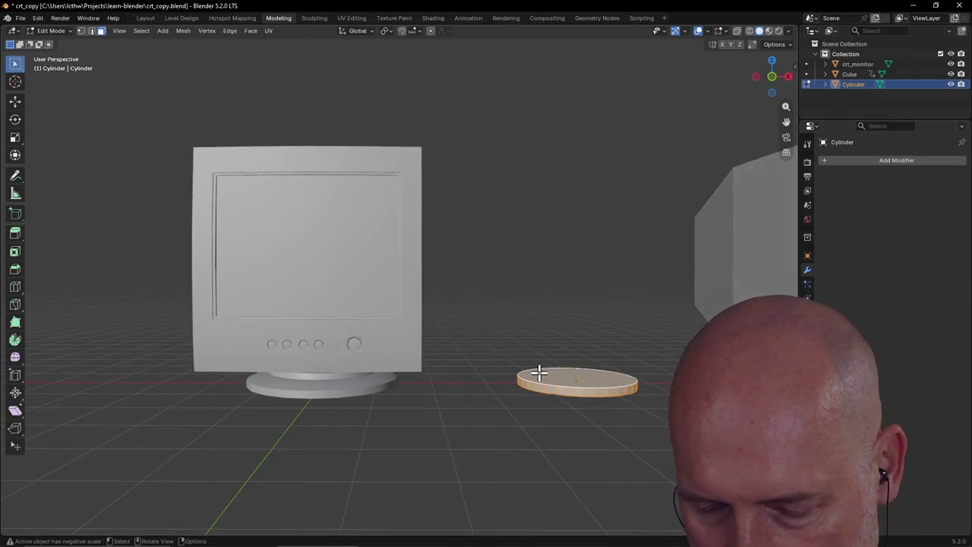
{"action": "key", "text": "grave"}
{"action": "left_click", "coordinate": [476, 340]}
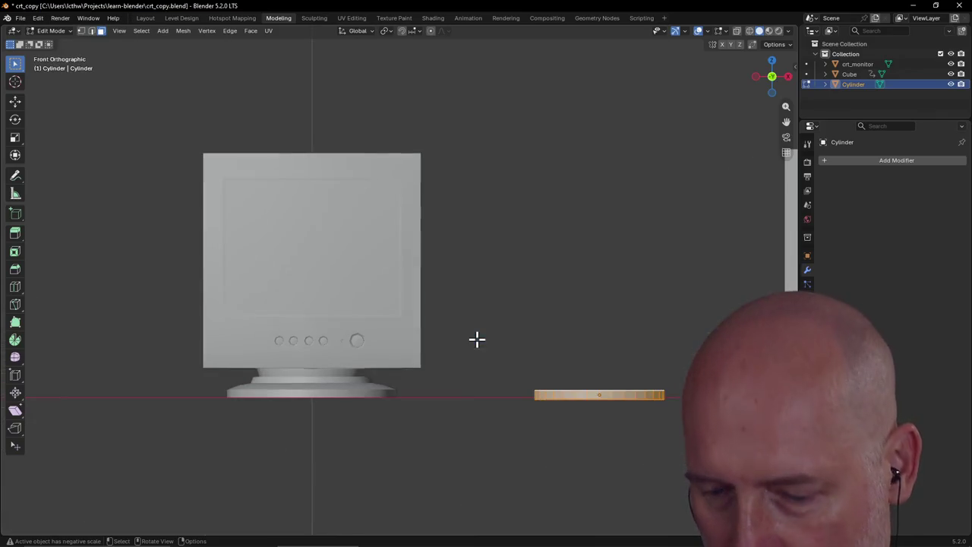
Scale the whole disc up to 1.156 and raise it 0.04912 on Z
{"action": "key", "text": "s"}
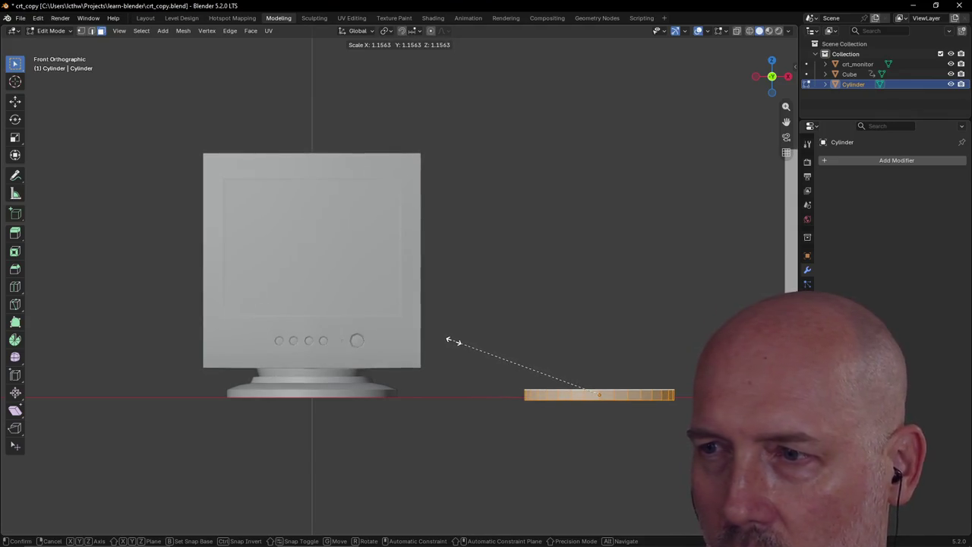
{"action": "left_click", "coordinate": [453, 340]}
{"action": "key", "text": "g"}
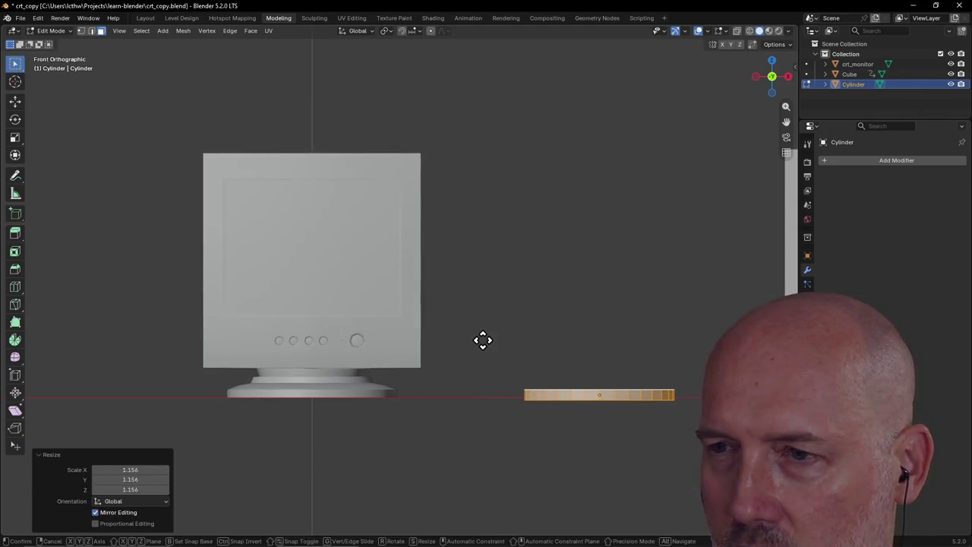
{"action": "key", "text": "z"}
{"action": "left_click", "coordinate": [483, 340]}
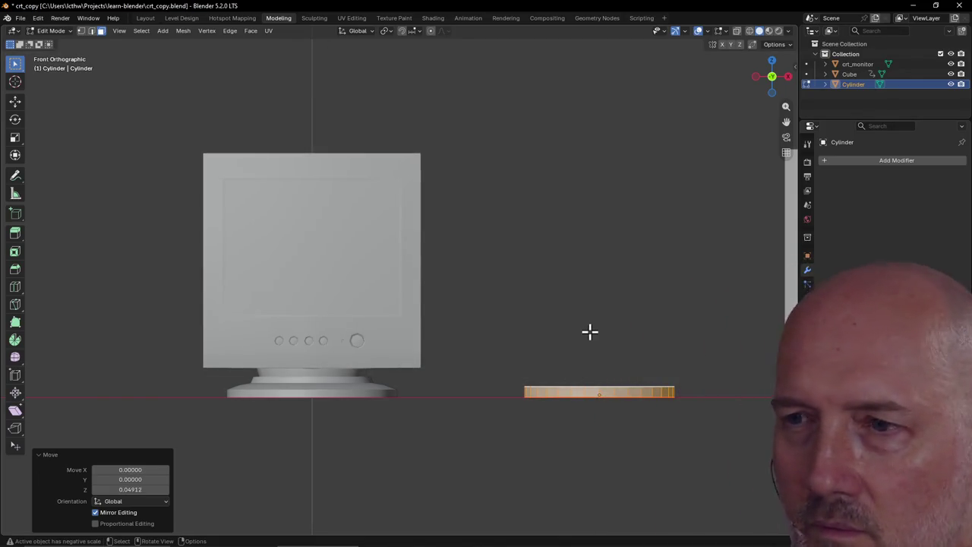
{"action": "middle_click_drag", "start_coordinate": [590, 331], "coordinate": [581, 297]}
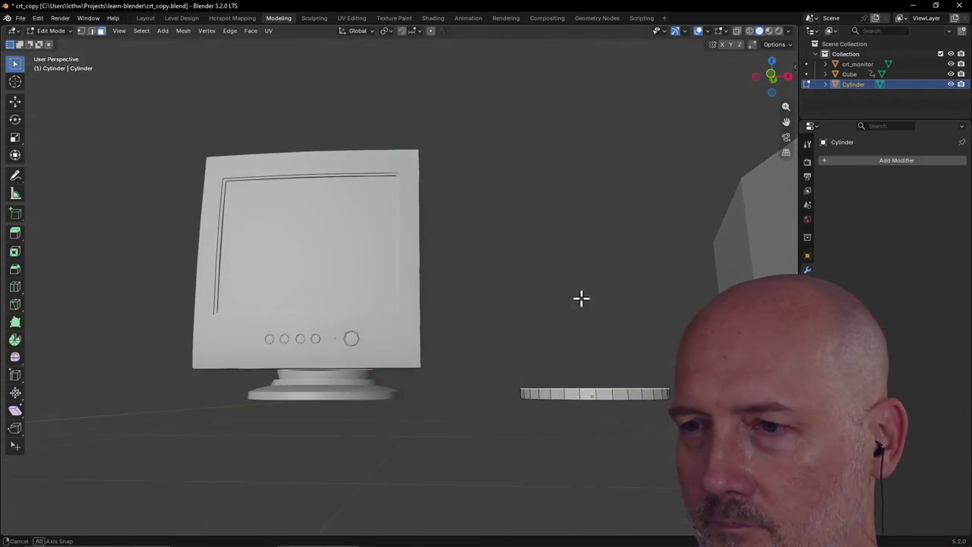
{"action": "key", "text": "grave"}
{"action": "left_click", "coordinate": [542, 267]}
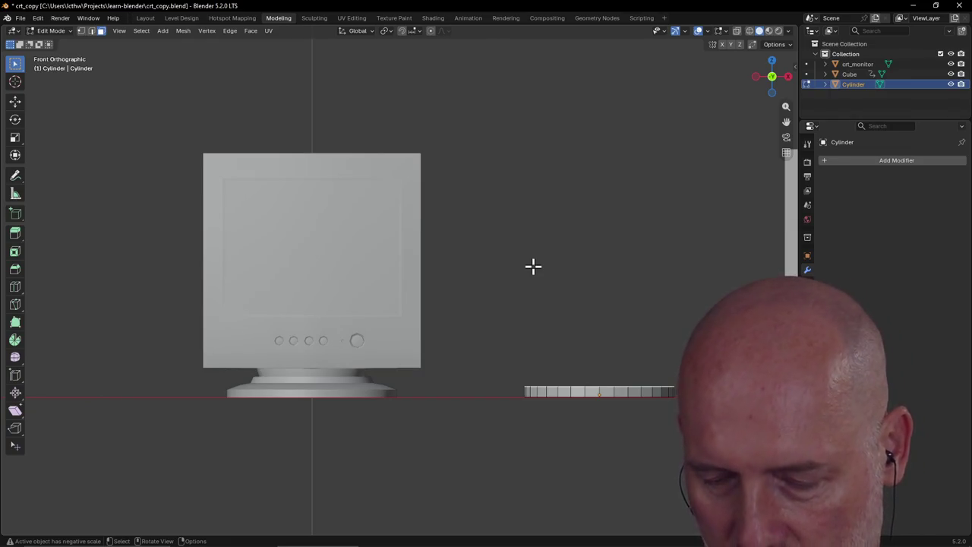
{"action": "key", "text": "e"}
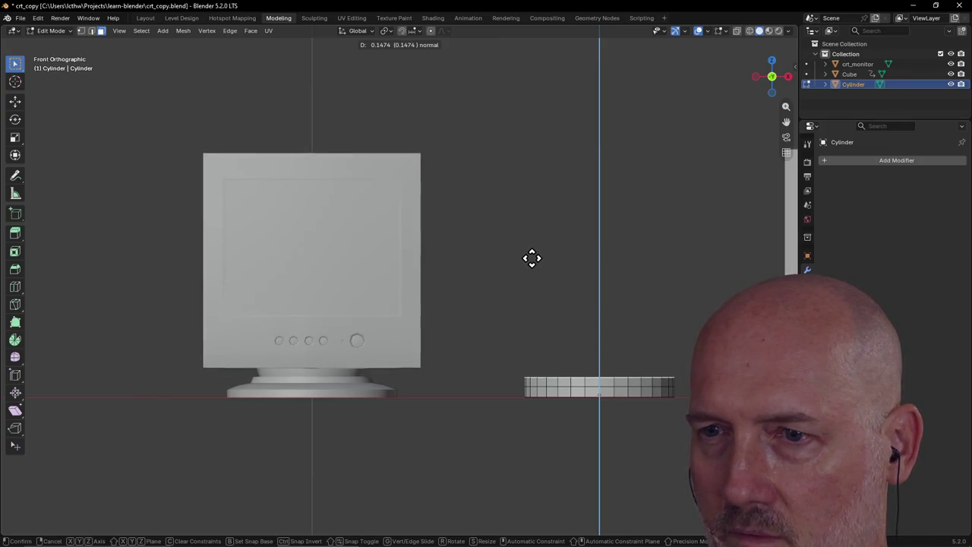
Build two extruded tiers on the disc, scaling their tops to 0.793 and 0.934
{"action": "left_click", "coordinate": [532, 259]}
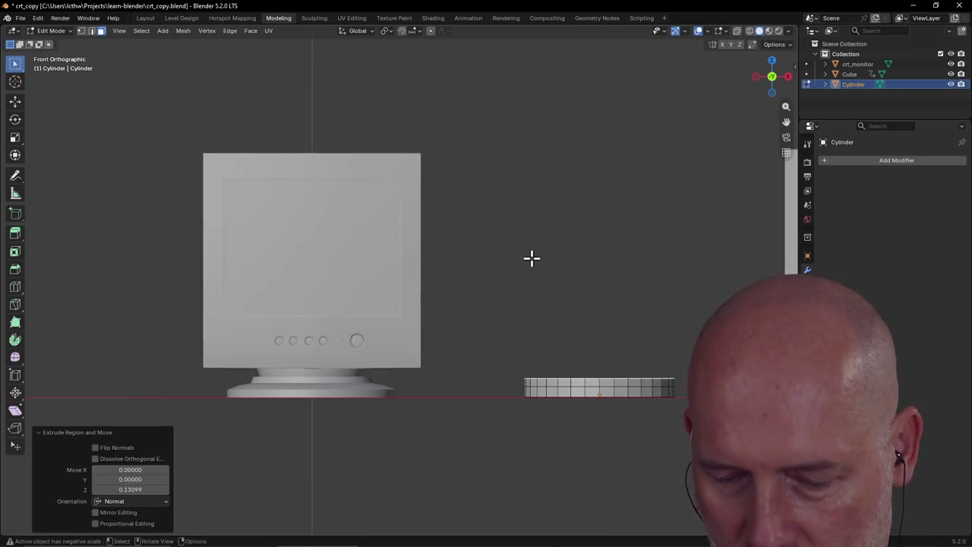
{"action": "key", "text": "s"}
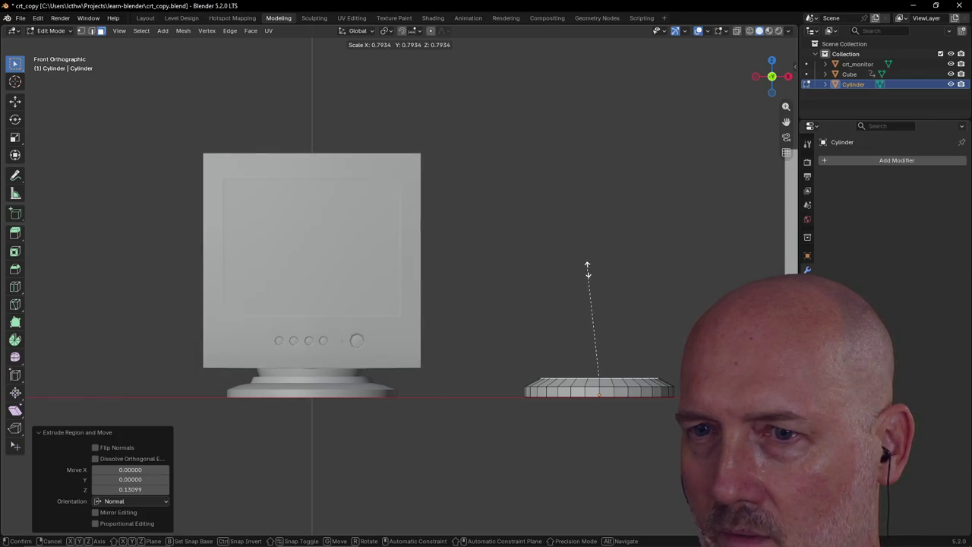
{"action": "left_click", "coordinate": [587, 269]}
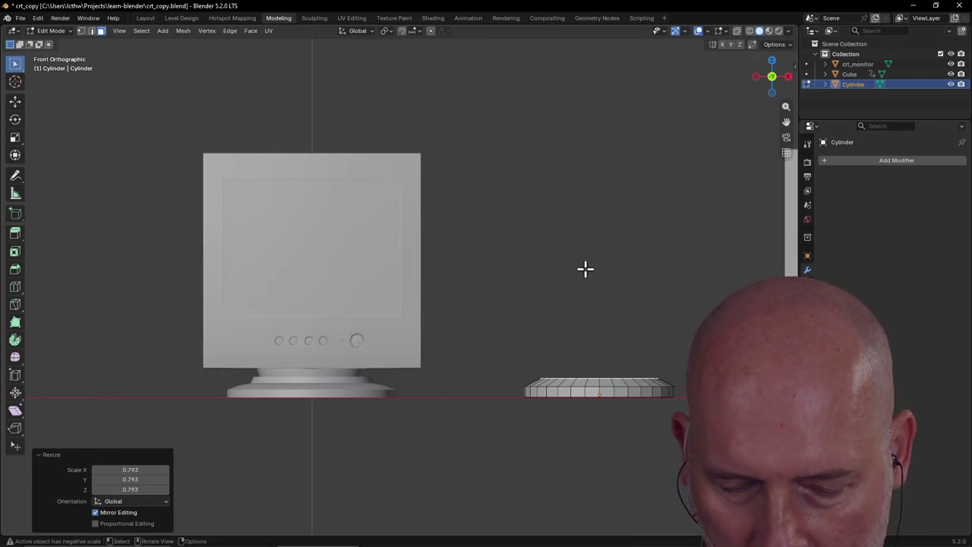
{"action": "key", "text": "e"}
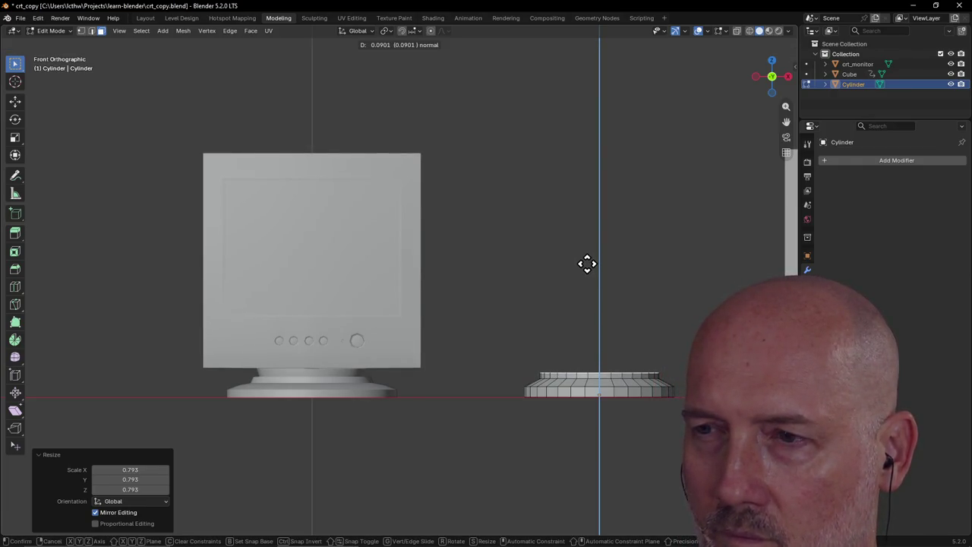
{"action": "left_click", "coordinate": [587, 263]}
{"action": "key", "text": "s"}
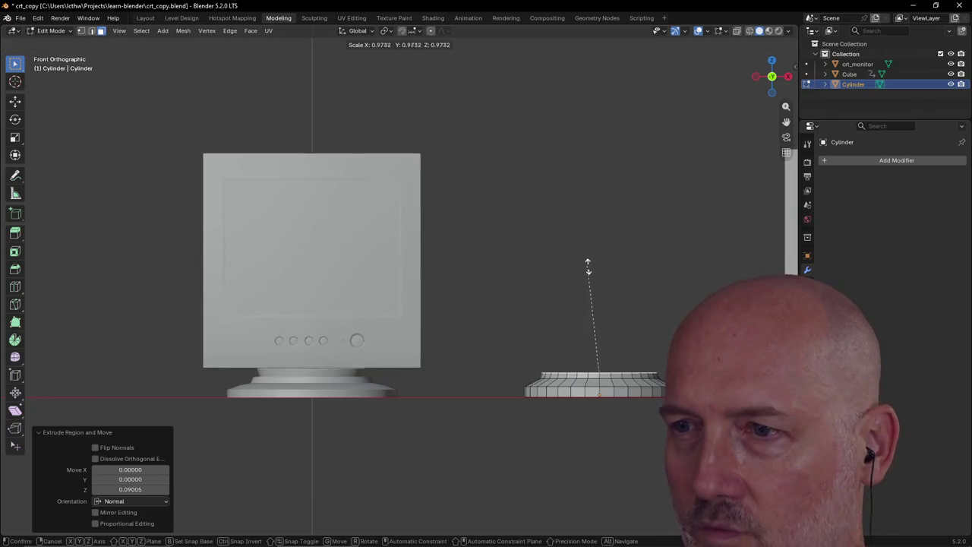
{"action": "left_click", "coordinate": [590, 270]}
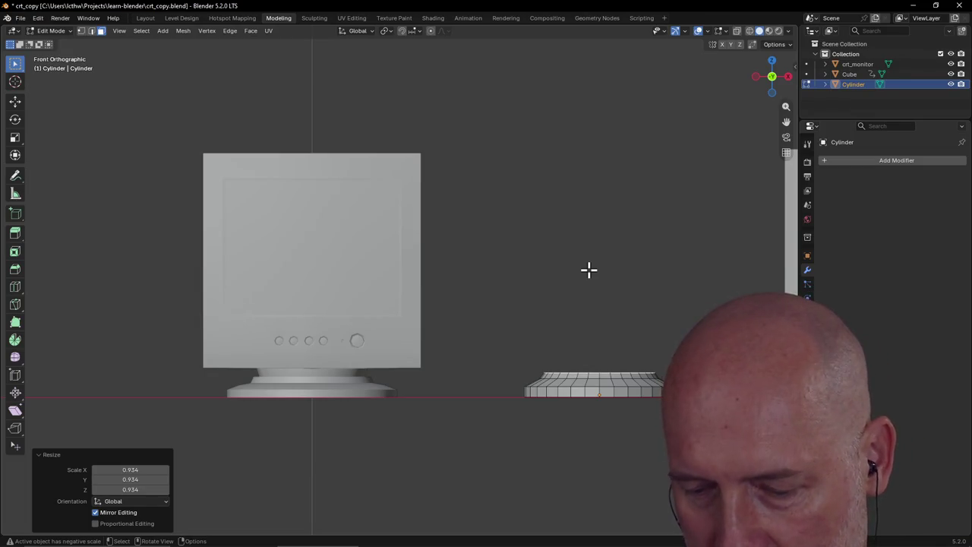
Inset the top face by 0.0105 and extrude it up 0.15555 into a raised platform
{"action": "key", "text": "i"}
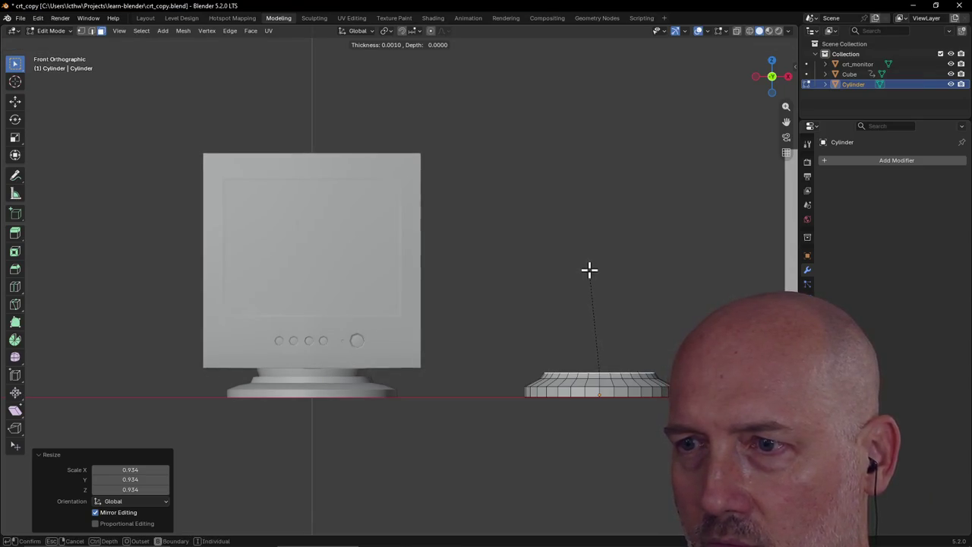
{"action": "left_click", "coordinate": [589, 269]}
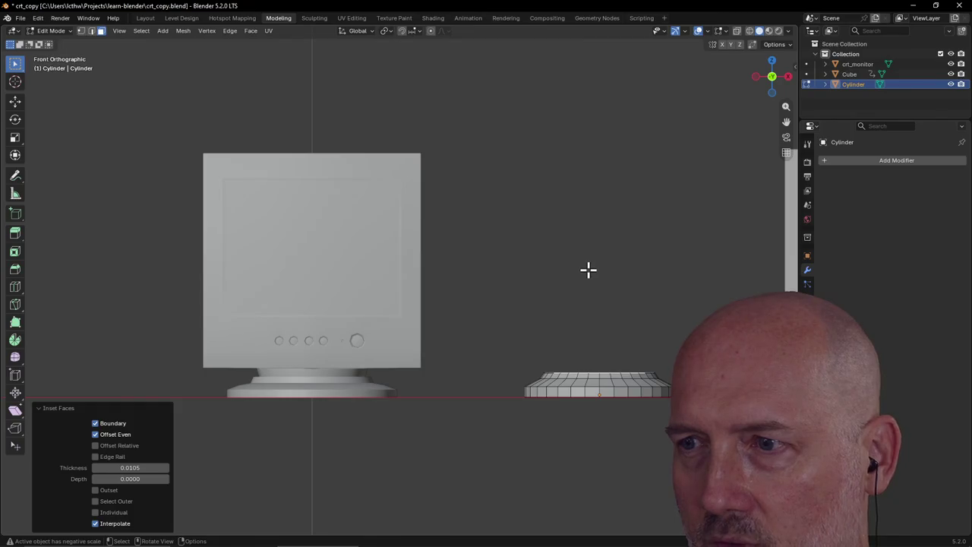
{"action": "key", "text": "e"}
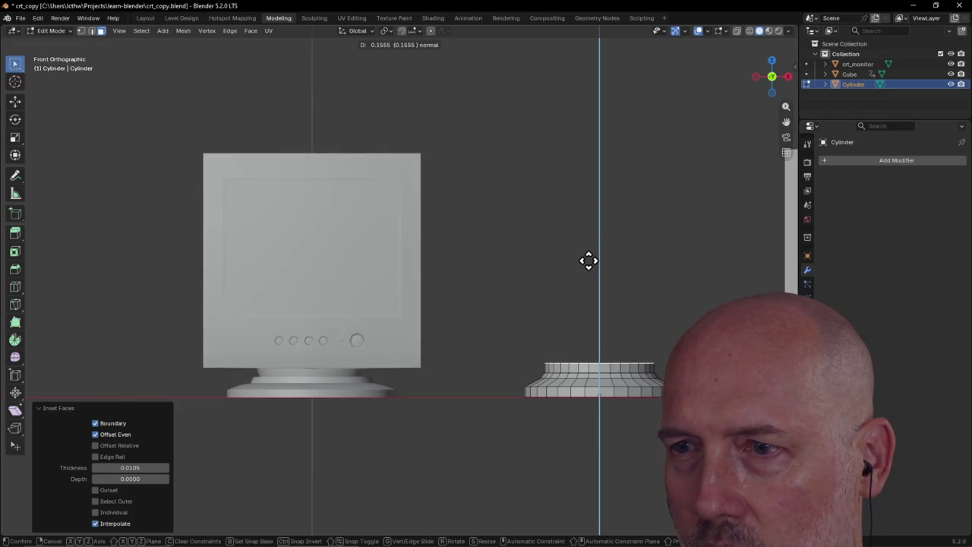
{"action": "left_click", "coordinate": [588, 260]}
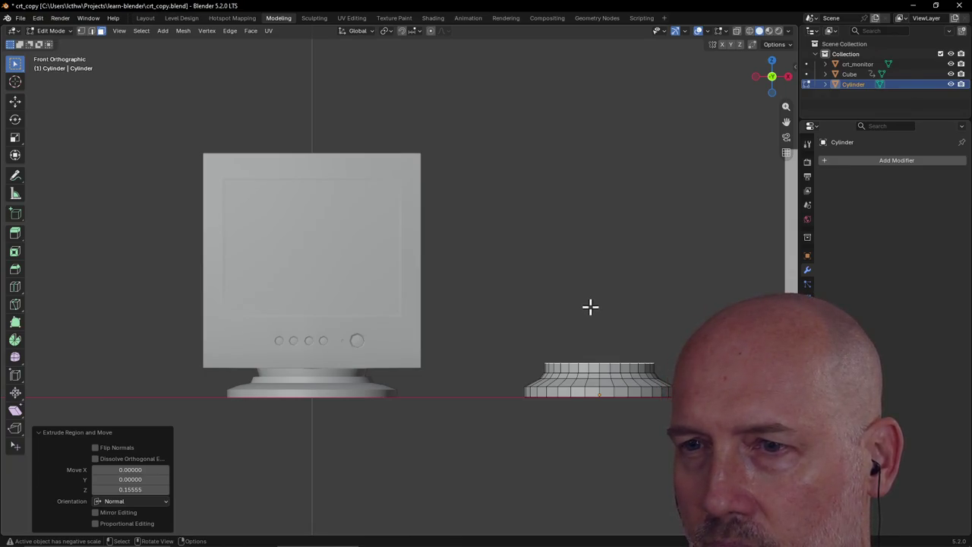
{"action": "mouse_move", "coordinate": [590, 306]}
{"action": "middle_mouse_down"}
{"action": "mouse_move", "coordinate": [574, 335]}
{"action": "mouse_move", "coordinate": [597, 316]}
{"action": "mouse_move", "coordinate": [592, 336]}
{"action": "middle_mouse_up"}
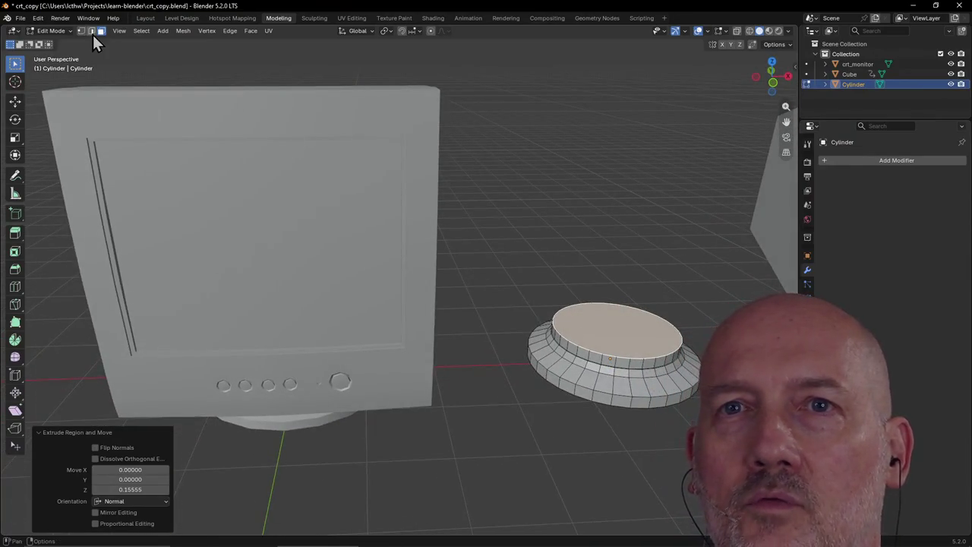
Switch to edge select mode and frame the stand's top face in view
{"action": "left_click", "coordinate": [92, 31]}
{"action": "scroll", "coordinate": [375, 197], "scroll_direction": "up", "scroll_amount": 2}
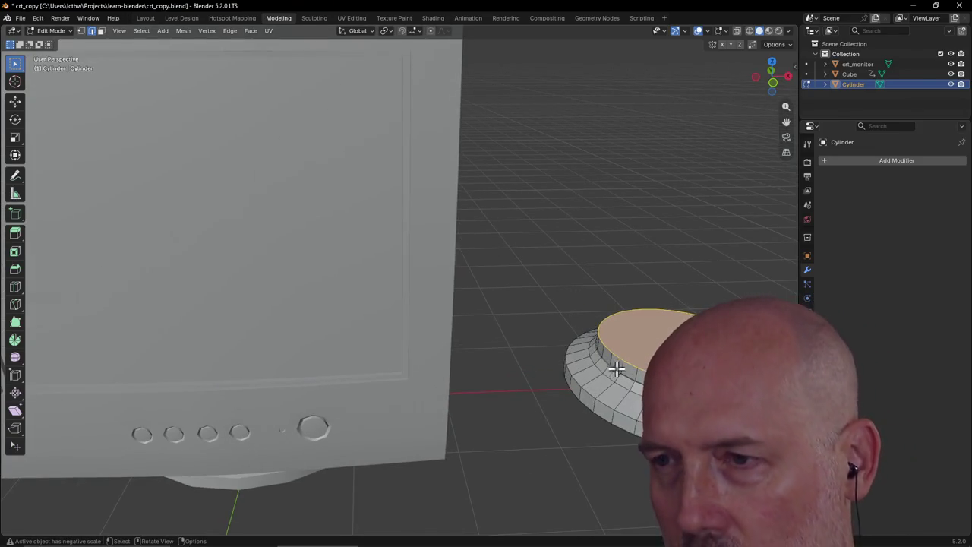
{"action": "scroll", "coordinate": [612, 366], "scroll_direction": "down", "scroll_amount": 1}
{"action": "scroll", "coordinate": [608, 363], "scroll_direction": "down", "scroll_amount": 2}
{"action": "mouse_move", "coordinate": [608, 363]}
{"action": "middle_mouse_down"}
{"action": "mouse_move", "coordinate": [636, 366]}
{"action": "mouse_move", "coordinate": [655, 341]}
{"action": "middle_mouse_up"}
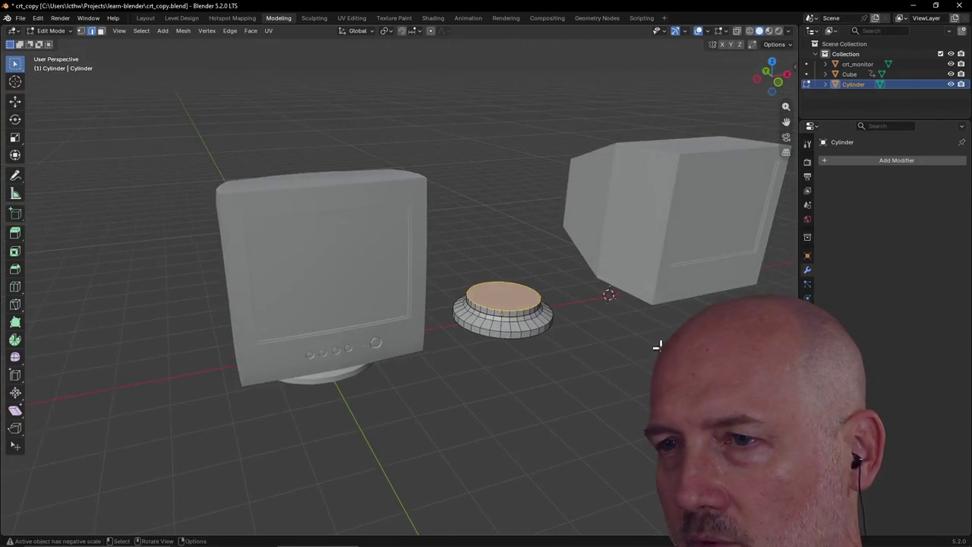
{"action": "scroll", "coordinate": [655, 341], "scroll_direction": "up", "scroll_amount": 3}
{"action": "key", "text": "grave"}
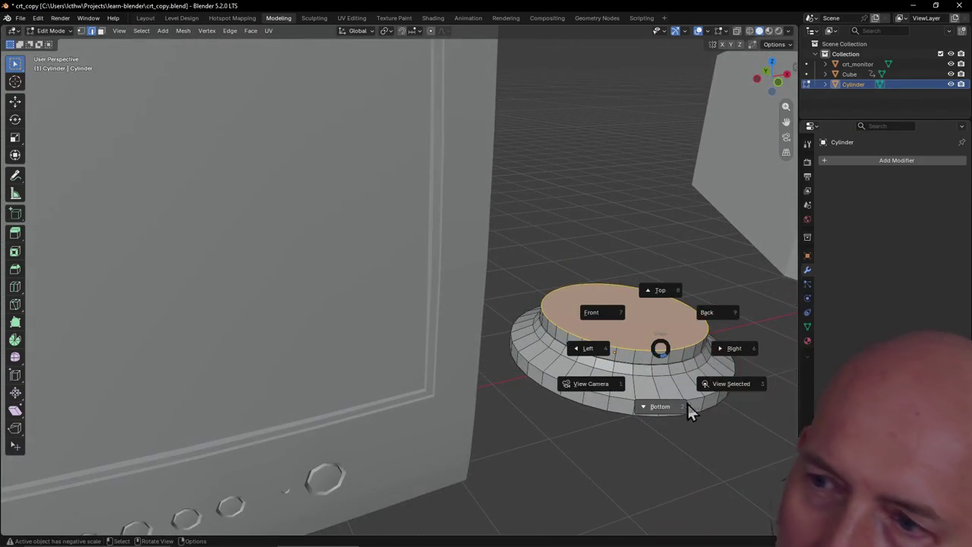
{"action": "left_click", "coordinate": [722, 386]}
{"action": "scroll", "coordinate": [589, 364], "scroll_direction": "down", "scroll_amount": 3}
{"action": "scroll", "coordinate": [588, 370], "scroll_direction": "up", "scroll_amount": 3}
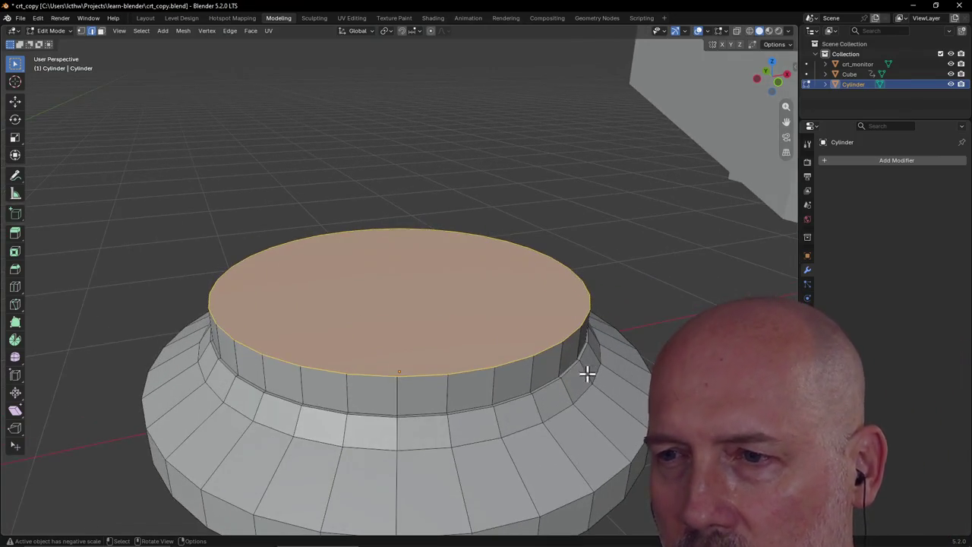
Shrink the edge ring below the platform to 0.943, then view from the front orthographically
{"action": "left_click", "coordinate": [505, 398], "text": "alt"}
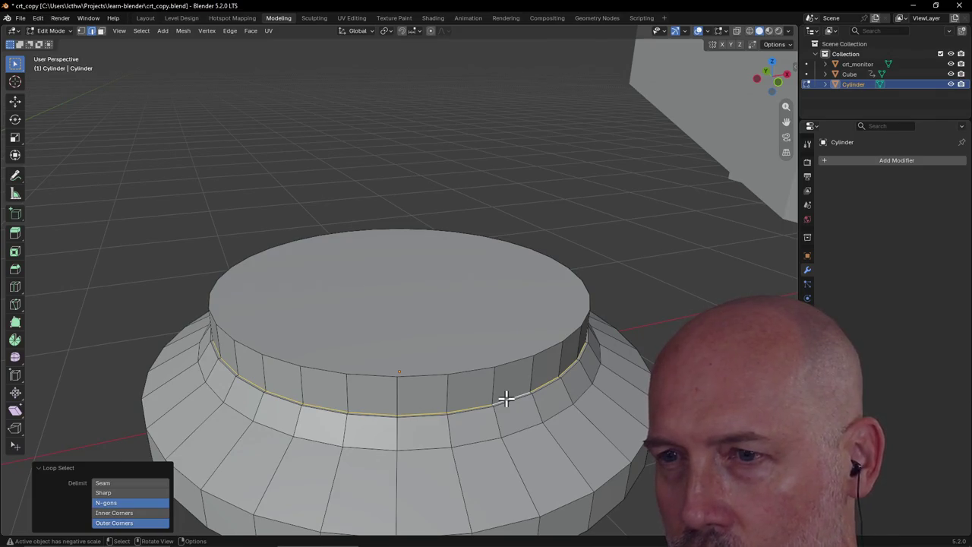
{"action": "key", "text": "s"}
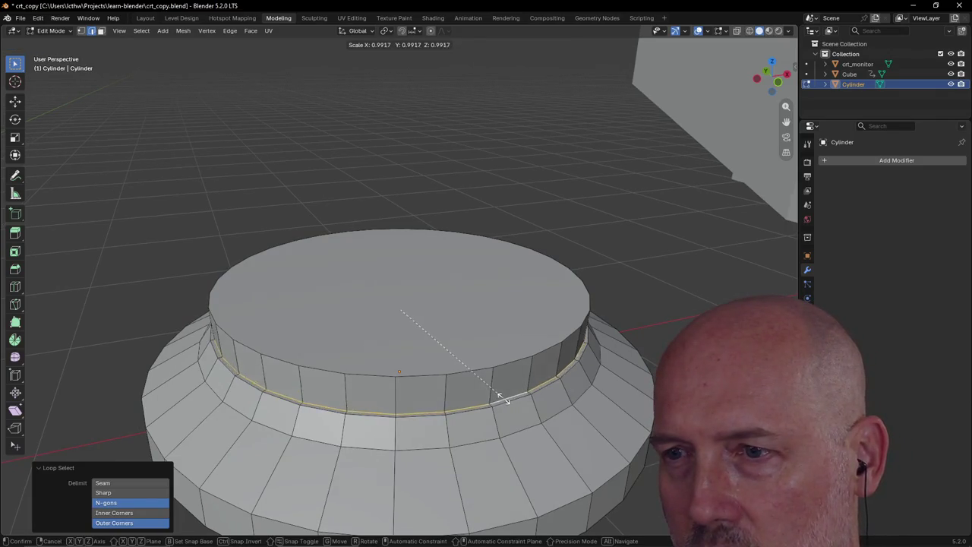
{"action": "left_click", "coordinate": [493, 391]}
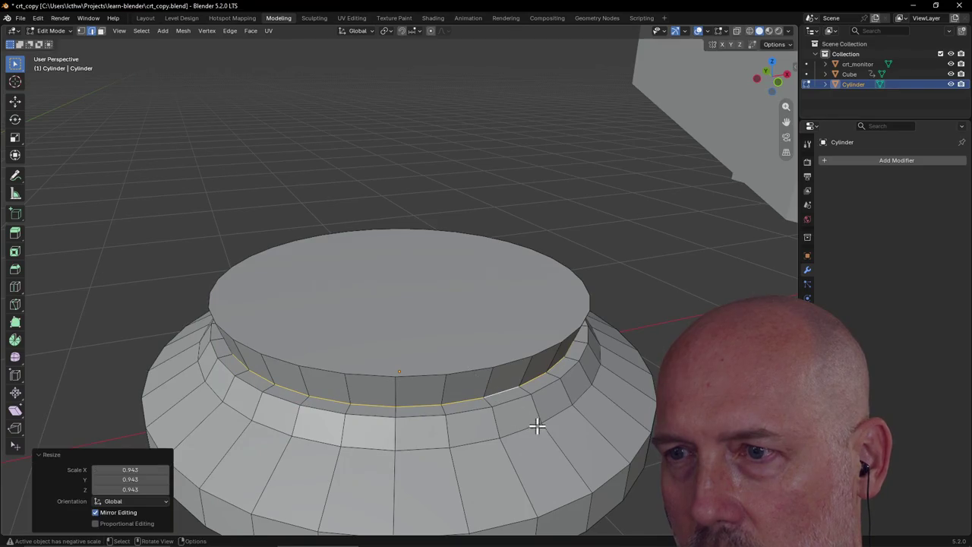
{"action": "scroll", "coordinate": [612, 250], "scroll_direction": "down", "scroll_amount": 4}
{"action": "middle_click_drag", "start_coordinate": [612, 251], "coordinate": [584, 217]}
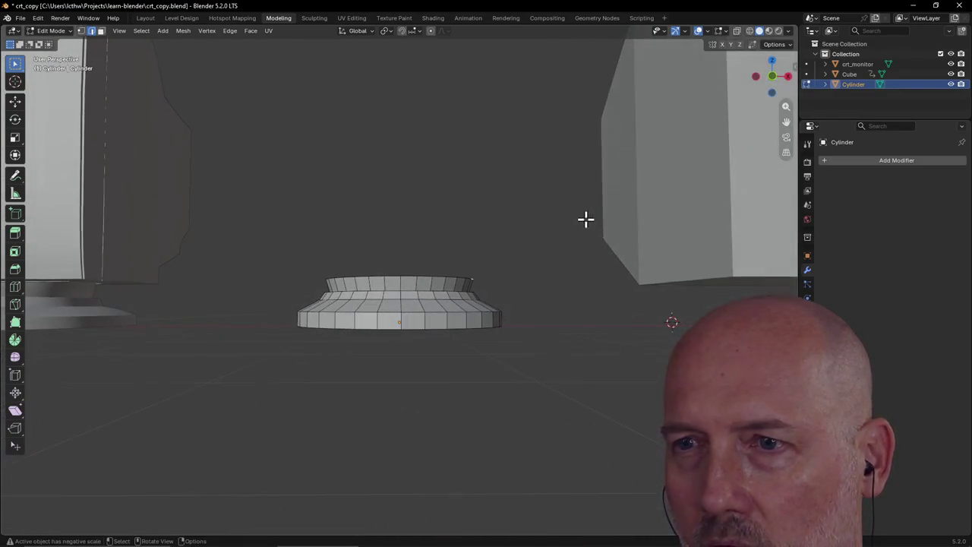
{"action": "key", "text": "grave"}
{"action": "left_click", "coordinate": [533, 191]}
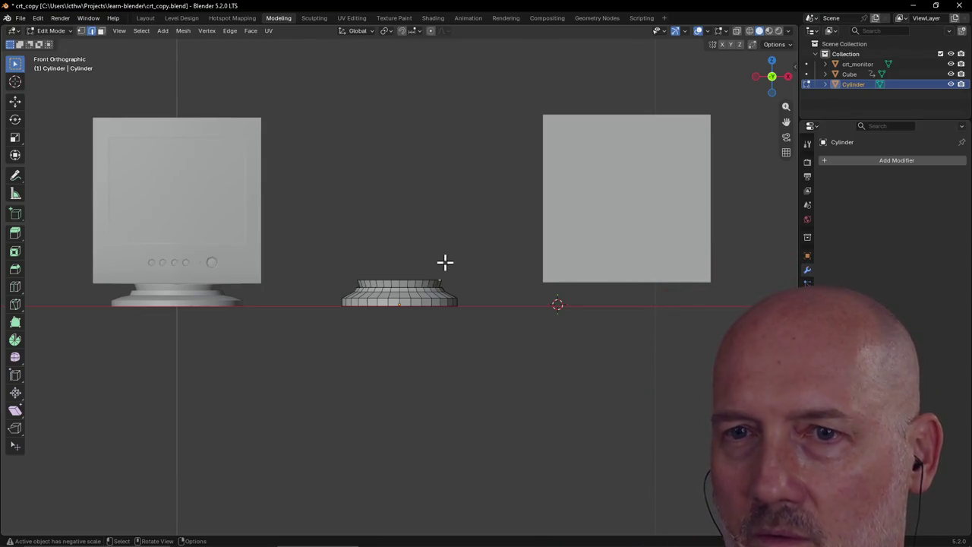
{"action": "scroll", "coordinate": [445, 261], "scroll_direction": "up", "scroll_amount": 1}
{"action": "scroll", "coordinate": [445, 262], "scroll_direction": "up", "scroll_amount": 3}
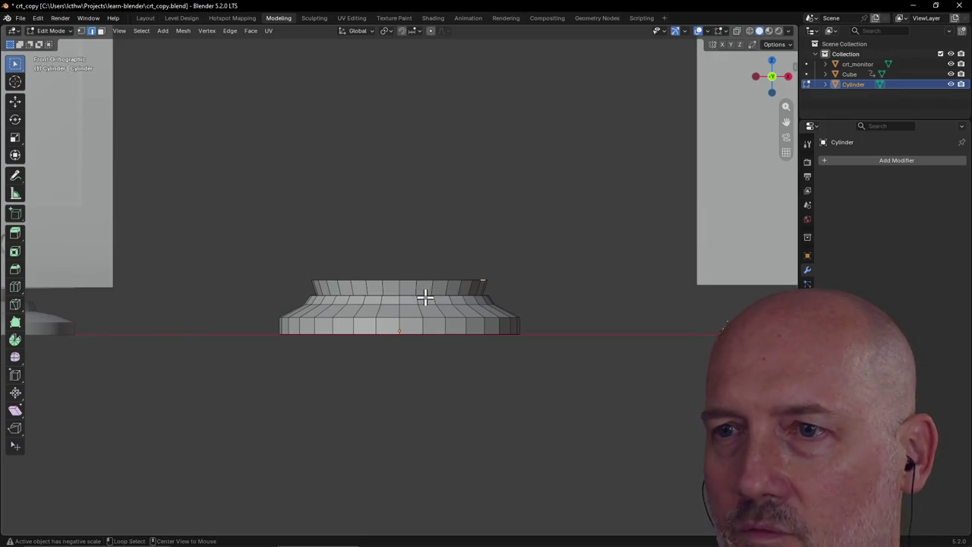
Lower two of the stand's tier edge loops slightly along Z
{"action": "left_click", "coordinate": [424, 304], "text": "alt"}
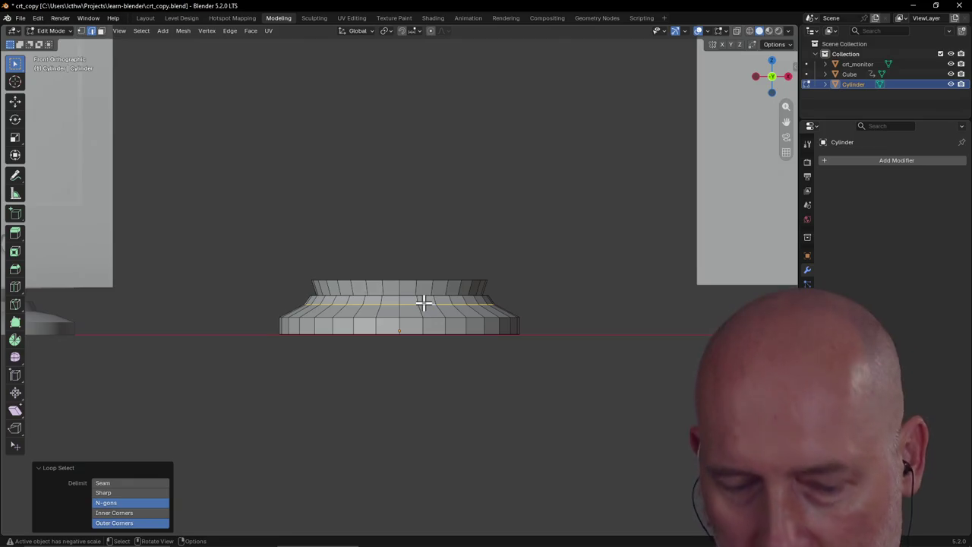
{"action": "key", "text": "g"}
{"action": "key", "text": "z"}
{"action": "left_click", "coordinate": [423, 306]}
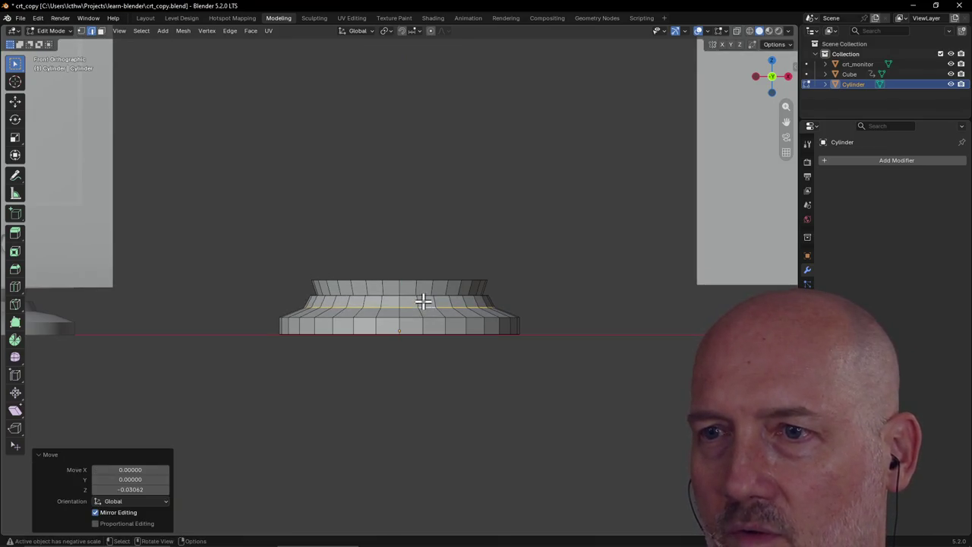
{"action": "left_click", "coordinate": [423, 296]}
{"action": "key", "text": "g"}
{"action": "key", "text": "z"}
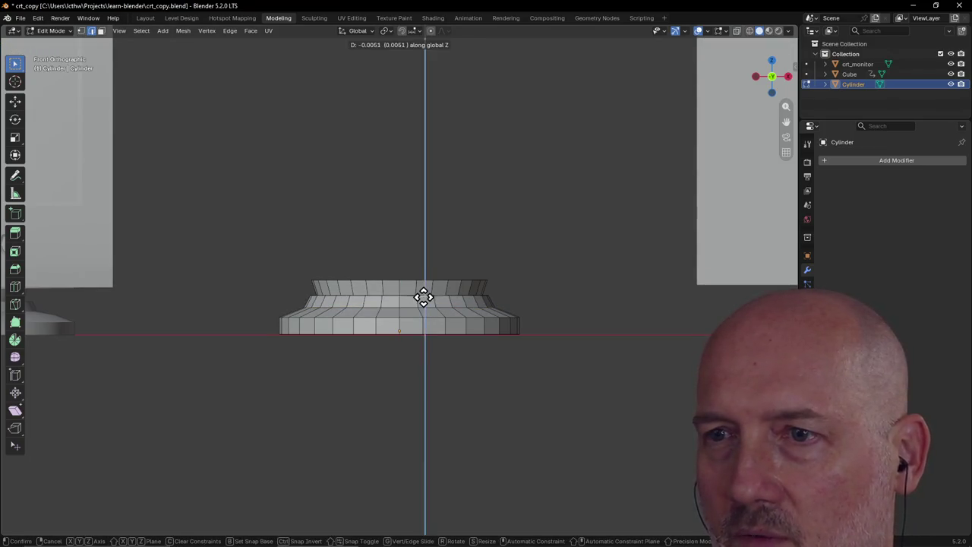
{"action": "right_click", "coordinate": [423, 298]}
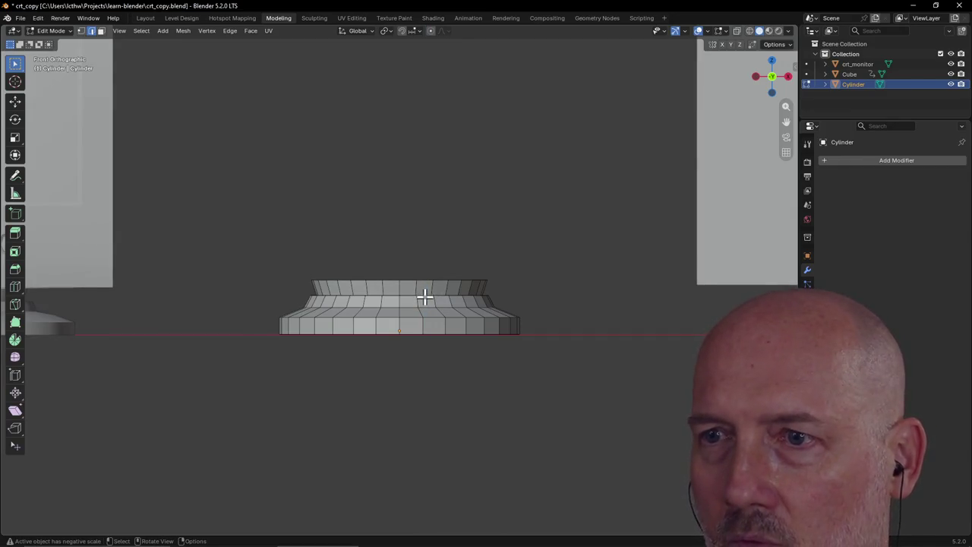
{"action": "left_click", "coordinate": [424, 294], "text": "alt"}
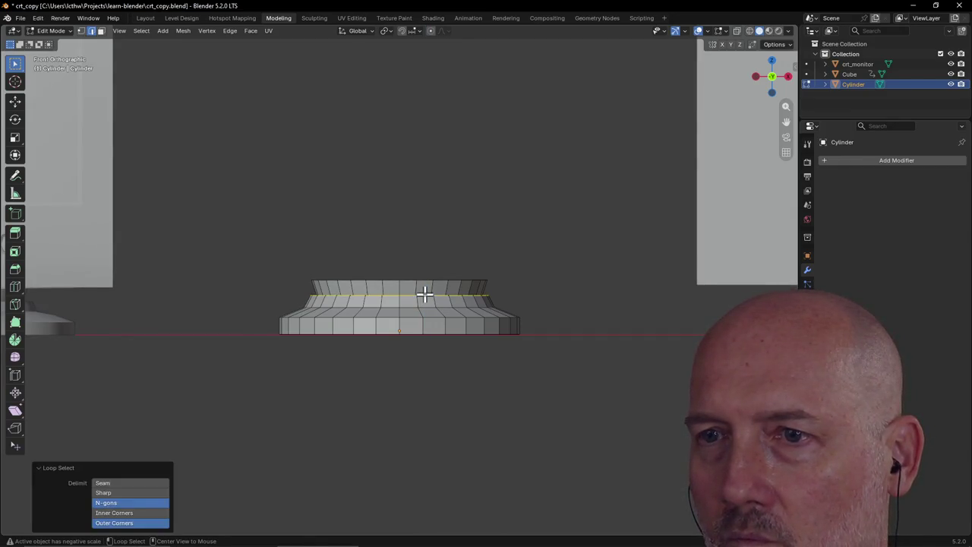
{"action": "key", "text": "g"}
{"action": "key", "text": "z"}
{"action": "left_click", "coordinate": [424, 296]}
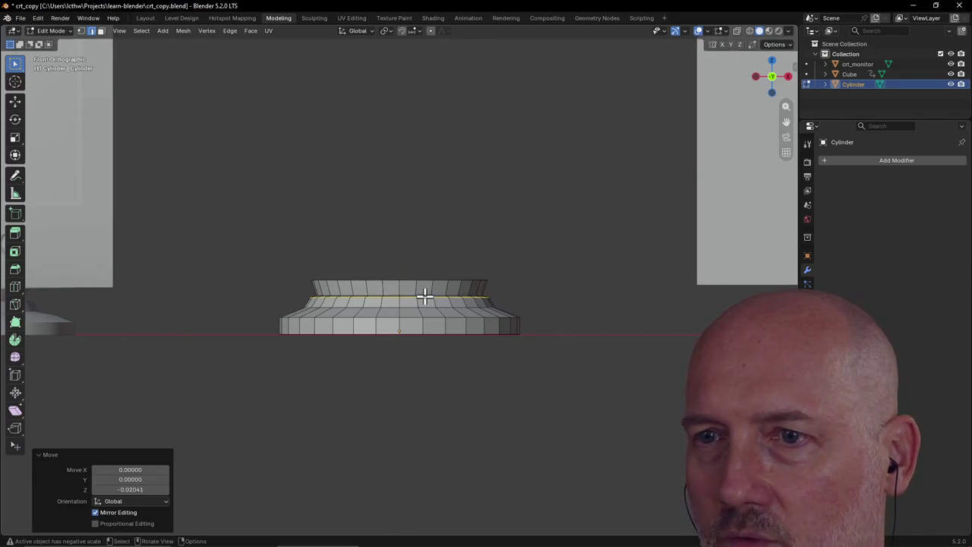
Lower the edge ring below the platform 0.0111 on Z and return to Layout
{"action": "scroll", "coordinate": [447, 284], "scroll_direction": "down", "scroll_amount": 2}
{"action": "mouse_move", "coordinate": [446, 284]}
{"action": "middle_mouse_down"}
{"action": "mouse_move", "coordinate": [450, 297]}
{"action": "mouse_move", "coordinate": [434, 312]}
{"action": "middle_mouse_up"}
{"action": "scroll", "coordinate": [432, 330], "scroll_direction": "up", "scroll_amount": 3}
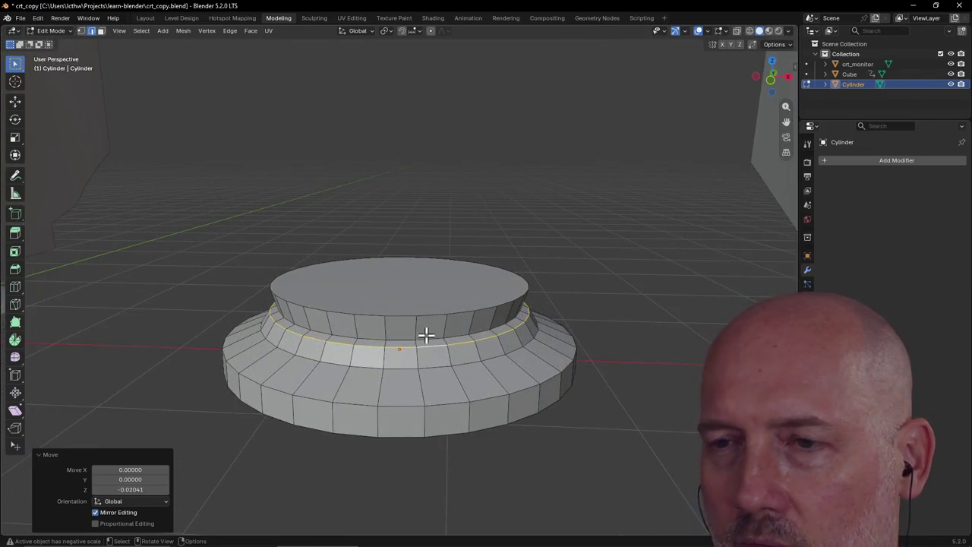
{"action": "left_click", "coordinate": [426, 338], "text": "alt"}
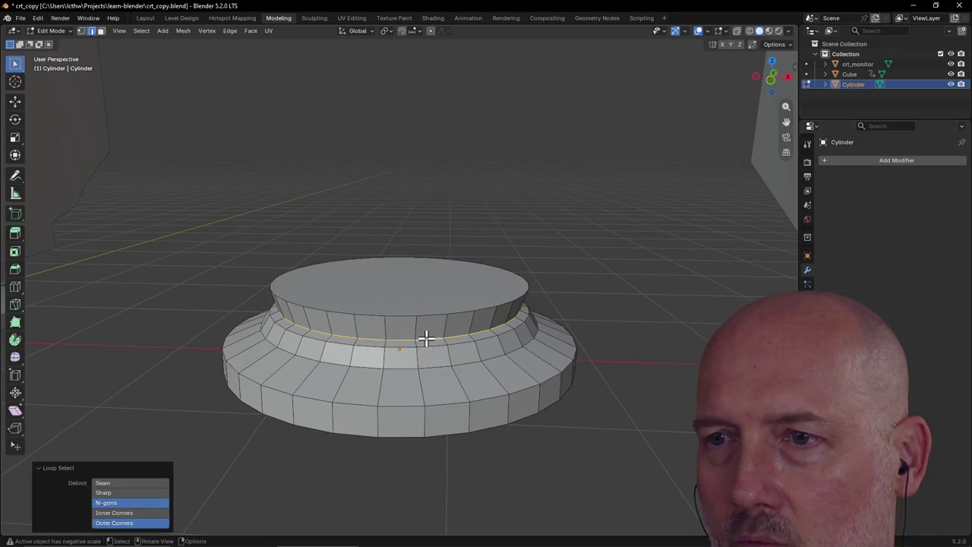
{"action": "key", "text": "g"}
{"action": "key", "text": "z"}
{"action": "left_click", "coordinate": [425, 340]}
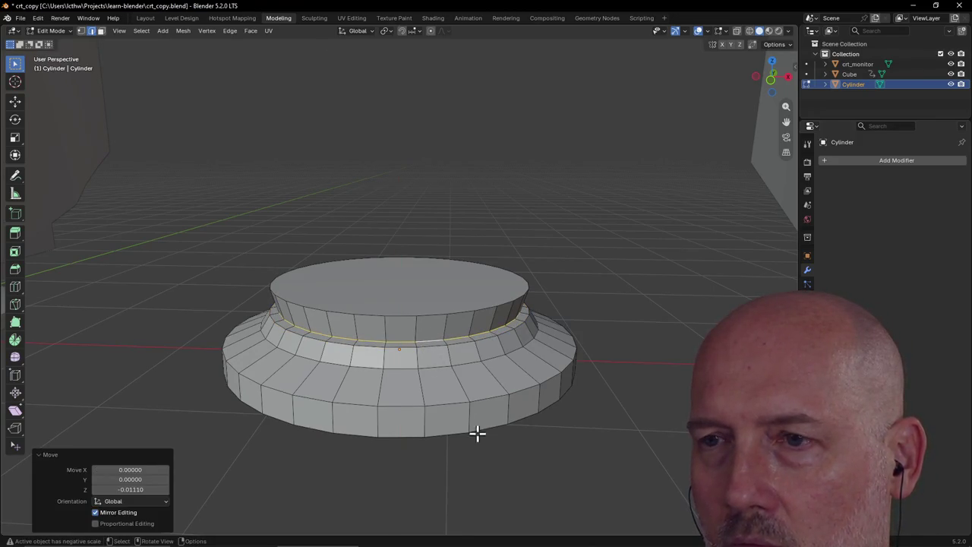
{"action": "middle_click_drag", "start_coordinate": [475, 432], "coordinate": [482, 423]}
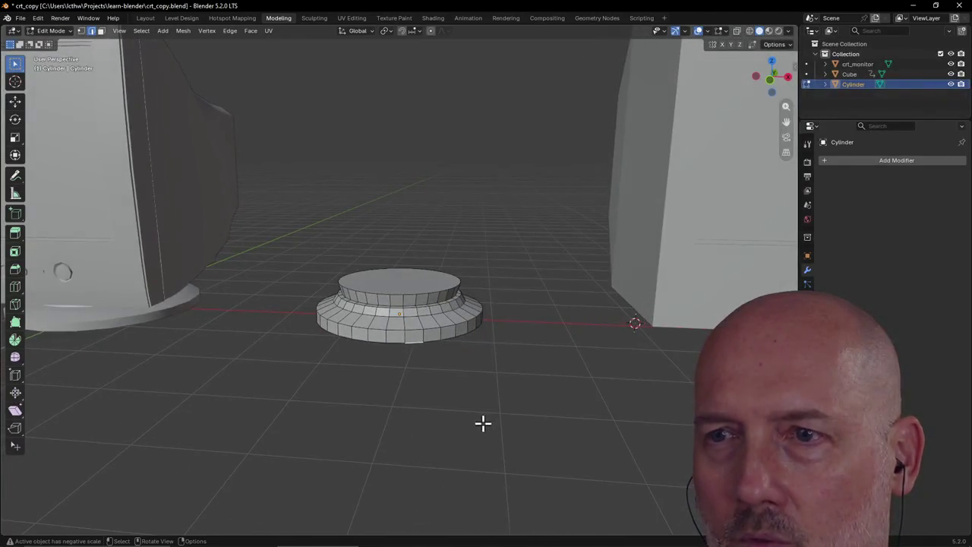
{"action": "left_click", "coordinate": [144, 19]}
{"action": "scroll", "coordinate": [304, 167], "scroll_direction": "down", "scroll_amount": 5}
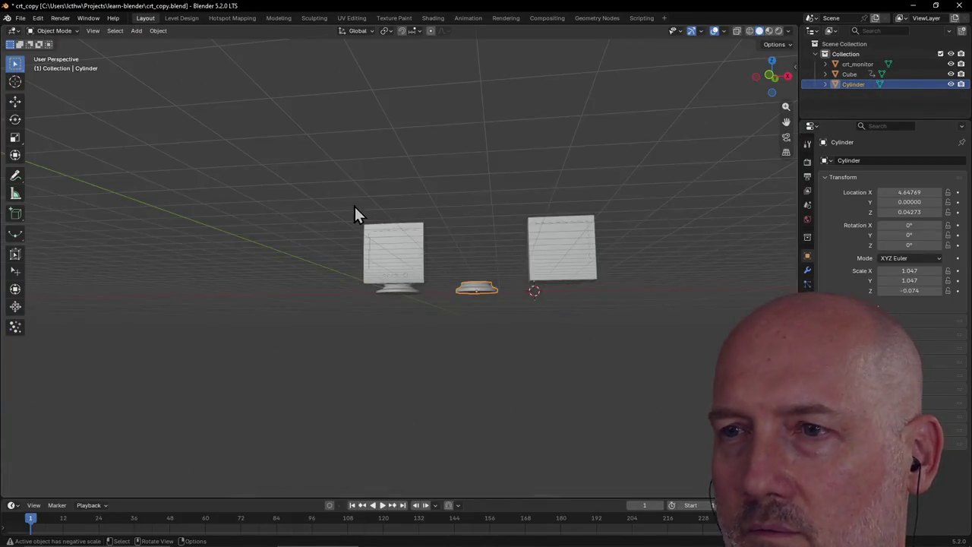
Slide the cylinder stand along X a first time, then frame it and orbit below to check it
{"action": "mouse_move", "coordinate": [357, 213]}
{"action": "middle_mouse_down"}
{"action": "mouse_move", "coordinate": [391, 281]}
{"action": "mouse_move", "coordinate": [380, 243]}
{"action": "mouse_move", "coordinate": [342, 211]}
{"action": "middle_mouse_up"}
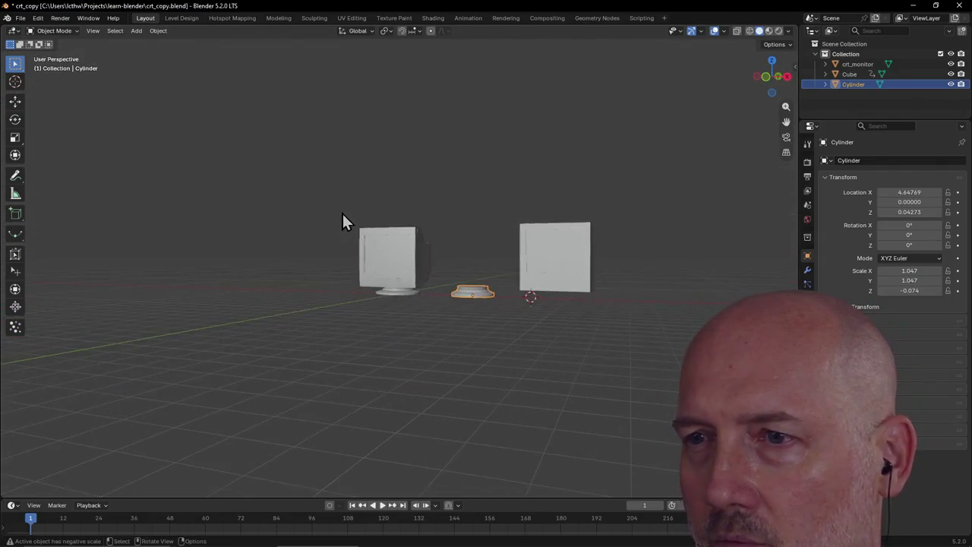
{"action": "key", "text": "g"}
{"action": "key", "text": "x"}
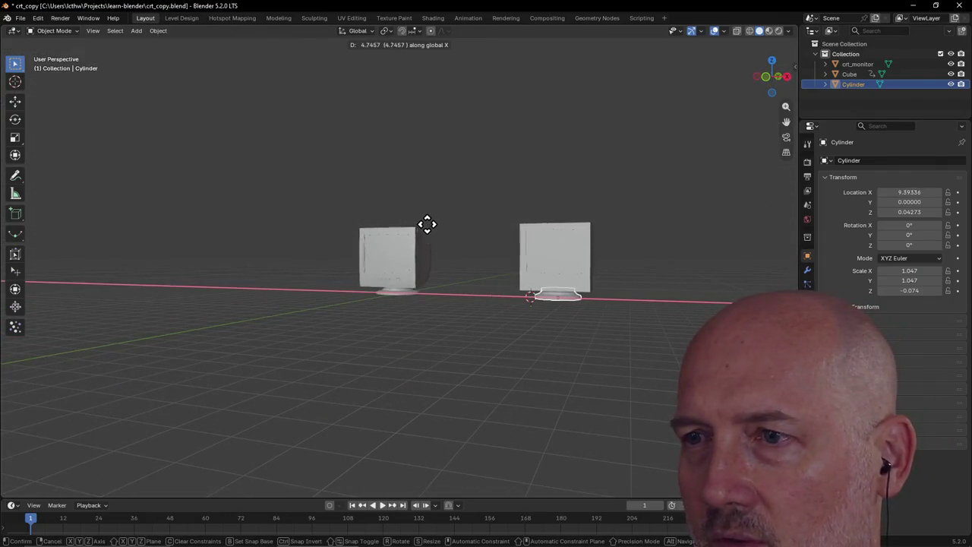
{"action": "left_click", "coordinate": [422, 223]}
{"action": "scroll", "coordinate": [551, 259], "scroll_direction": "up", "scroll_amount": 2}
{"action": "key", "text": "grave"}
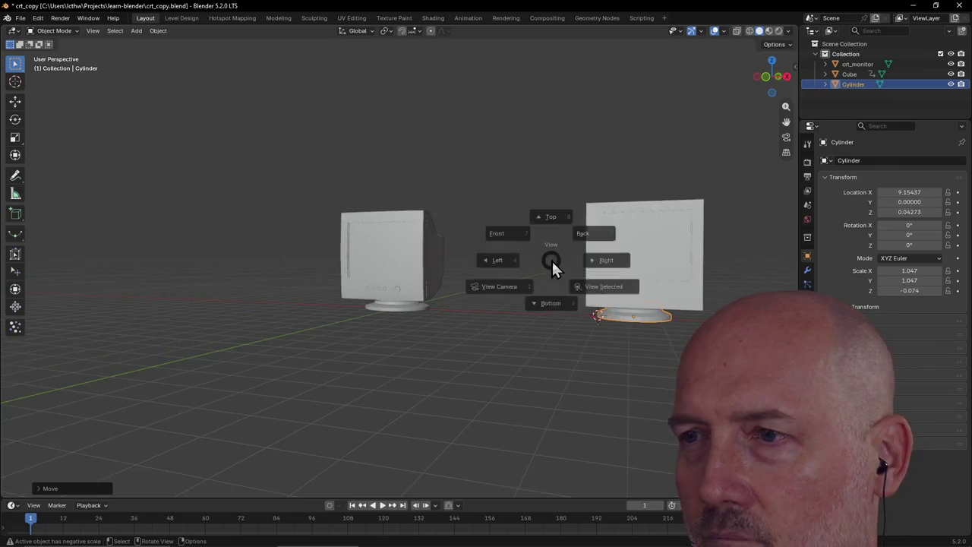
{"action": "left_click", "coordinate": [620, 302]}
{"action": "scroll", "coordinate": [615, 294], "scroll_direction": "down", "scroll_amount": 3}
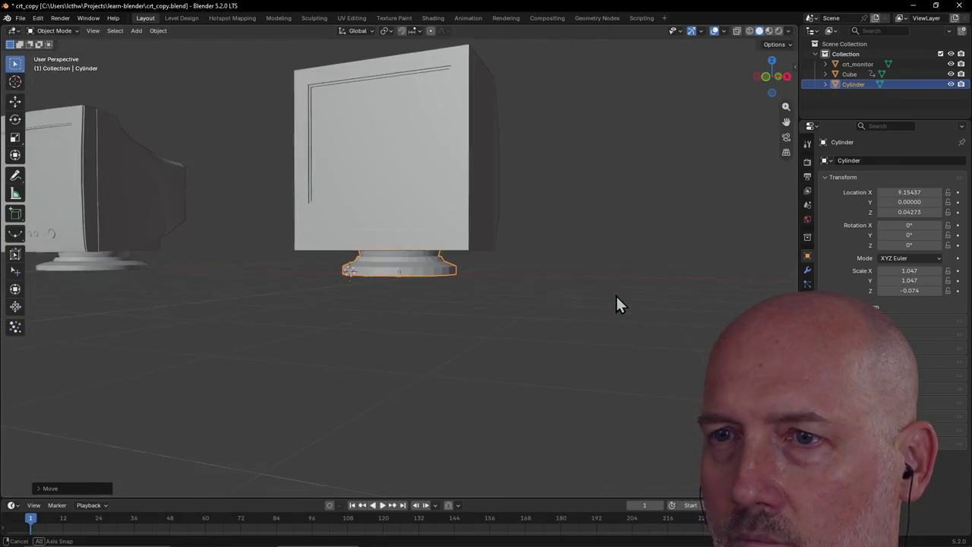
{"action": "mouse_move", "coordinate": [615, 294]}
{"action": "middle_mouse_down"}
{"action": "mouse_move", "coordinate": [699, 303]}
{"action": "mouse_move", "coordinate": [661, 326]}
{"action": "mouse_move", "coordinate": [582, 306]}
{"action": "middle_mouse_up"}
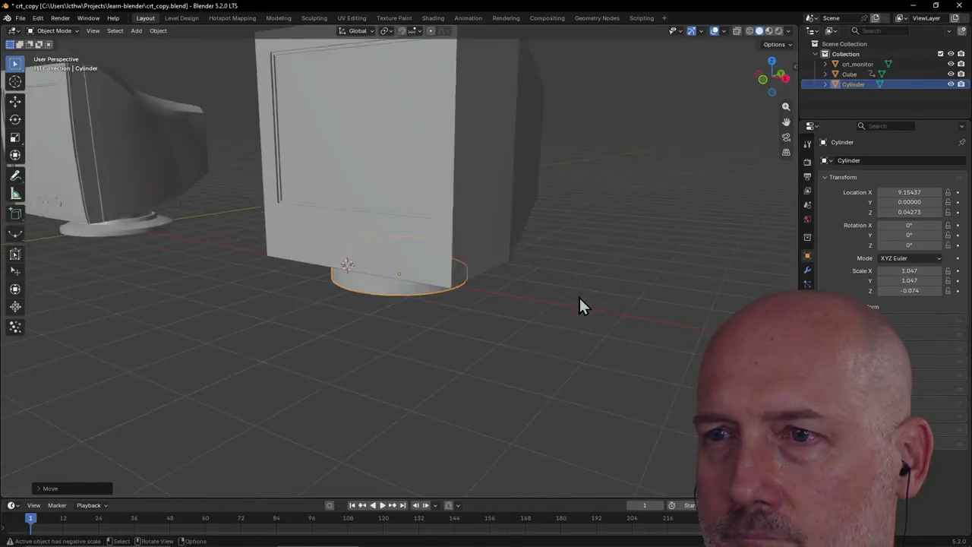
{"action": "scroll", "coordinate": [532, 273], "scroll_direction": "up", "scroll_amount": 3}
{"action": "mouse_move", "coordinate": [490, 250]}
{"action": "middle_mouse_down"}
{"action": "mouse_move", "coordinate": [330, 266]}
{"action": "mouse_move", "coordinate": [296, 253]}
{"action": "mouse_move", "coordinate": [314, 254]}
{"action": "mouse_move", "coordinate": [315, 264]}
{"action": "middle_mouse_up"}
Nudge the stand along X from Back view until it centres under the monitor at X 9.39269
{"action": "key", "text": "g"}
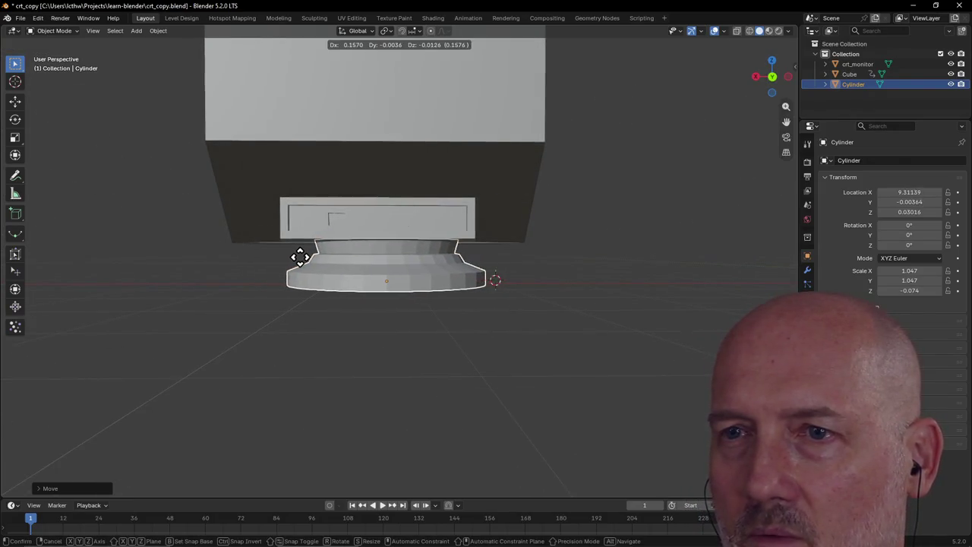
{"action": "key", "text": "x"}
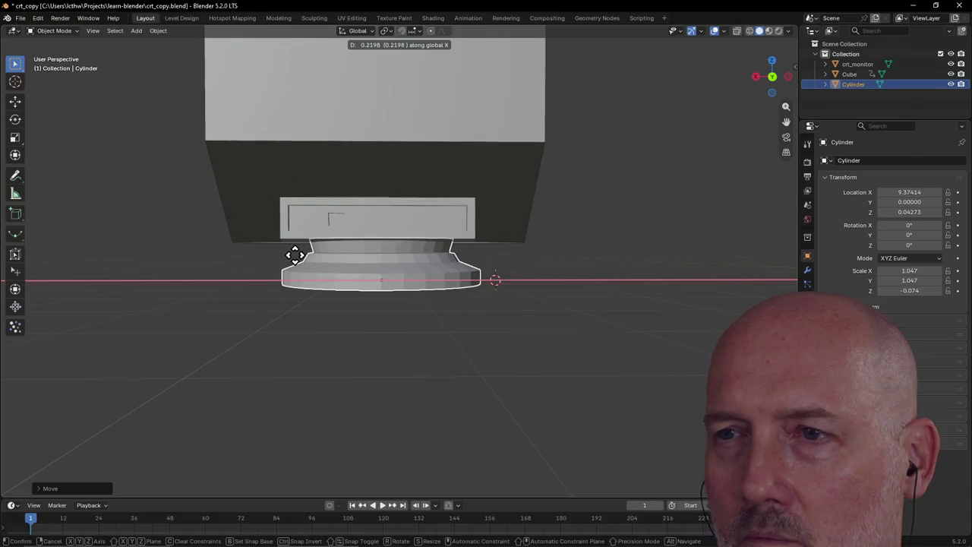
{"action": "left_click", "coordinate": [298, 254]}
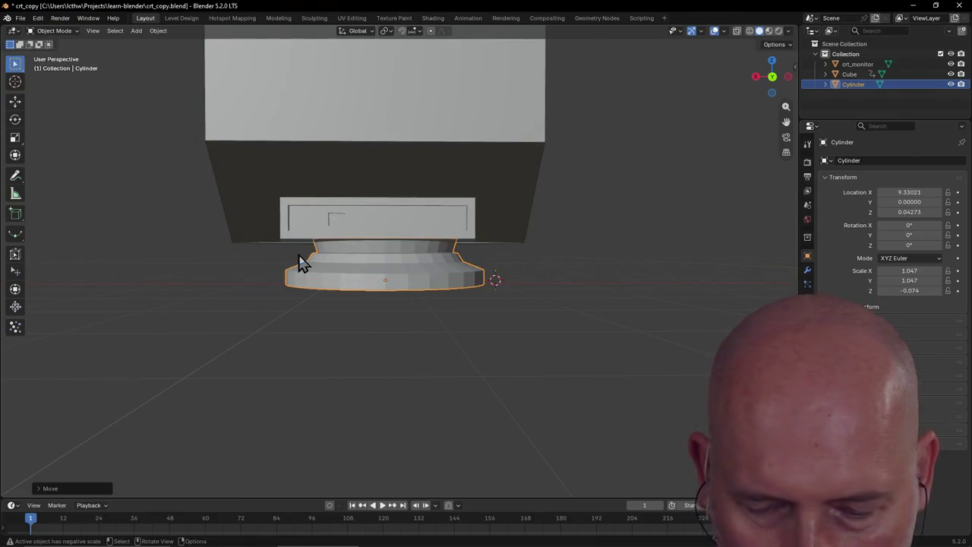
{"action": "key", "text": "grave"}
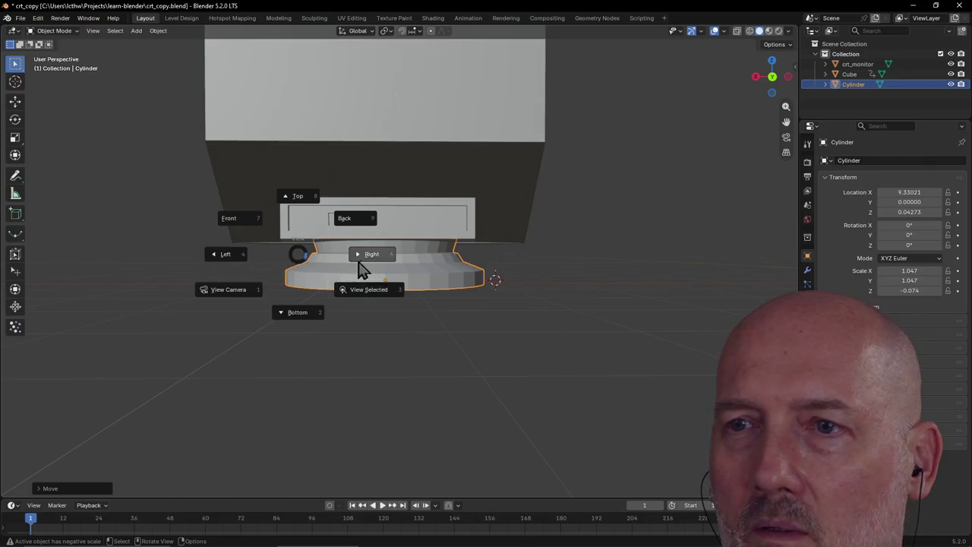
{"action": "left_click", "coordinate": [354, 230]}
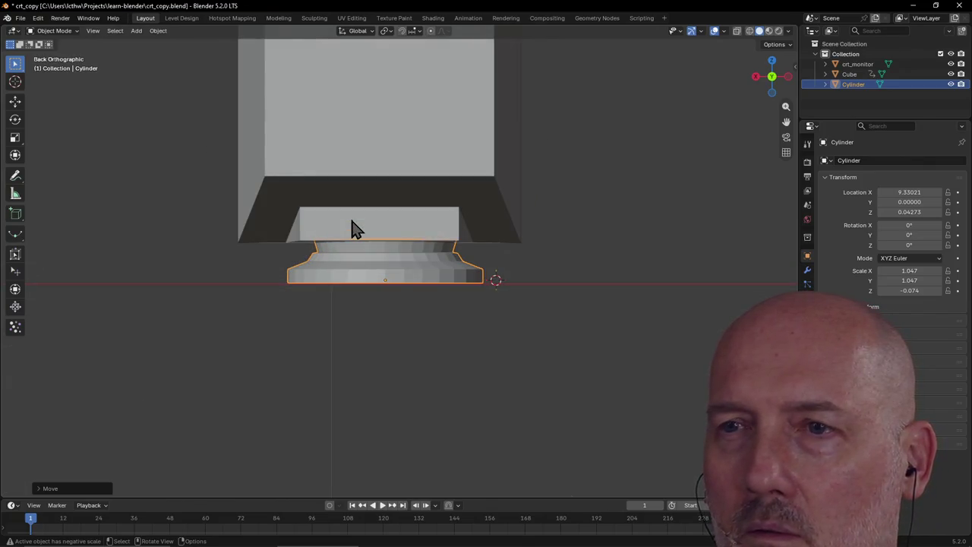
{"action": "scroll", "coordinate": [353, 228], "scroll_direction": "down", "scroll_amount": 5}
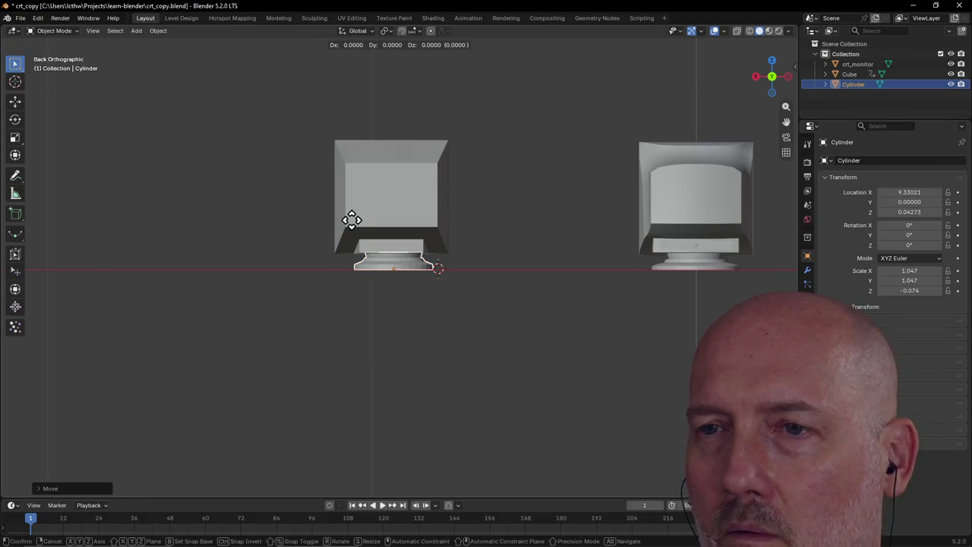
{"action": "key", "text": "x"}
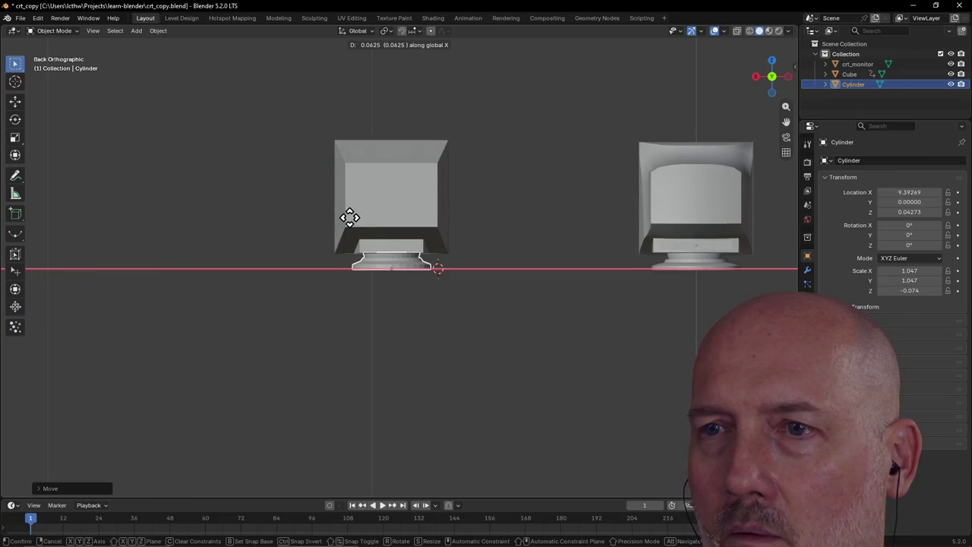
{"action": "left_click", "coordinate": [349, 218]}
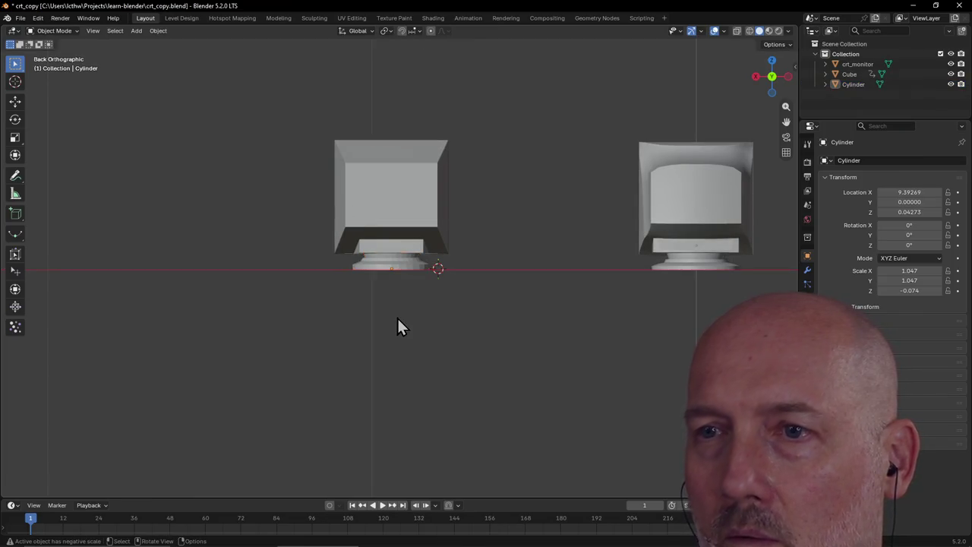
Lower the cylinder stand along Z so it rests on the ground at Z -0.00013
{"action": "mouse_move", "coordinate": [396, 316]}
{"action": "middle_mouse_down"}
{"action": "mouse_move", "coordinate": [386, 271]}
{"action": "mouse_move", "coordinate": [413, 340]}
{"action": "mouse_move", "coordinate": [390, 330]}
{"action": "mouse_move", "coordinate": [525, 331]}
{"action": "mouse_move", "coordinate": [612, 317]}
{"action": "mouse_move", "coordinate": [456, 335]}
{"action": "mouse_move", "coordinate": [440, 310]}
{"action": "mouse_move", "coordinate": [454, 283]}
{"action": "middle_mouse_up"}
{"action": "scroll", "coordinate": [443, 296], "scroll_direction": "up", "scroll_amount": 3}
{"action": "key", "text": "x"}
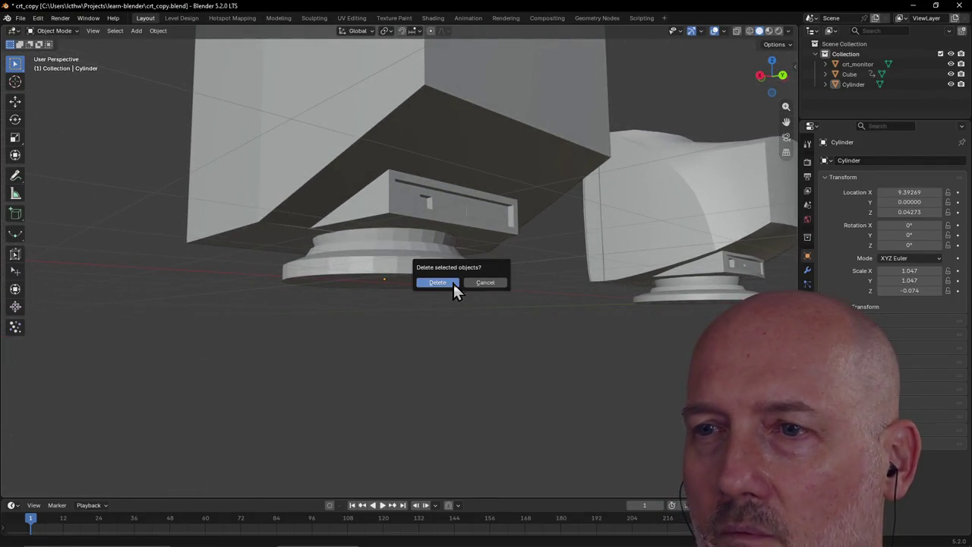
{"action": "left_click", "coordinate": [482, 282]}
{"action": "left_click", "coordinate": [435, 269]}
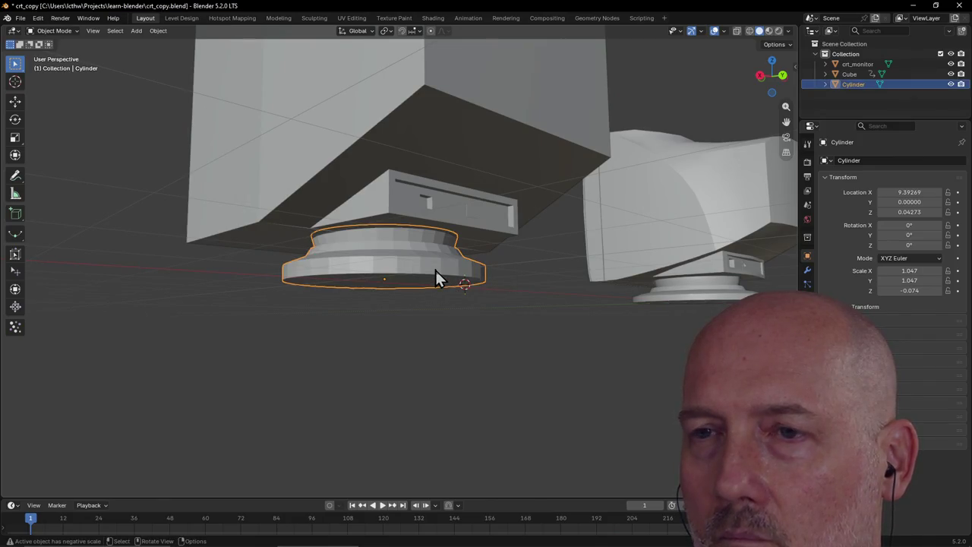
{"action": "key", "text": "g"}
{"action": "key", "text": "z"}
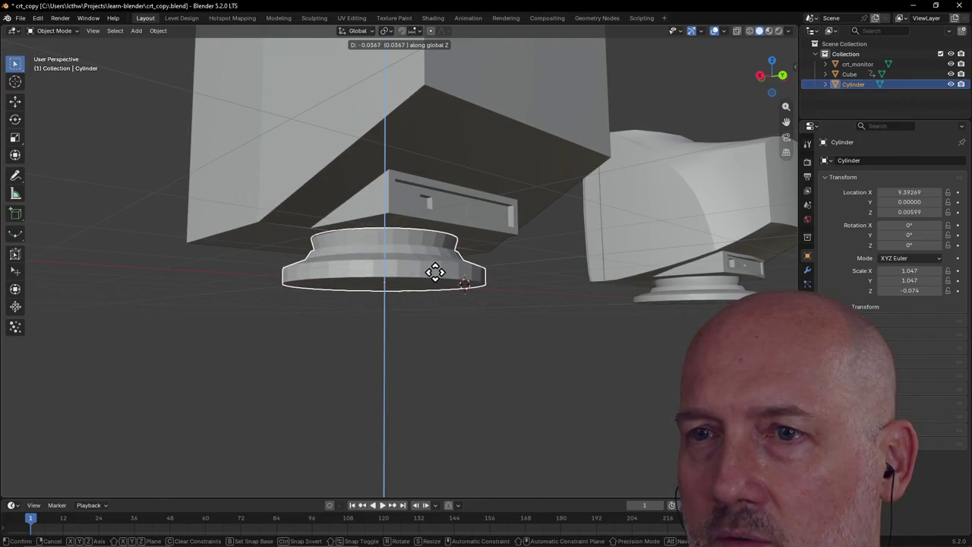
{"action": "left_click", "coordinate": [435, 273]}
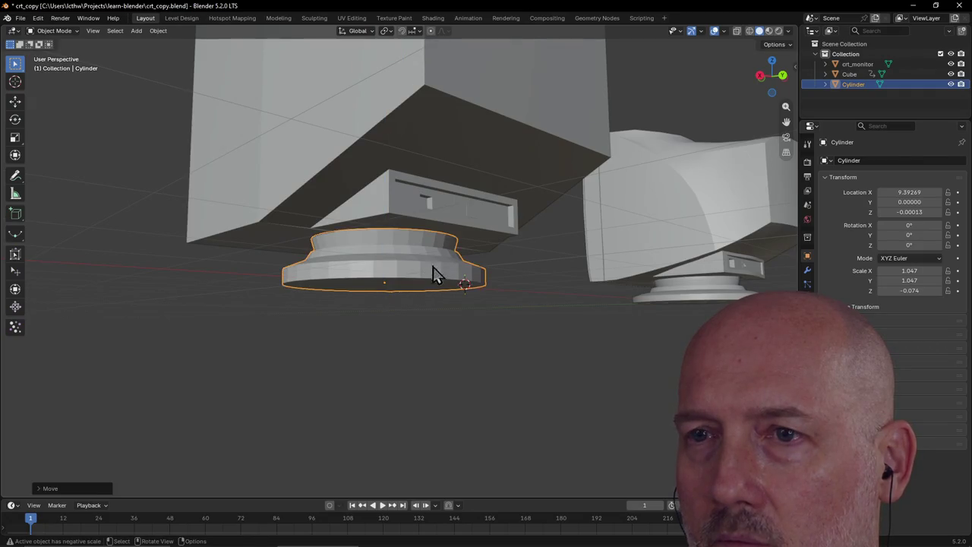
Add the Cube monitor to the selection alongside the stand
{"action": "scroll", "coordinate": [433, 267], "scroll_direction": "down", "scroll_amount": 5}
{"action": "left_click", "coordinate": [390, 212], "text": "shift"}
{"action": "middle_click_drag", "start_coordinate": [389, 211], "coordinate": [427, 230]}
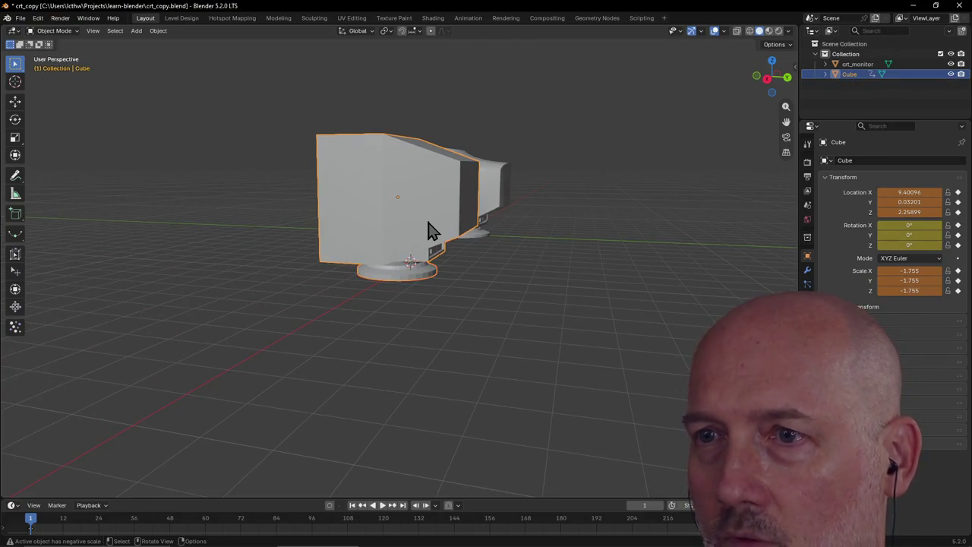
Orbit to a front view facing both monitors
{"action": "middle_click_drag", "start_coordinate": [353, 270], "coordinate": [429, 239]}
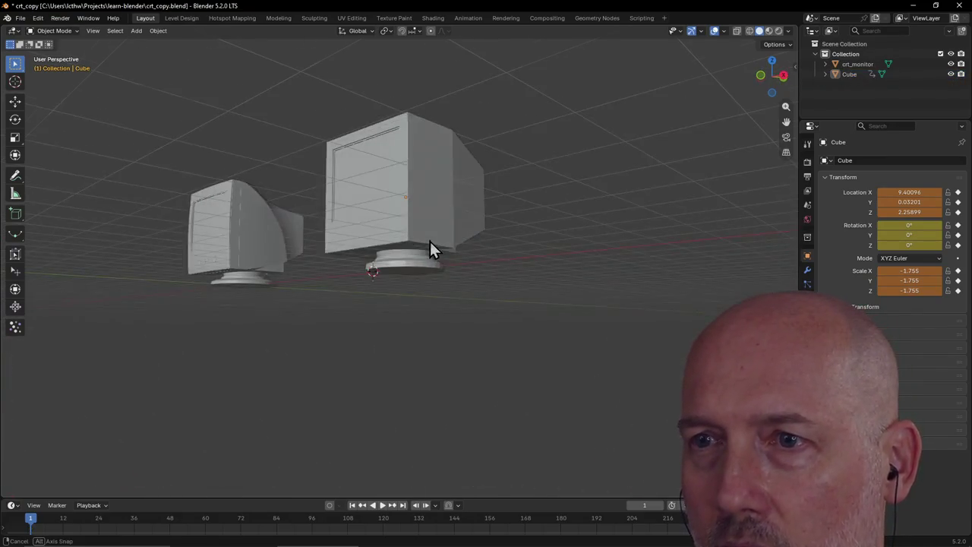
{"action": "scroll", "coordinate": [429, 243], "scroll_direction": "up", "scroll_amount": 4}
{"action": "scroll", "coordinate": [430, 249], "scroll_direction": "down", "scroll_amount": 6}
{"action": "mouse_move", "coordinate": [473, 267]}
{"action": "middle_mouse_down"}
{"action": "mouse_move", "coordinate": [511, 282]}
{"action": "mouse_move", "coordinate": [384, 314]}
{"action": "mouse_move", "coordinate": [455, 289]}
{"action": "mouse_move", "coordinate": [445, 301]}
{"action": "mouse_move", "coordinate": [403, 306]}
{"action": "middle_mouse_up"}
Switch to Wireframe shading and inspect the Cube monitor and stand from below
{"action": "key", "text": "z"}
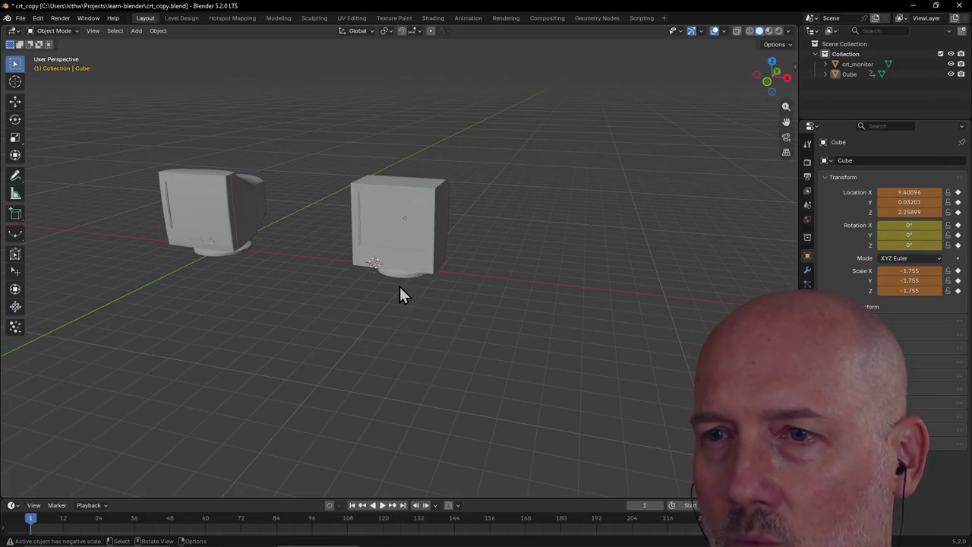
{"action": "key", "text": "z"}
{"action": "left_click", "coordinate": [331, 290]}
{"action": "scroll", "coordinate": [435, 274], "scroll_direction": "up", "scroll_amount": 4}
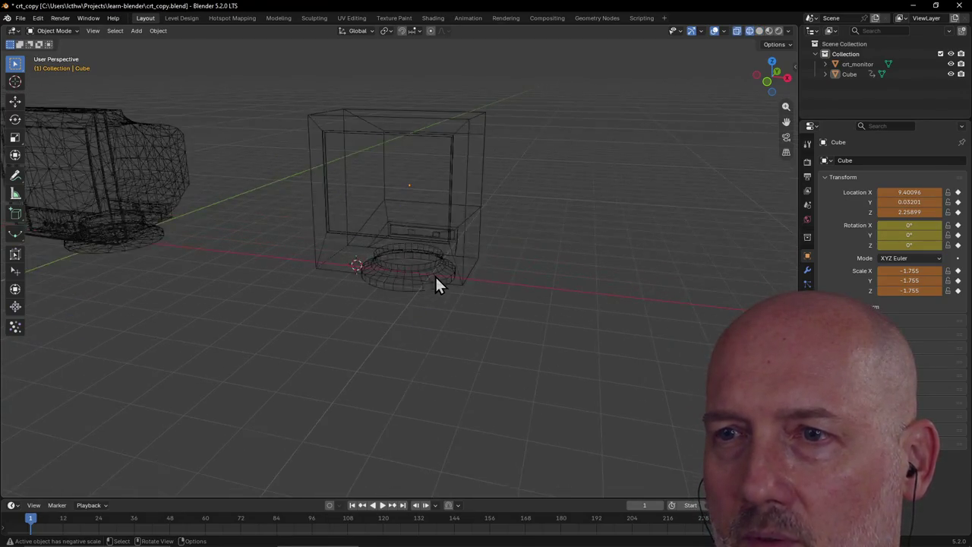
{"action": "scroll", "coordinate": [435, 274], "scroll_direction": "up", "scroll_amount": 3}
{"action": "mouse_move", "coordinate": [435, 275]}
{"action": "middle_mouse_down"}
{"action": "mouse_move", "coordinate": [473, 302]}
{"action": "mouse_move", "coordinate": [460, 318]}
{"action": "mouse_move", "coordinate": [415, 323]}
{"action": "mouse_move", "coordinate": [351, 295]}
{"action": "mouse_move", "coordinate": [271, 284]}
{"action": "mouse_move", "coordinate": [385, 284]}
{"action": "mouse_move", "coordinate": [473, 314]}
{"action": "mouse_move", "coordinate": [458, 282]}
{"action": "mouse_move", "coordinate": [378, 308]}
{"action": "mouse_move", "coordinate": [299, 306]}
{"action": "mouse_move", "coordinate": [253, 273]}
{"action": "mouse_move", "coordinate": [428, 276]}
{"action": "mouse_move", "coordinate": [454, 290]}
{"action": "middle_mouse_up"}
{"action": "scroll", "coordinate": [451, 280], "scroll_direction": "down", "scroll_amount": 4}
{"action": "scroll", "coordinate": [453, 292], "scroll_direction": "down", "scroll_amount": 3}
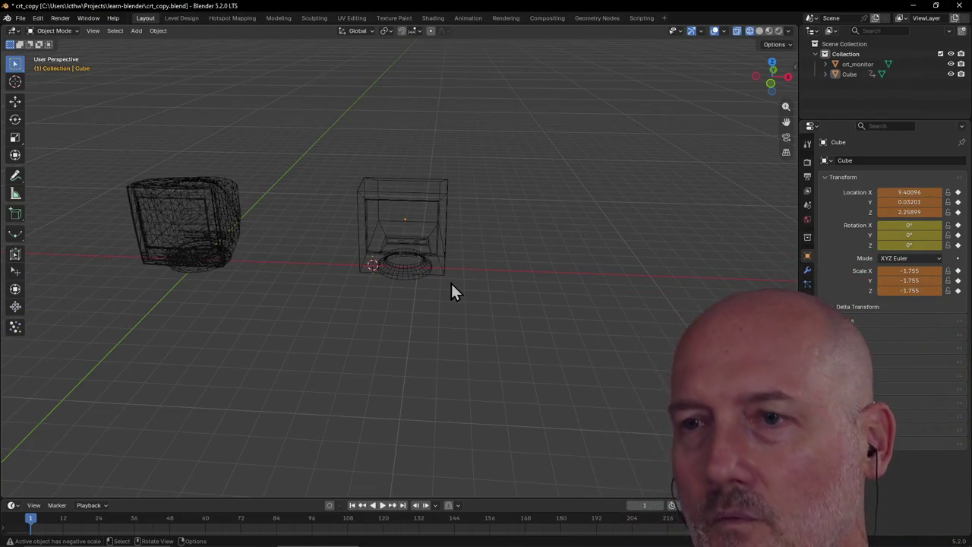
{"action": "key", "text": "z"}
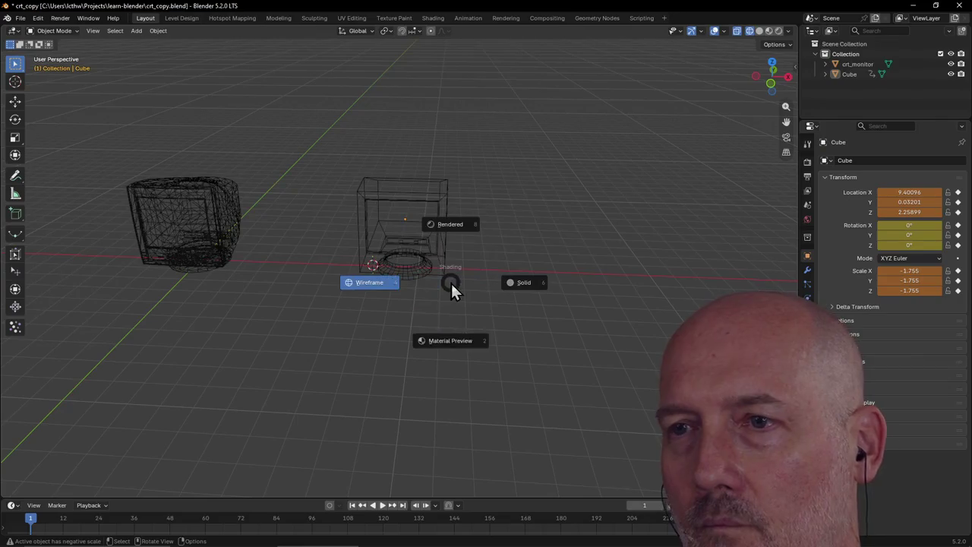
Return to solid shading, select the Cube monitor and orbit around both monitors
{"action": "left_click", "coordinate": [525, 289]}
{"action": "middle_click_drag", "start_coordinate": [466, 252], "coordinate": [382, 260]}
{"action": "left_click", "coordinate": [406, 255]}
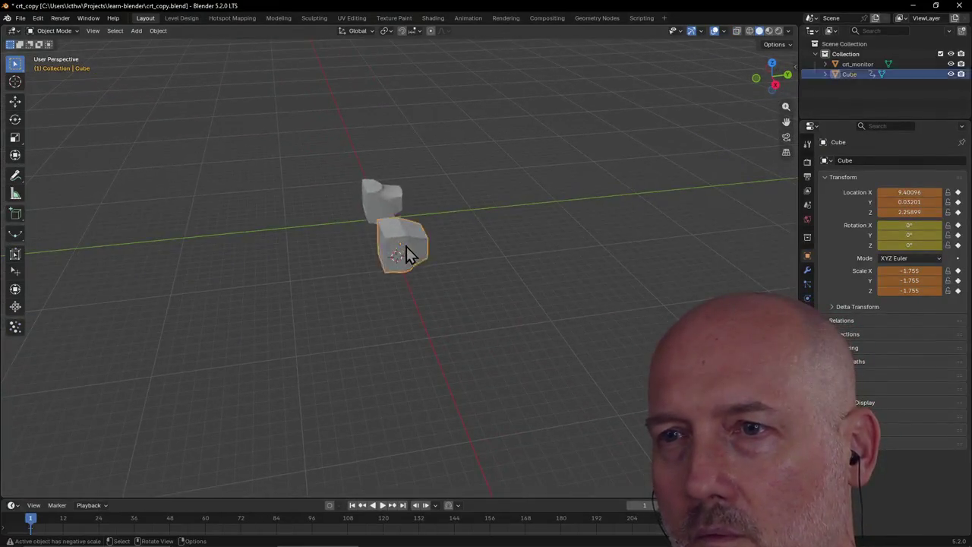
{"action": "scroll", "coordinate": [414, 229], "scroll_direction": "up", "scroll_amount": 5}
{"action": "mouse_move", "coordinate": [414, 228]}
{"action": "middle_mouse_down"}
{"action": "mouse_move", "coordinate": [619, 182]}
{"action": "mouse_move", "coordinate": [760, 230]}
{"action": "mouse_move", "coordinate": [484, 289]}
{"action": "mouse_move", "coordinate": [720, 254]}
{"action": "mouse_move", "coordinate": [646, 266]}
{"action": "mouse_move", "coordinate": [615, 257]}
{"action": "mouse_move", "coordinate": [680, 249]}
{"action": "mouse_move", "coordinate": [673, 265]}
{"action": "mouse_move", "coordinate": [329, 278]}
{"action": "middle_mouse_up"}
{"action": "scroll", "coordinate": [614, 258], "scroll_direction": "up", "scroll_amount": 3}
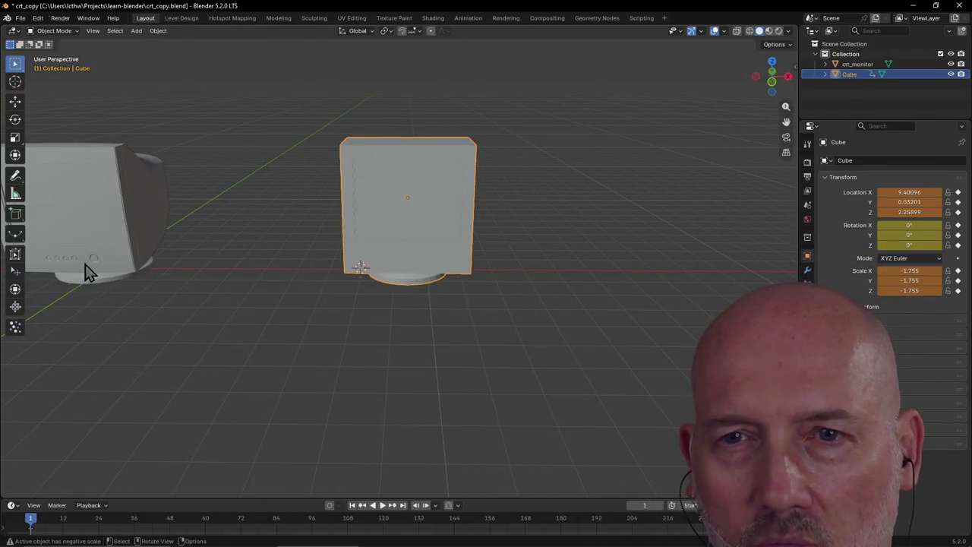
{"action": "mouse_move", "coordinate": [95, 266]}
{"action": "middle_mouse_down"}
{"action": "mouse_move", "coordinate": [63, 276]}
{"action": "mouse_move", "coordinate": [89, 266]}
{"action": "mouse_move", "coordinate": [174, 275]}
{"action": "middle_mouse_up"}
{"action": "scroll", "coordinate": [174, 271], "scroll_direction": "up", "scroll_amount": 3}
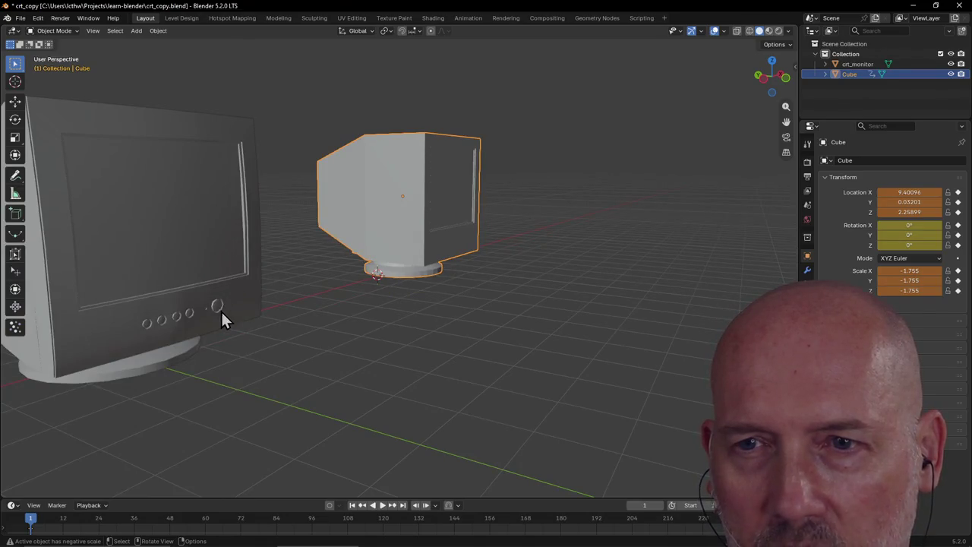
{"action": "middle_click_drag", "start_coordinate": [257, 296], "coordinate": [196, 302]}
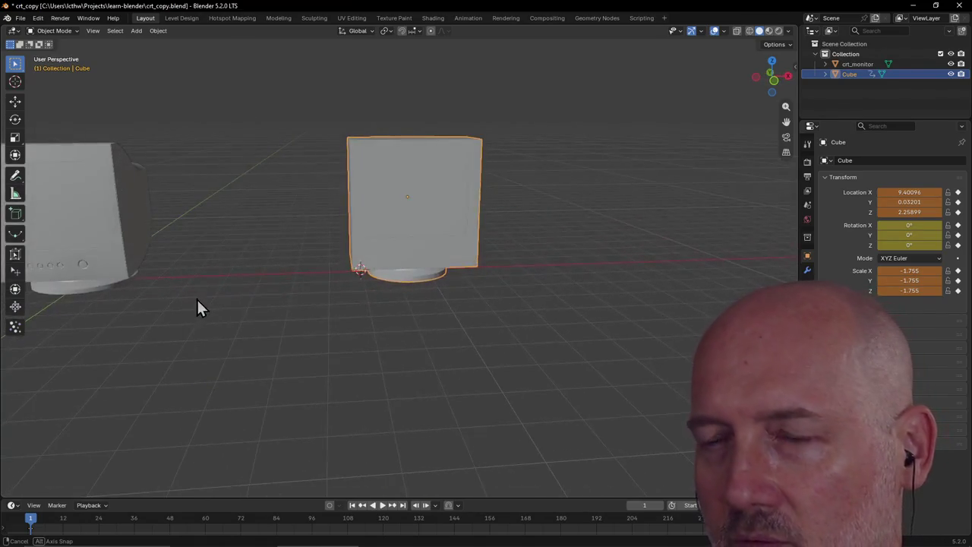
{"action": "scroll", "coordinate": [410, 299], "scroll_direction": "up", "scroll_amount": 2}
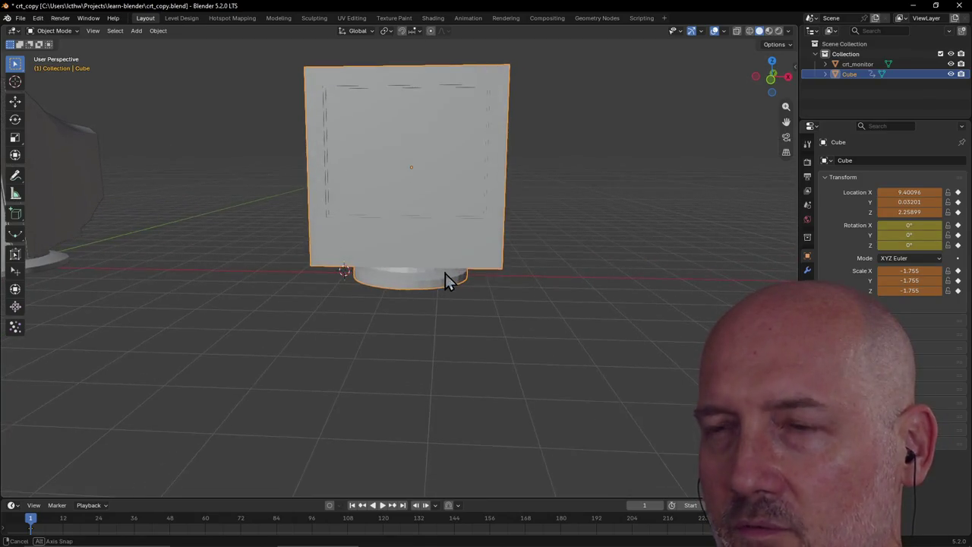
{"action": "scroll", "coordinate": [462, 250], "scroll_direction": "down", "scroll_amount": 2}
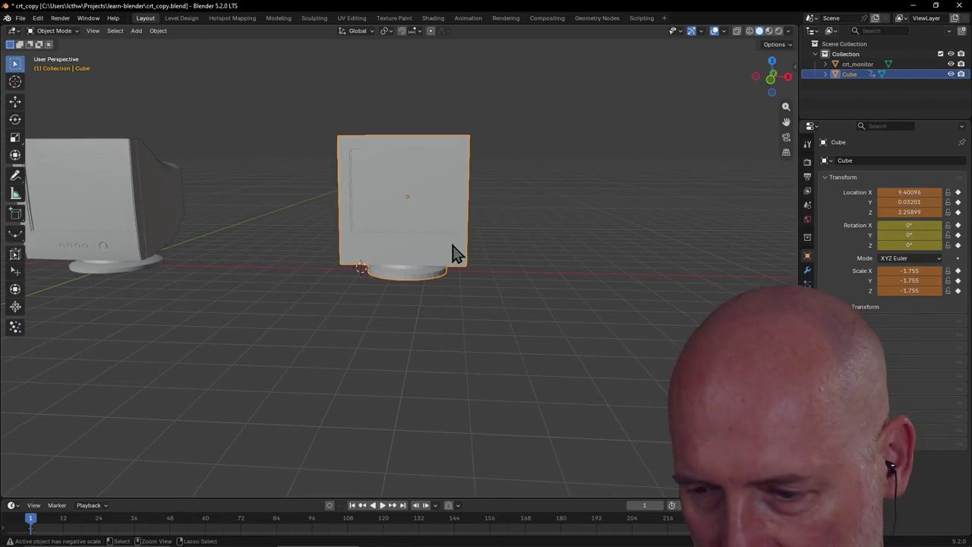
Save crt_copy.blend, orbiting around the cube between the two saves
{"action": "key", "text": "ctrl+s"}
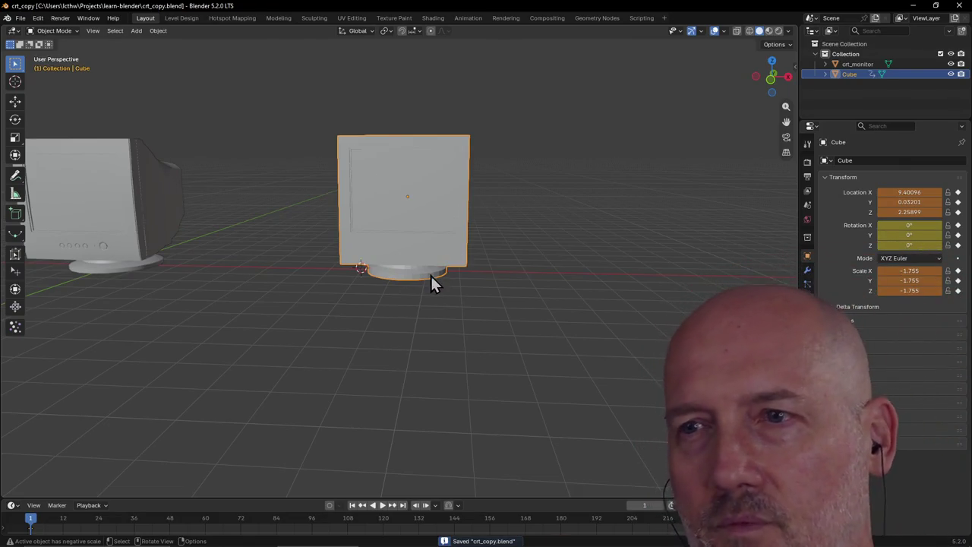
{"action": "scroll", "coordinate": [431, 276], "scroll_direction": "up", "scroll_amount": 3}
{"action": "scroll", "coordinate": [431, 273], "scroll_direction": "down", "scroll_amount": 2}
{"action": "mouse_move", "coordinate": [431, 272]}
{"action": "middle_mouse_down"}
{"action": "mouse_move", "coordinate": [352, 290]}
{"action": "mouse_move", "coordinate": [372, 239]}
{"action": "middle_mouse_up"}
{"action": "key", "text": "ctrl+s"}
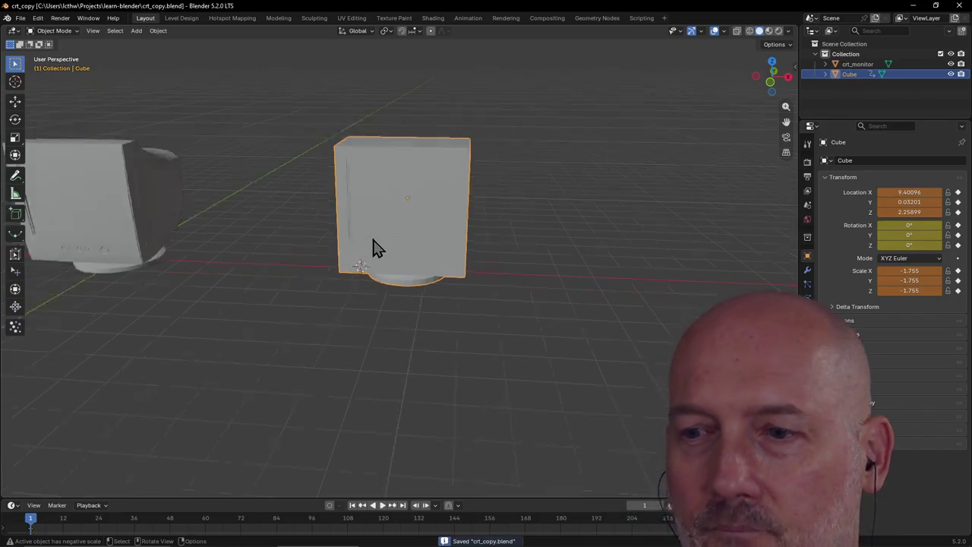
Enlarge the timeline and scrub through frames so the cube returns to its keyframed pose
{"action": "scroll", "coordinate": [373, 246], "scroll_direction": "down", "scroll_amount": 5}
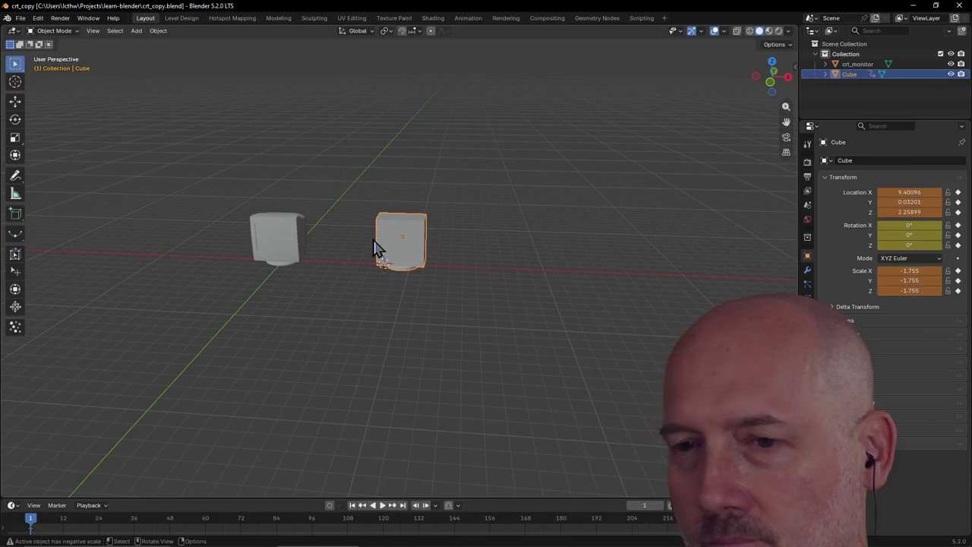
{"action": "left_click_drag", "start_coordinate": [275, 499], "coordinate": [271, 310]}
{"action": "left_click_drag", "start_coordinate": [31, 334], "coordinate": [80, 334]}
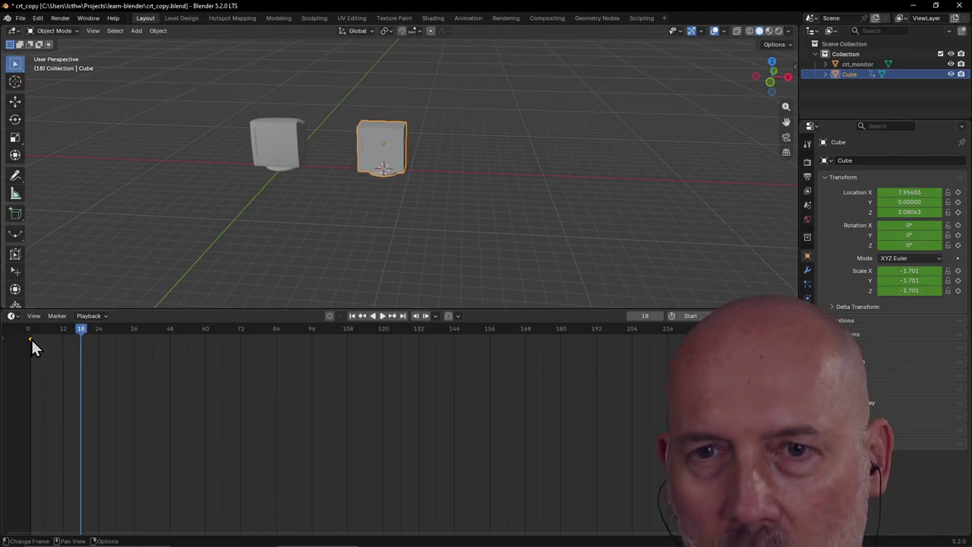
Delete the cube's keyframe and shrink the timeline back to a thin strip
{"action": "key", "text": "Delete"}
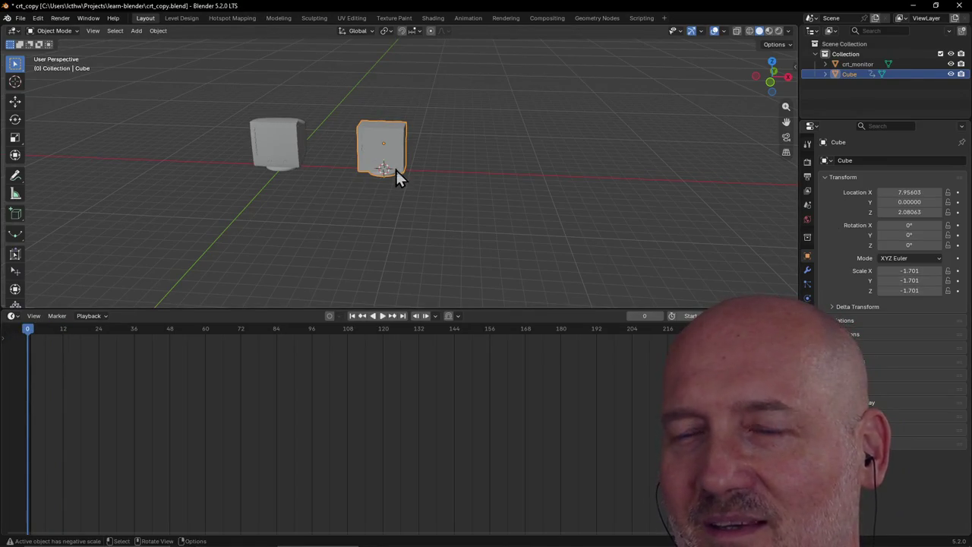
{"action": "scroll", "coordinate": [398, 167], "scroll_direction": "up", "scroll_amount": 3}
{"action": "middle_click_drag", "start_coordinate": [410, 228], "coordinate": [419, 202]}
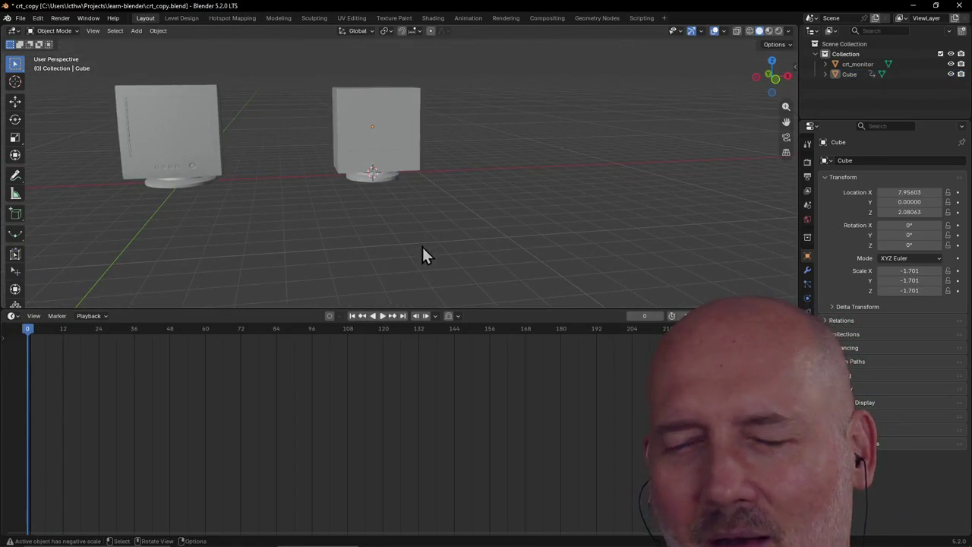
{"action": "left_click_drag", "start_coordinate": [490, 308], "coordinate": [469, 526]}
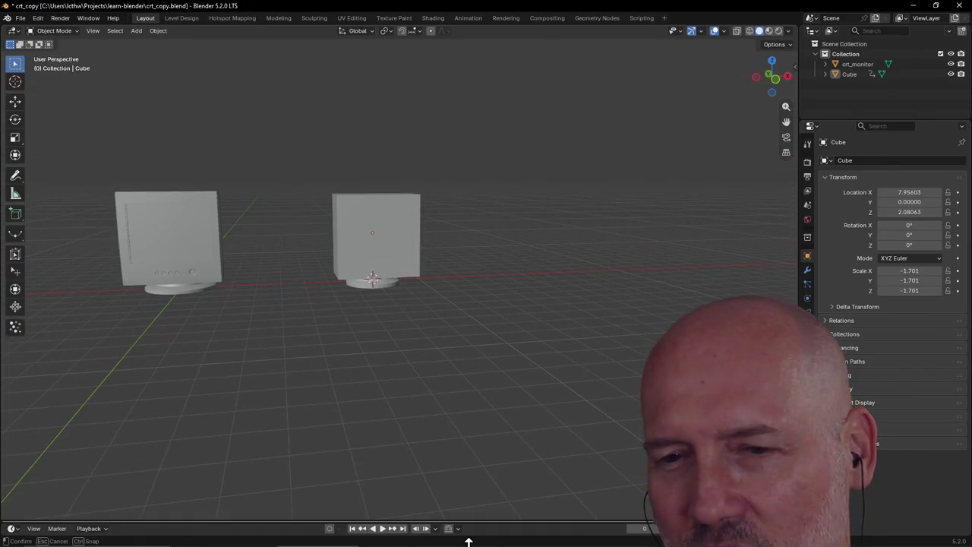
Select and deselect the cube while orbiting to check it from low side angles
{"action": "scroll", "coordinate": [354, 318], "scroll_direction": "up", "scroll_amount": 2}
{"action": "left_click", "coordinate": [360, 297]}
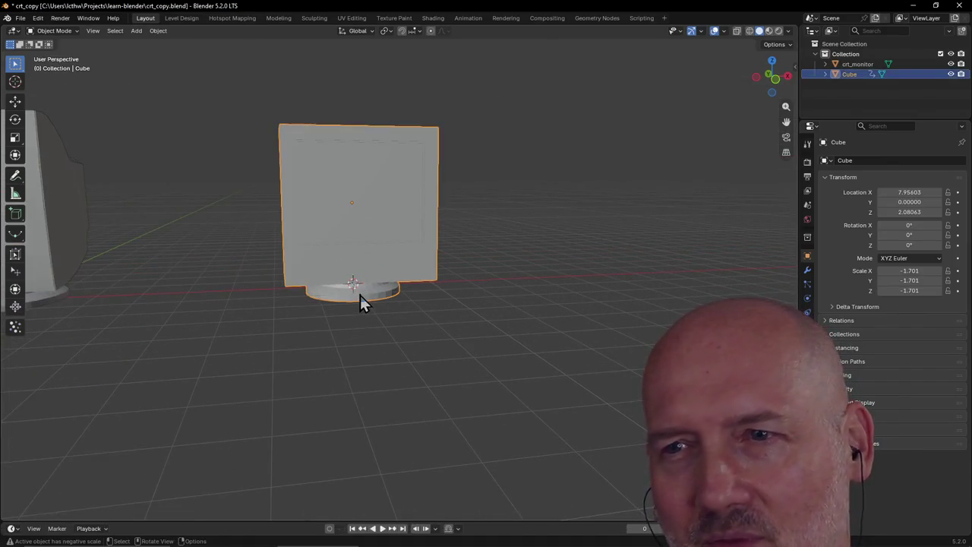
{"action": "mouse_move", "coordinate": [360, 298]}
{"action": "middle_mouse_down"}
{"action": "mouse_move", "coordinate": [284, 311]}
{"action": "mouse_move", "coordinate": [451, 253]}
{"action": "mouse_move", "coordinate": [408, 245]}
{"action": "mouse_move", "coordinate": [438, 219]}
{"action": "mouse_move", "coordinate": [392, 220]}
{"action": "mouse_move", "coordinate": [447, 221]}
{"action": "mouse_move", "coordinate": [291, 252]}
{"action": "middle_mouse_up"}
{"action": "scroll", "coordinate": [291, 251], "scroll_direction": "down", "scroll_amount": 3}
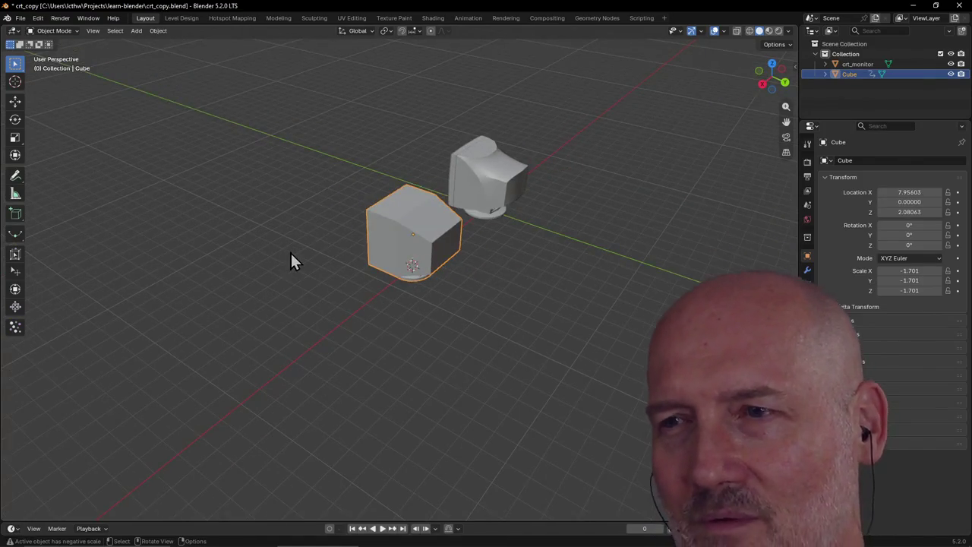
{"action": "left_click", "coordinate": [290, 258]}
{"action": "mouse_move", "coordinate": [235, 306]}
{"action": "middle_mouse_down"}
{"action": "mouse_move", "coordinate": [295, 286]}
{"action": "mouse_move", "coordinate": [407, 277]}
{"action": "mouse_move", "coordinate": [474, 228]}
{"action": "mouse_move", "coordinate": [437, 325]}
{"action": "mouse_move", "coordinate": [355, 358]}
{"action": "middle_mouse_up"}
{"action": "scroll", "coordinate": [402, 266], "scroll_direction": "up", "scroll_amount": 3}
{"action": "left_click", "coordinate": [396, 255]}
{"action": "left_click", "coordinate": [437, 325]}
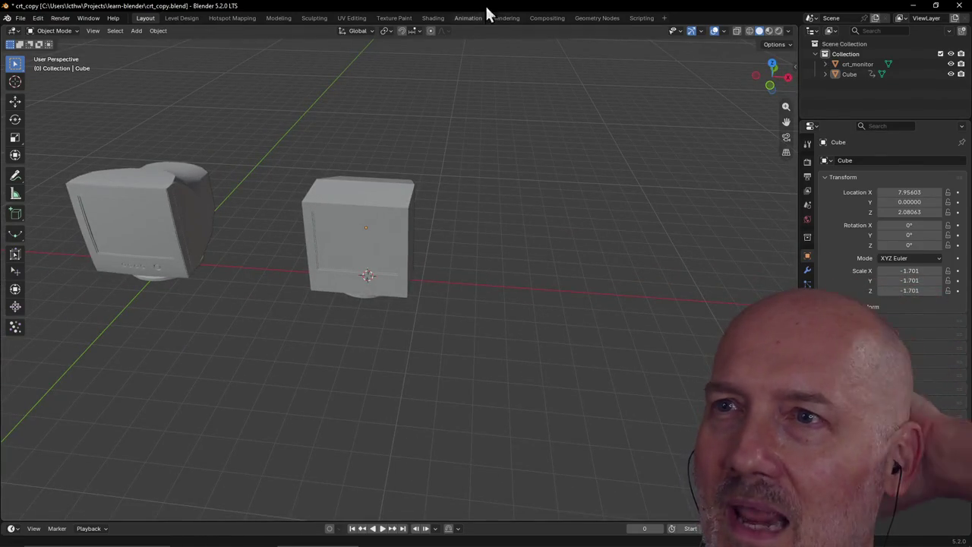
{"action": "left_click", "coordinate": [469, 18]}
{"action": "scroll", "coordinate": [427, 151], "scroll_direction": "down", "scroll_amount": 5}
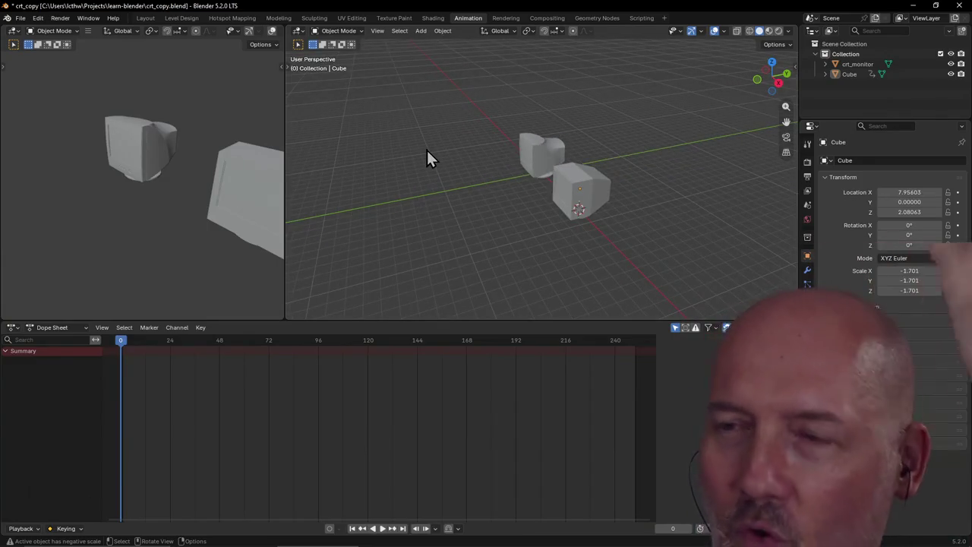
{"action": "left_click", "coordinate": [145, 17]}
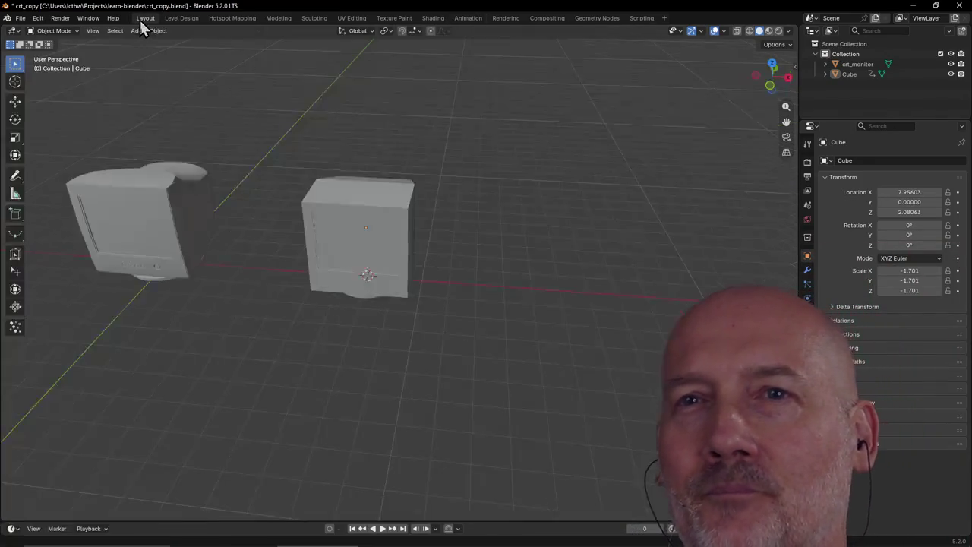
{"action": "scroll", "coordinate": [297, 218], "scroll_direction": "up", "scroll_amount": 2}
{"action": "scroll", "coordinate": [297, 218], "scroll_direction": "up", "scroll_amount": 3}
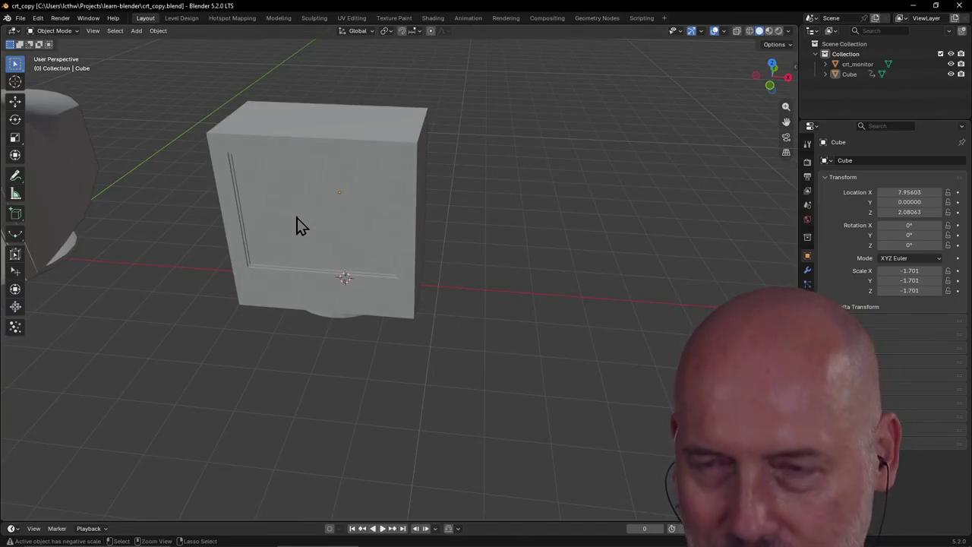
{"action": "scroll", "coordinate": [298, 224], "scroll_direction": "down", "scroll_amount": 5}
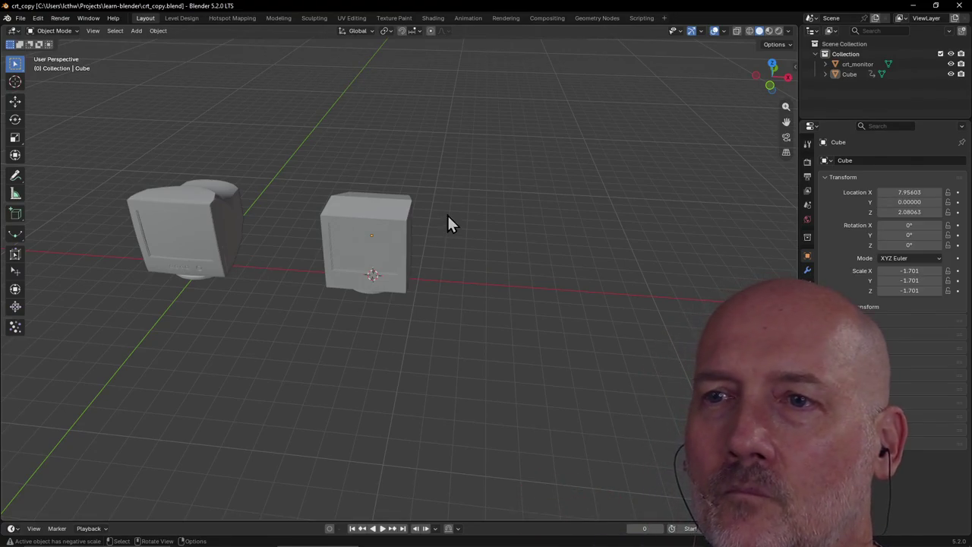
{"action": "left_click", "coordinate": [406, 225]}
Save crt_copy.blend and start a new General file
{"action": "mouse_move", "coordinate": [429, 205]}
{"action": "middle_mouse_down"}
{"action": "mouse_move", "coordinate": [251, 234]}
{"action": "mouse_move", "coordinate": [367, 187]}
{"action": "mouse_move", "coordinate": [494, 195]}
{"action": "mouse_move", "coordinate": [308, 144]}
{"action": "middle_mouse_up"}
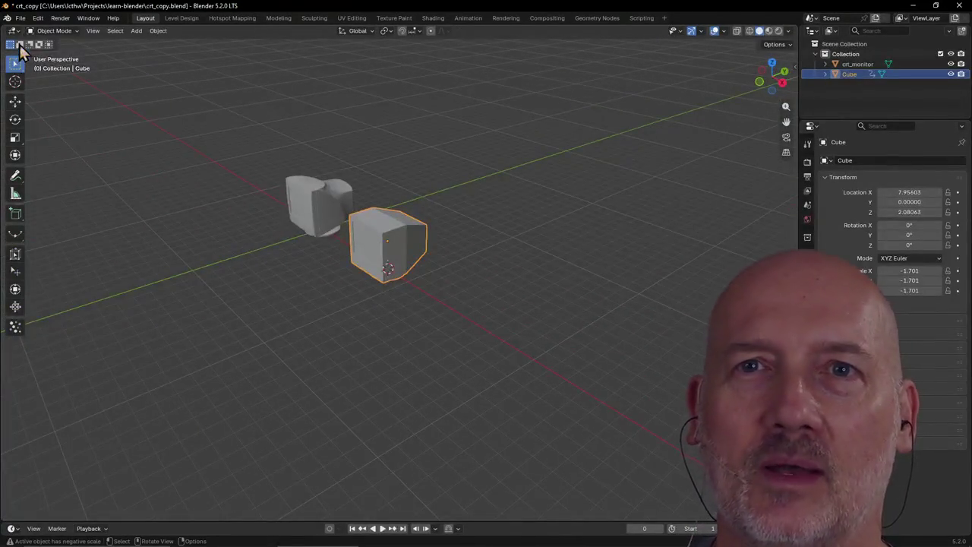
{"action": "key", "text": "ctrl+s"}
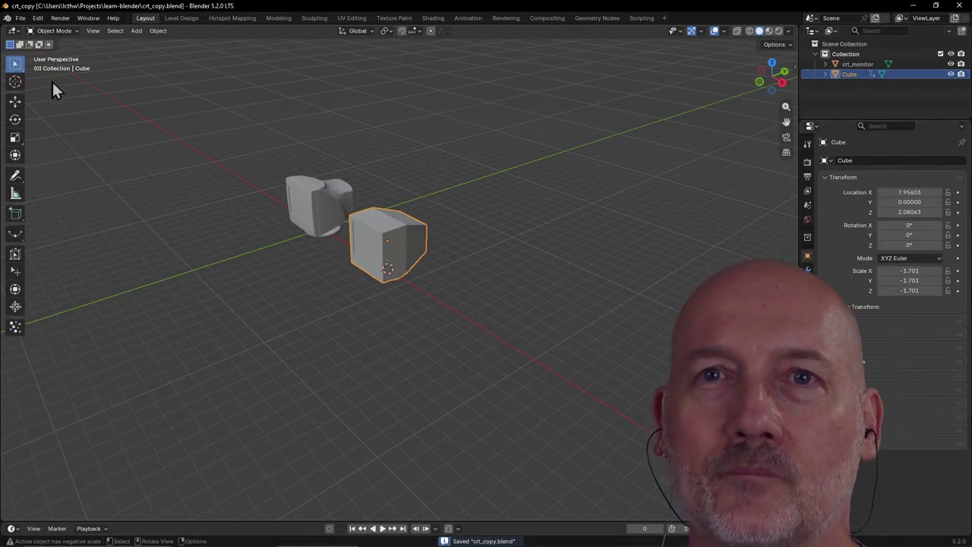
{"action": "left_click", "coordinate": [21, 19]}
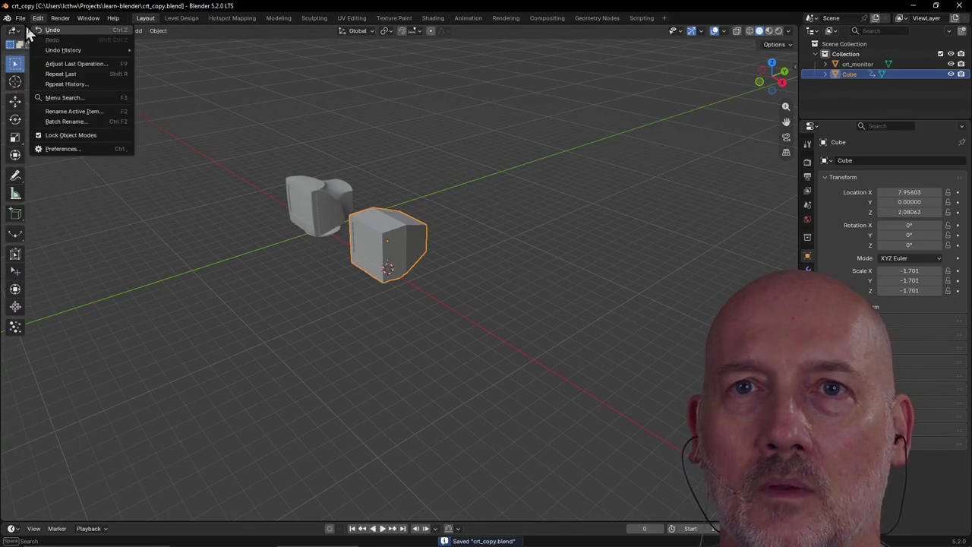
{"action": "left_click", "coordinate": [13, 17]}
{"action": "left_click", "coordinate": [20, 19]}
{"action": "mouse_move", "coordinate": [35, 30]}
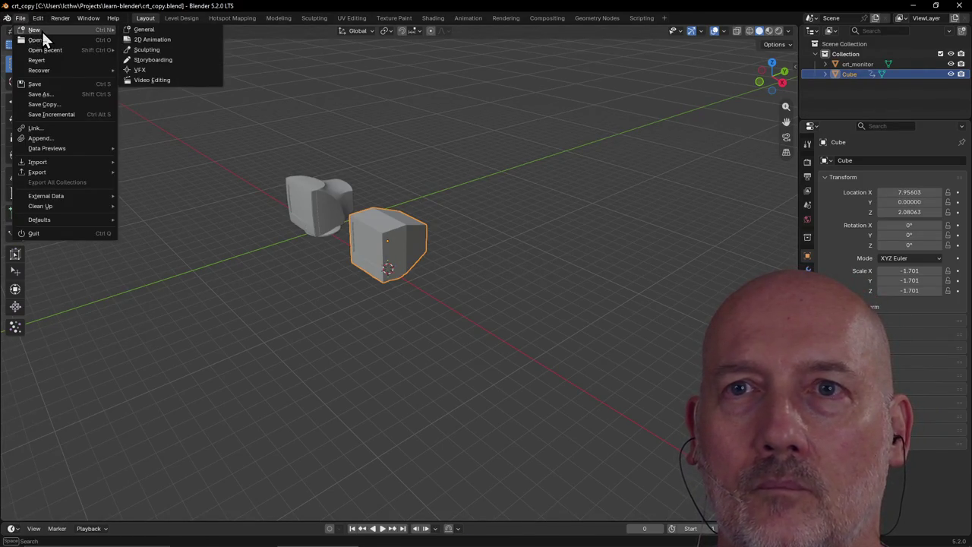
{"action": "left_click", "coordinate": [137, 30]}
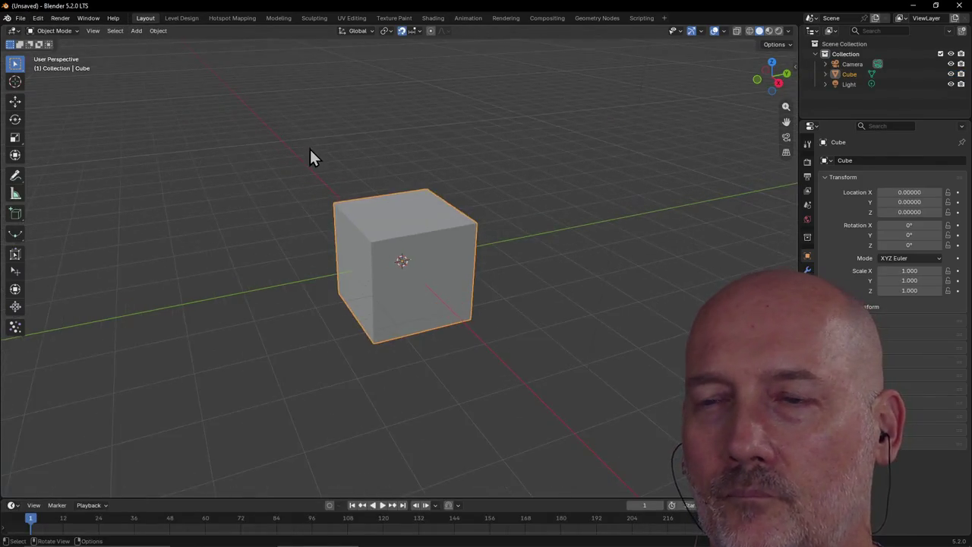
Select all and delete the default cube, camera and light, leaving an empty scene
{"action": "key", "text": "a"}
{"action": "key", "text": "Delete"}
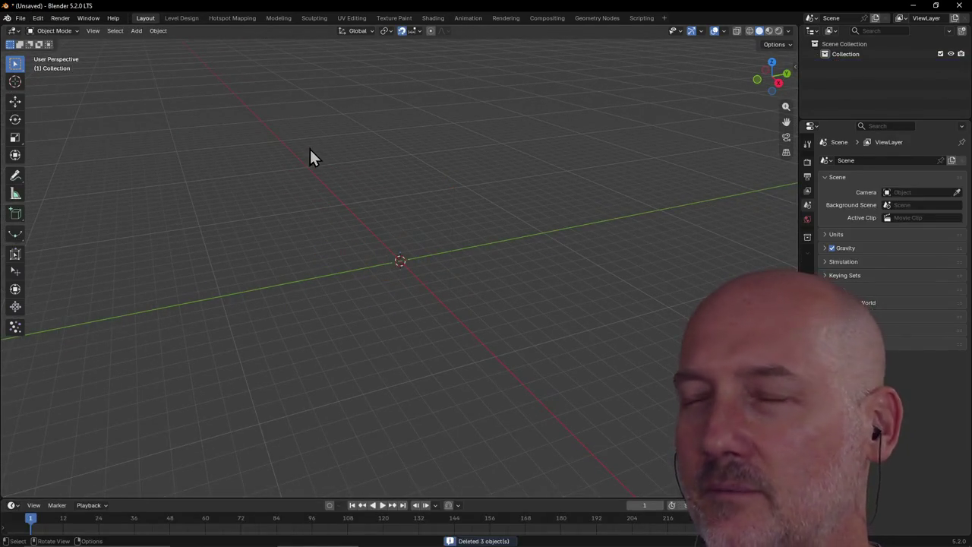
{"action": "key", "text": "alt+Tab"}
{"action": "key", "text": "alt+Tab"}
{"action": "key", "text": "alt+Tab"}
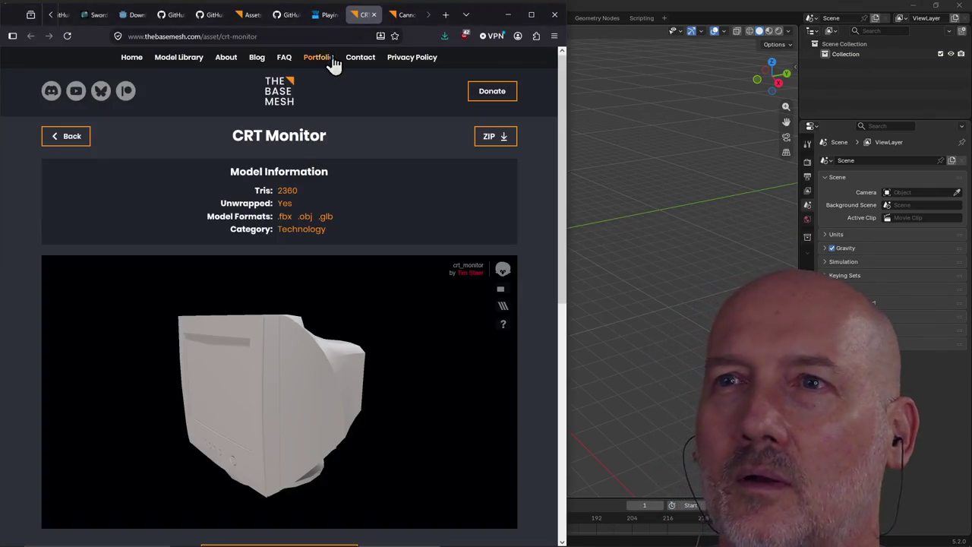
Save cannon_with_base.zip into Base_Meshes, closing the CRT Monitor and Cannon with Base pages
{"action": "left_click", "coordinate": [373, 15]}
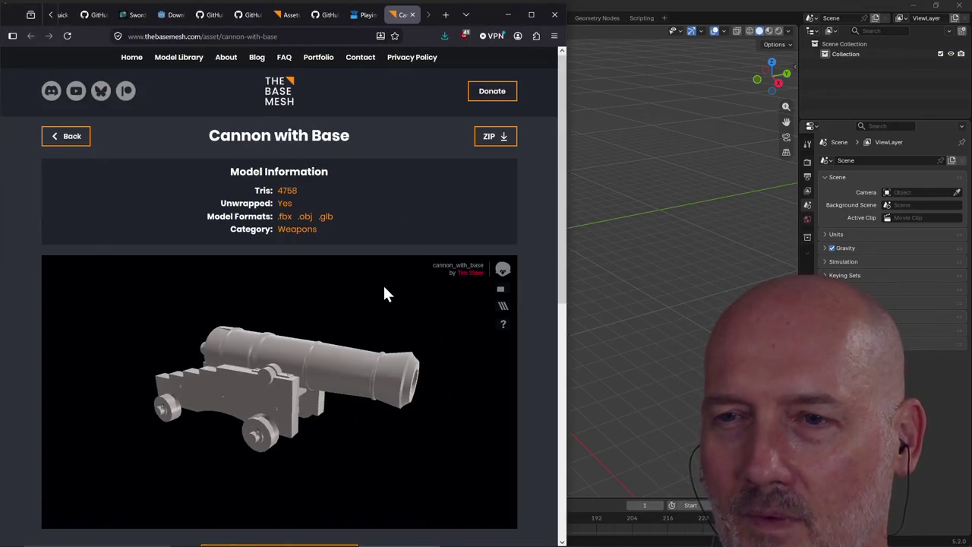
{"action": "left_click", "coordinate": [498, 144]}
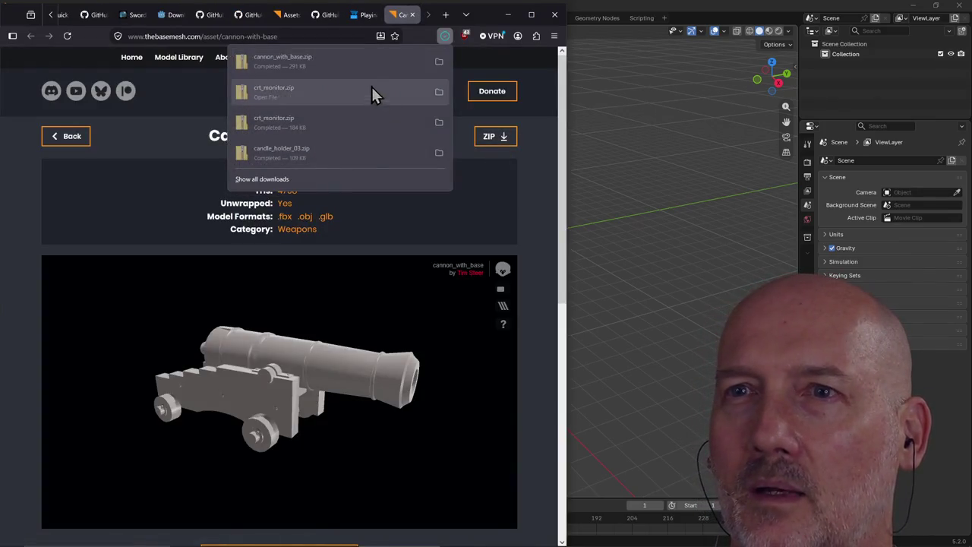
{"action": "right_click", "coordinate": [494, 148]}
{"action": "left_click", "coordinate": [535, 261]}
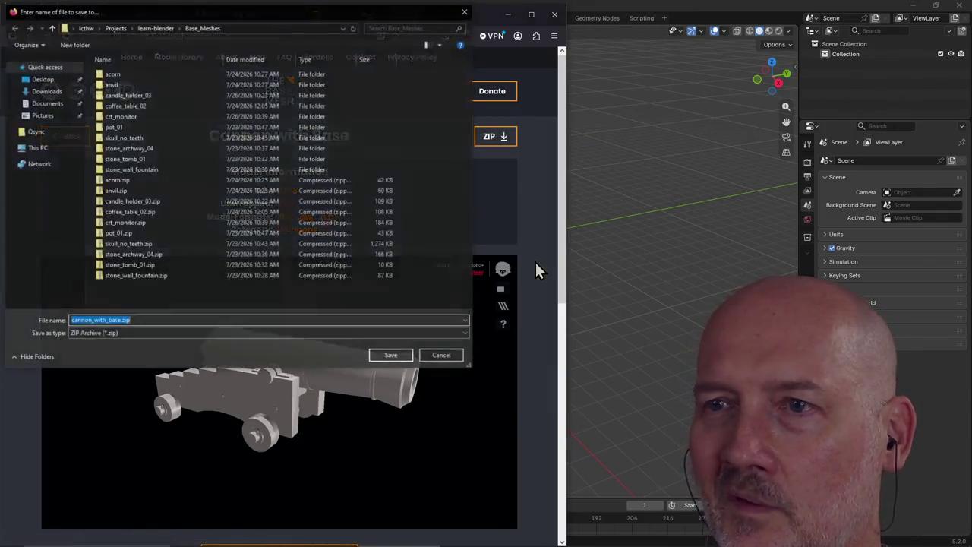
{"action": "left_click", "coordinate": [389, 355]}
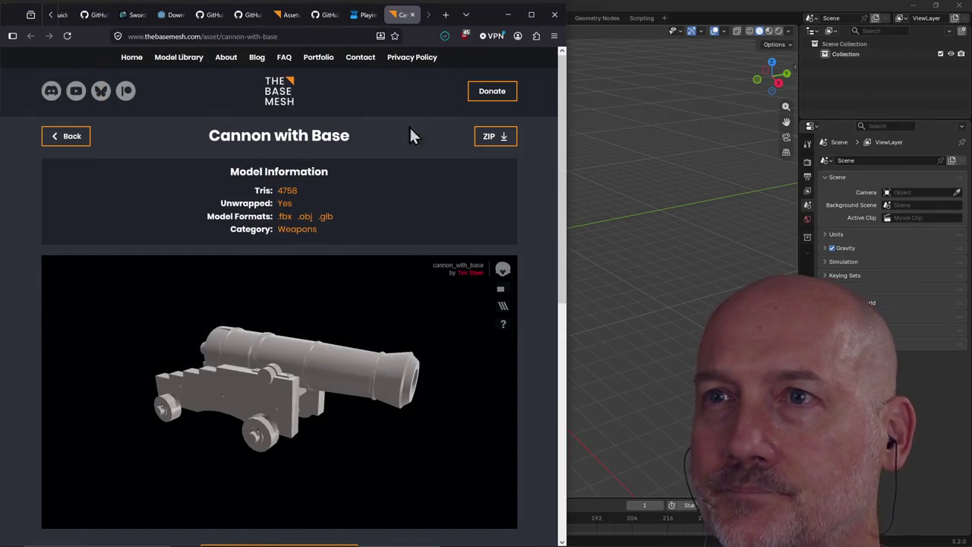
{"action": "left_click", "coordinate": [411, 15]}
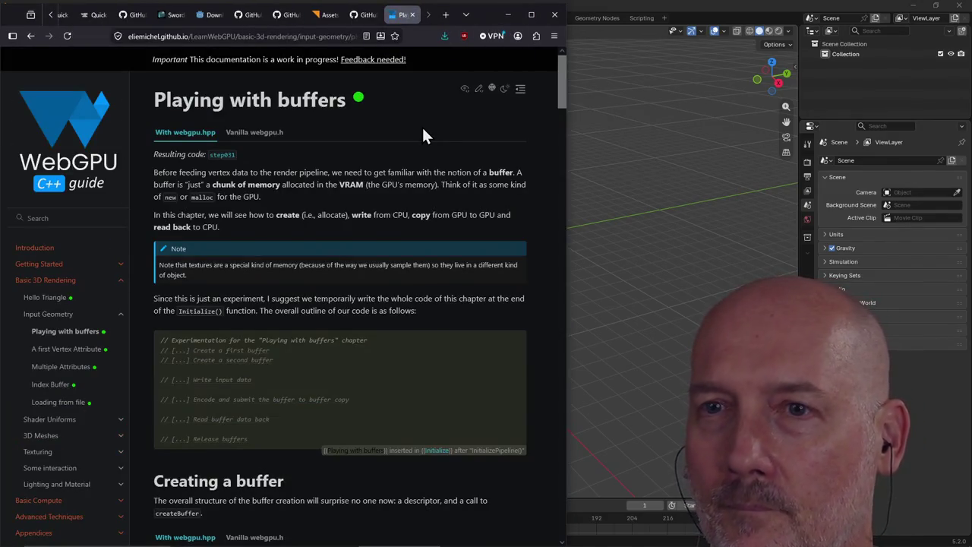
Extract cannon_with_base.zip into a cannon_with_base folder in Base_Meshes and open it
{"action": "key", "text": "alt+Tab"}
{"action": "key", "text": "alt+Tab"}
{"action": "key", "text": "alt+Tab"}
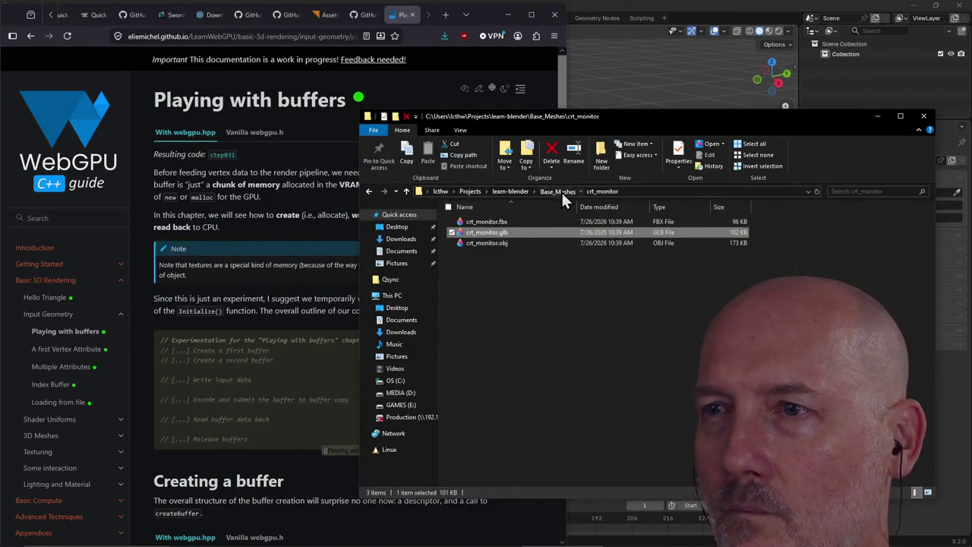
{"action": "left_click", "coordinate": [559, 190]}
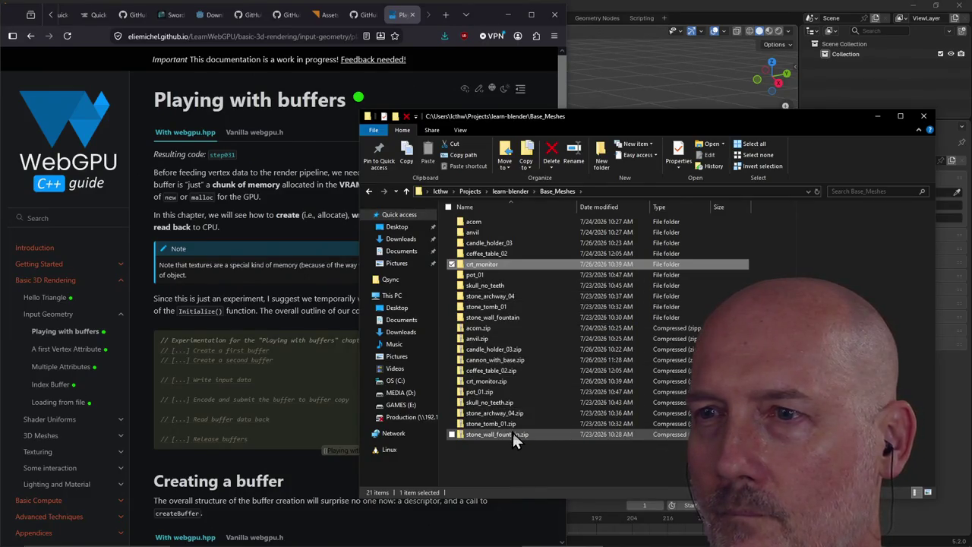
{"action": "left_click", "coordinate": [499, 463]}
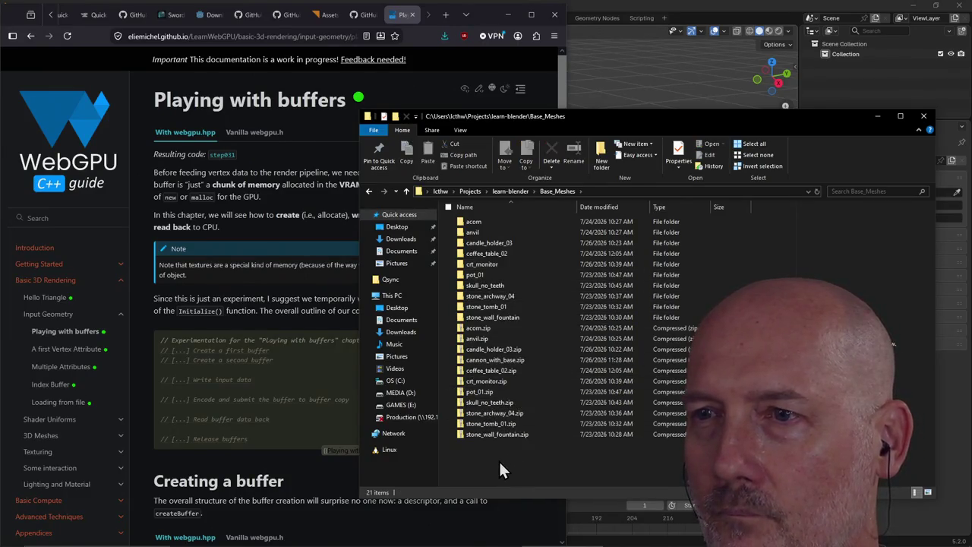
{"action": "right_click", "coordinate": [501, 361]}
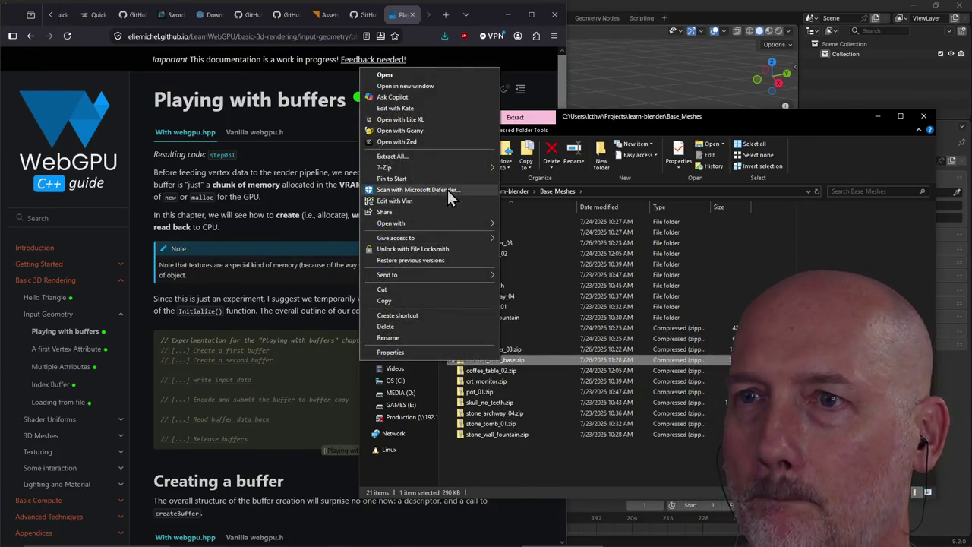
{"action": "left_click", "coordinate": [436, 155]}
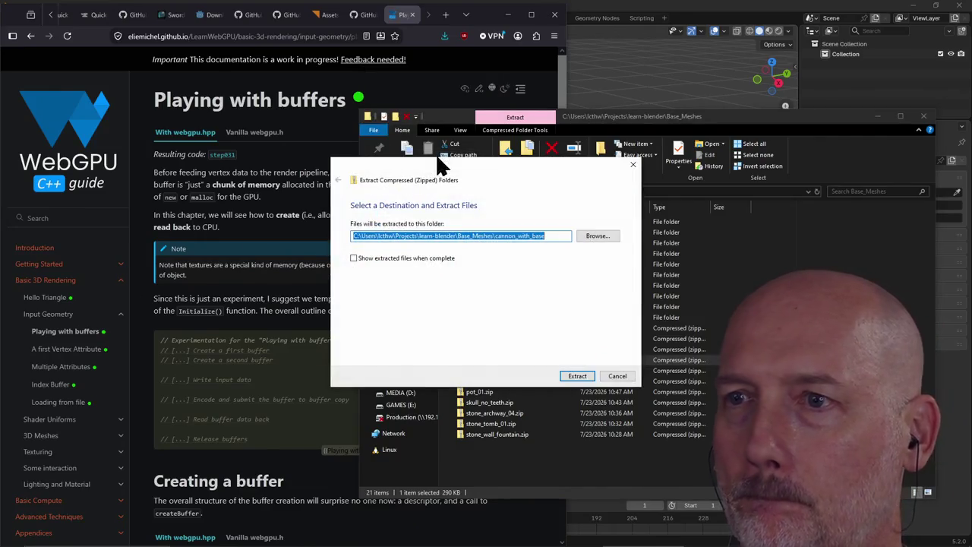
{"action": "left_click", "coordinate": [579, 378]}
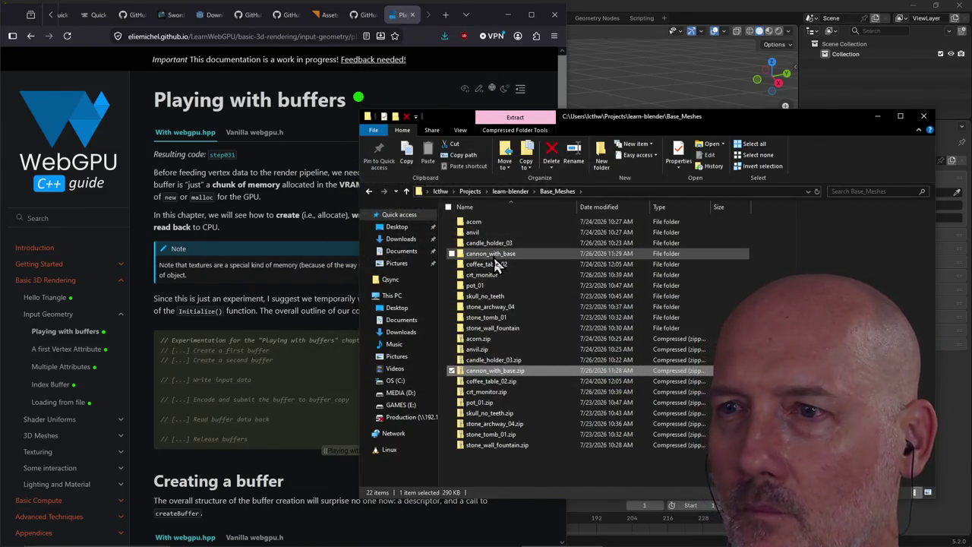
{"action": "double_click", "coordinate": [493, 254]}
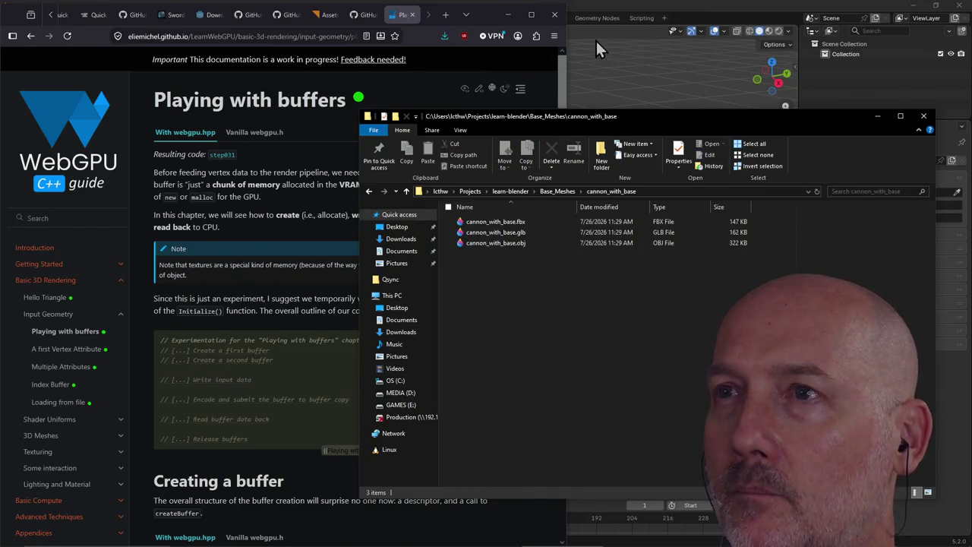
{"action": "left_click", "coordinate": [596, 43]}
{"action": "key", "text": "alt+Tab"}
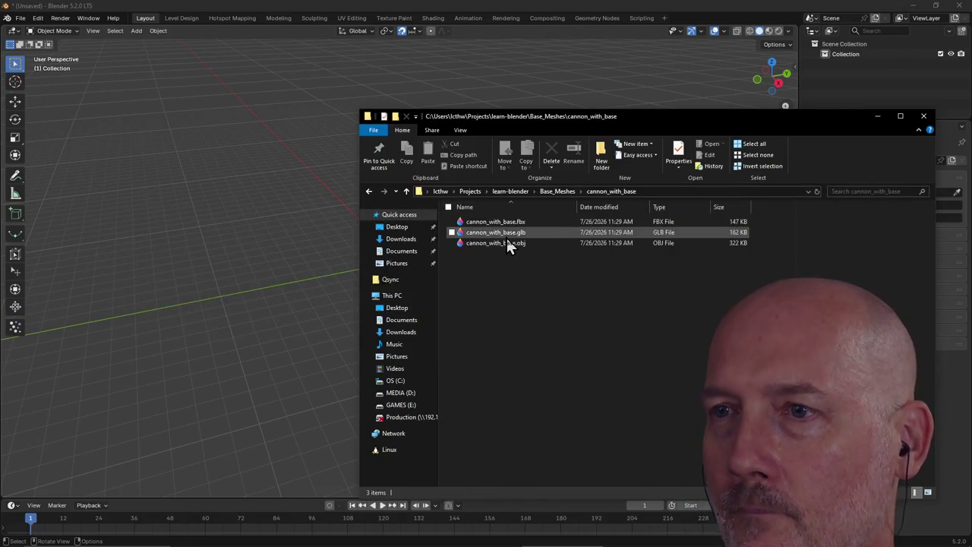
Drop cannon_with_base.glb into the viewport and import it with default glTF 2.0 options
{"action": "left_click", "coordinate": [493, 234]}
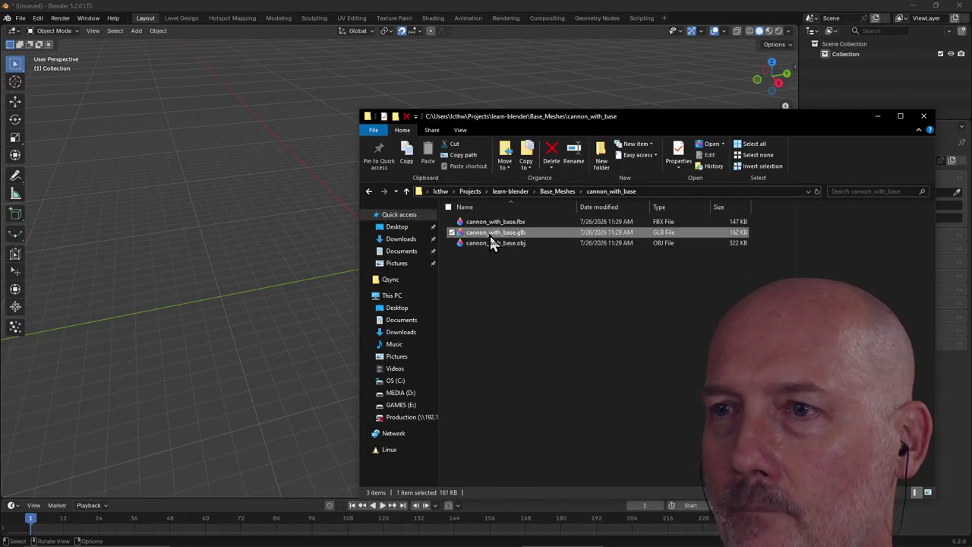
{"action": "left_click_drag", "start_coordinate": [543, 120], "coordinate": [770, 114]}
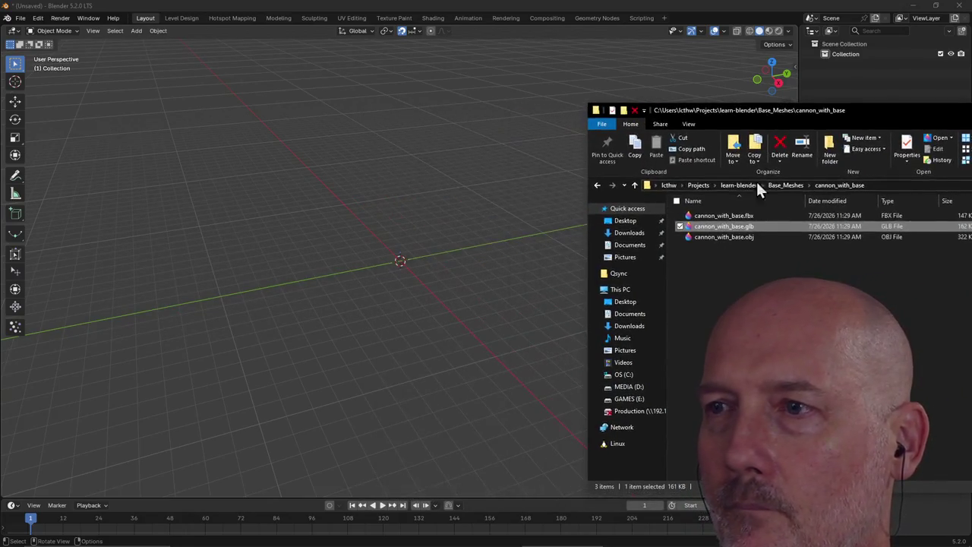
{"action": "left_click_drag", "start_coordinate": [725, 234], "coordinate": [526, 272]}
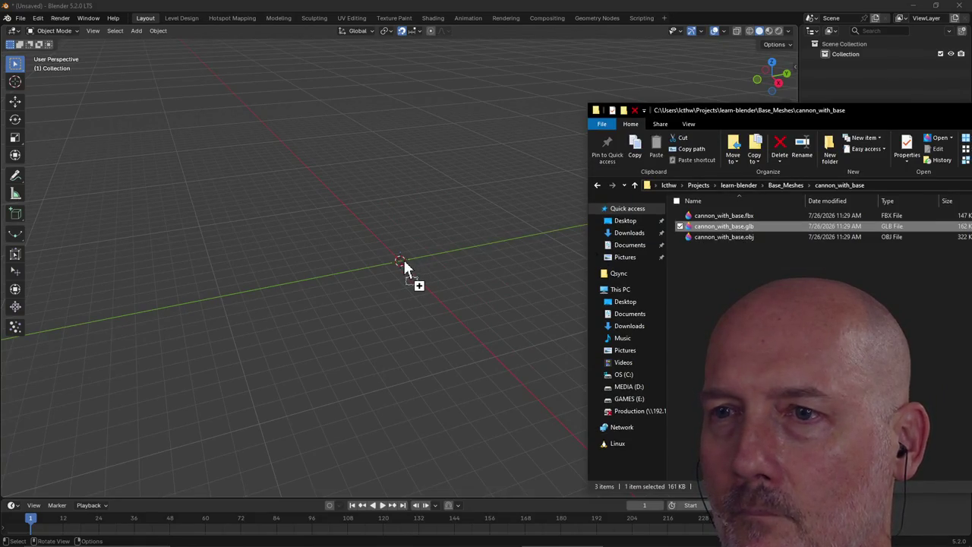
{"action": "left_click_drag", "start_coordinate": [404, 262], "coordinate": [403, 263]}
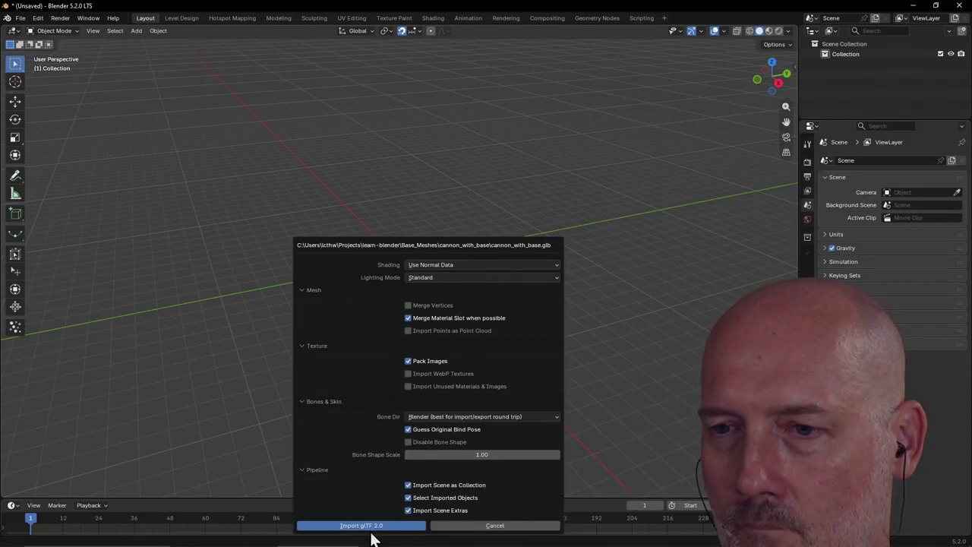
{"action": "left_click", "coordinate": [371, 529]}
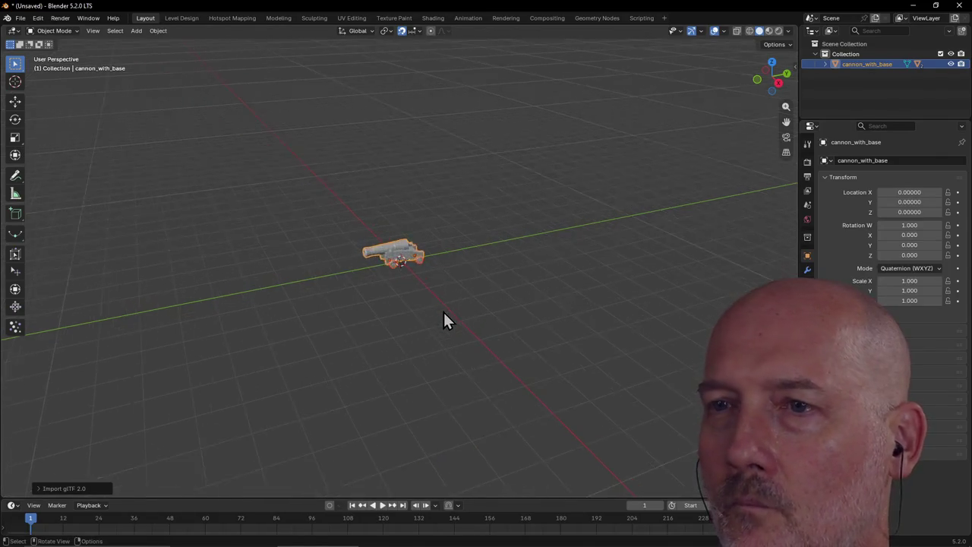
{"action": "scroll", "coordinate": [443, 312], "scroll_direction": "up", "scroll_amount": 2}
{"action": "scroll", "coordinate": [442, 312], "scroll_direction": "up", "scroll_amount": 1}
{"action": "mouse_move", "coordinate": [435, 310]}
{"action": "middle_mouse_down"}
{"action": "mouse_move", "coordinate": [370, 323]}
{"action": "mouse_move", "coordinate": [437, 319]}
{"action": "mouse_move", "coordinate": [390, 325]}
{"action": "mouse_move", "coordinate": [336, 316]}
{"action": "mouse_move", "coordinate": [494, 302]}
{"action": "mouse_move", "coordinate": [588, 315]}
{"action": "mouse_move", "coordinate": [527, 296]}
{"action": "middle_mouse_up"}
{"action": "key", "text": "grave"}
{"action": "left_click", "coordinate": [467, 262]}
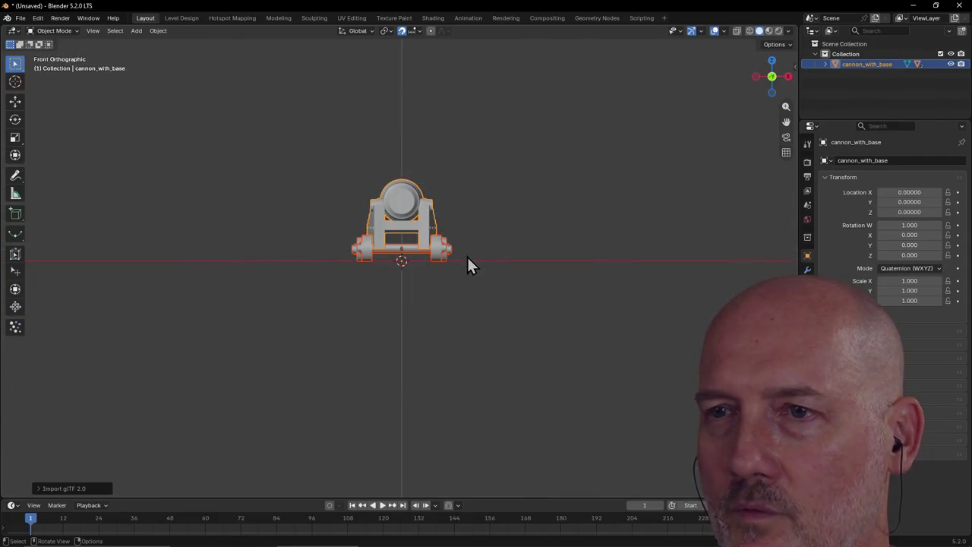
{"action": "key", "text": "grave"}
{"action": "left_click", "coordinate": [531, 256]}
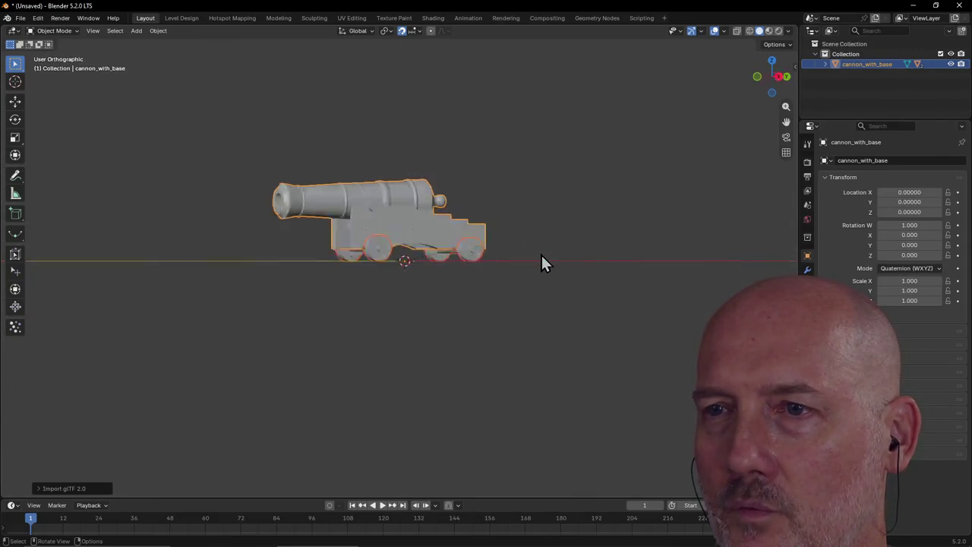
{"action": "key", "text": "grave"}
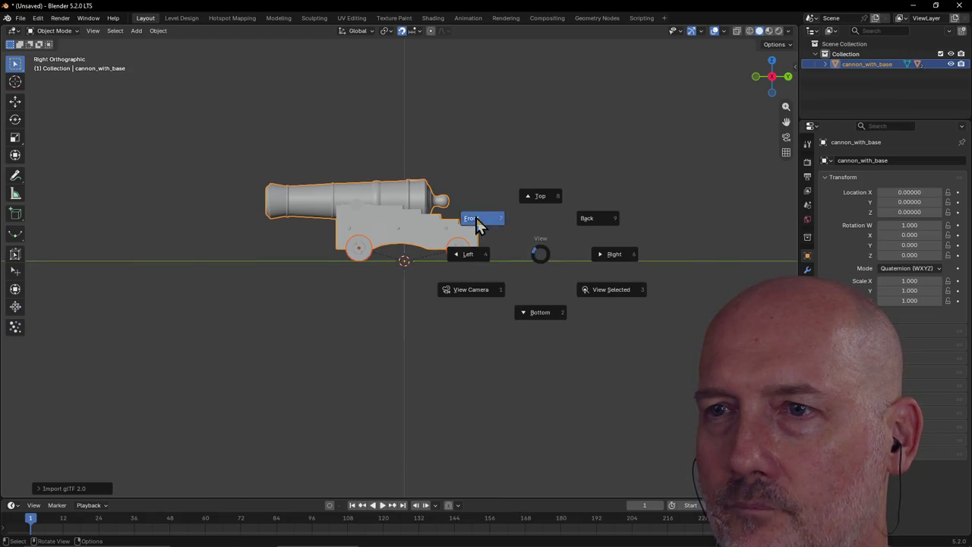
{"action": "left_click", "coordinate": [477, 219]}
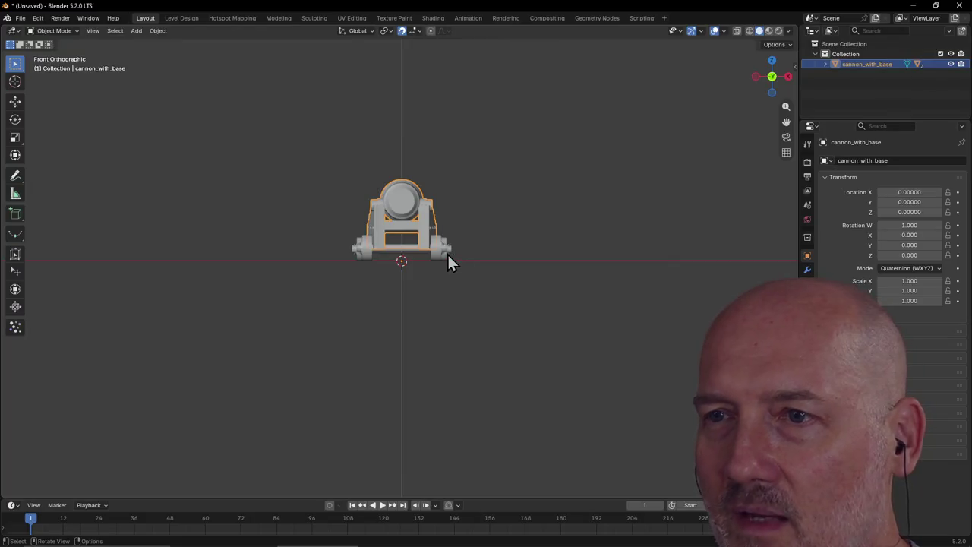
{"action": "left_click", "coordinate": [448, 258]}
{"action": "mouse_move", "coordinate": [466, 258]}
{"action": "middle_mouse_down"}
{"action": "mouse_move", "coordinate": [433, 271]}
{"action": "mouse_move", "coordinate": [459, 263]}
{"action": "middle_mouse_up"}
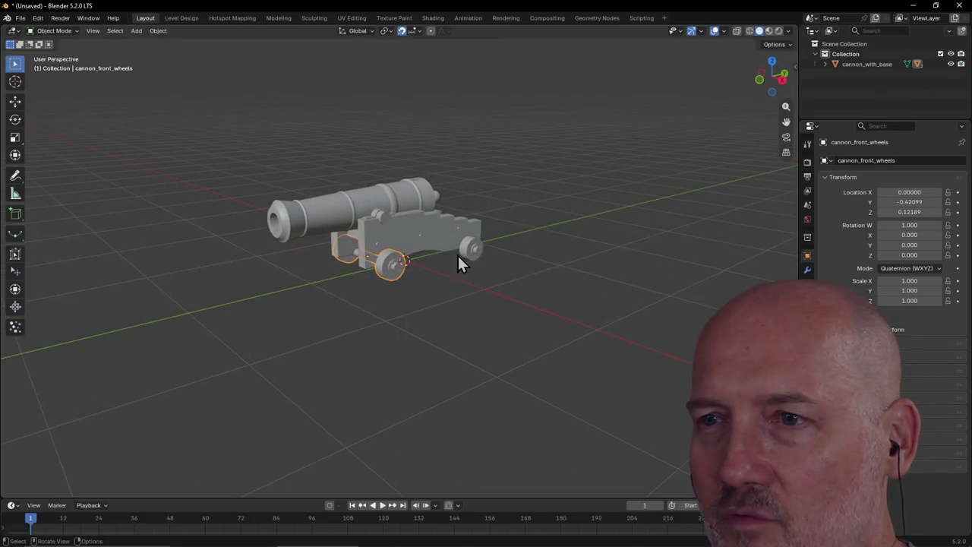
{"action": "left_click", "coordinate": [463, 250]}
{"action": "left_click", "coordinate": [389, 275]}
{"action": "mouse_move", "coordinate": [388, 275]}
{"action": "middle_mouse_down"}
{"action": "mouse_move", "coordinate": [477, 272]}
{"action": "mouse_move", "coordinate": [554, 288]}
{"action": "middle_mouse_up"}
{"action": "left_click", "coordinate": [389, 240]}
{"action": "middle_click_drag", "start_coordinate": [390, 239], "coordinate": [566, 243]}
{"action": "mouse_move", "coordinate": [449, 245]}
{"action": "middle_mouse_down"}
{"action": "mouse_move", "coordinate": [347, 241]}
{"action": "mouse_move", "coordinate": [386, 229]}
{"action": "middle_mouse_up"}
{"action": "mouse_move", "coordinate": [448, 201]}
{"action": "middle_mouse_down"}
{"action": "mouse_move", "coordinate": [488, 196]}
{"action": "mouse_move", "coordinate": [404, 203]}
{"action": "middle_mouse_up"}
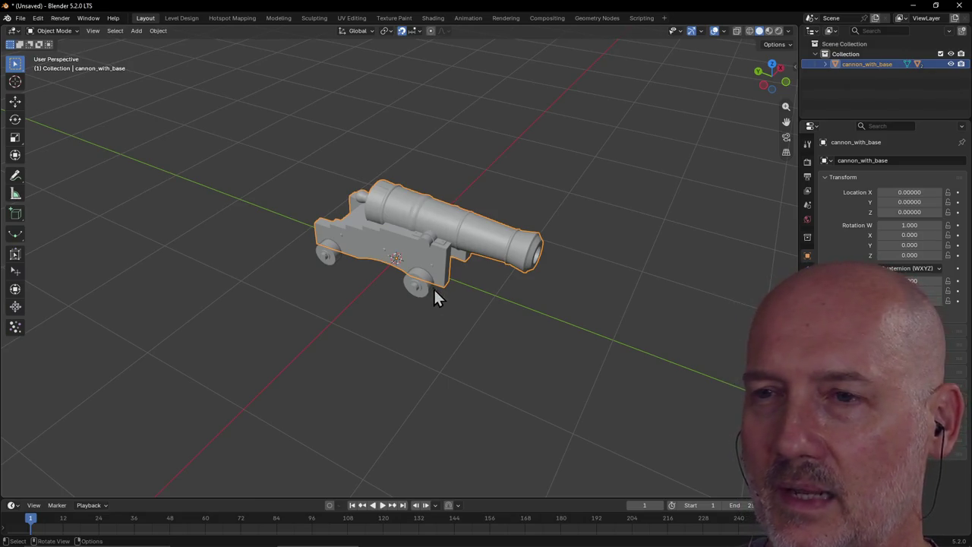
{"action": "left_click", "coordinate": [412, 290]}
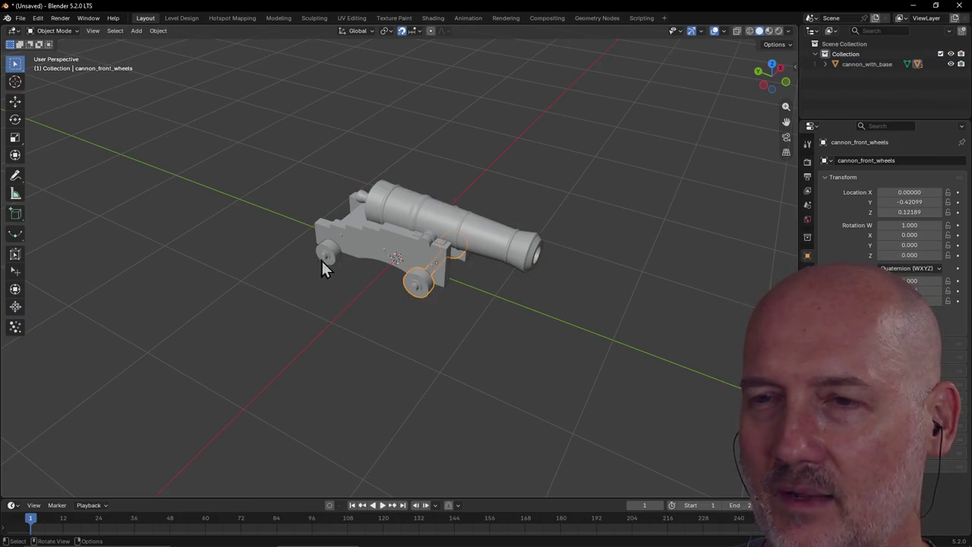
{"action": "middle_click_drag", "start_coordinate": [368, 266], "coordinate": [427, 253]}
{"action": "scroll", "coordinate": [428, 253], "scroll_direction": "up", "scroll_amount": 2}
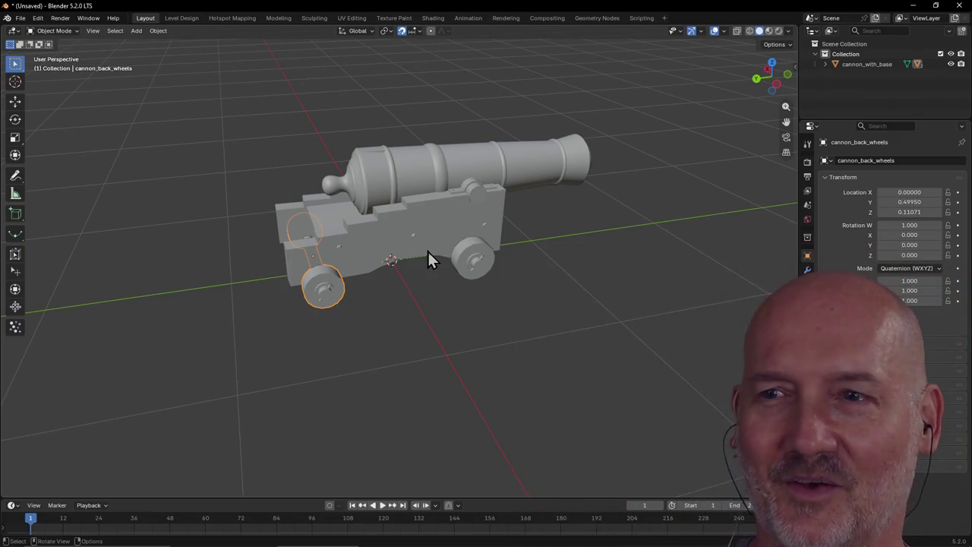
{"action": "left_click", "coordinate": [472, 260]}
{"action": "left_click", "coordinate": [438, 237]}
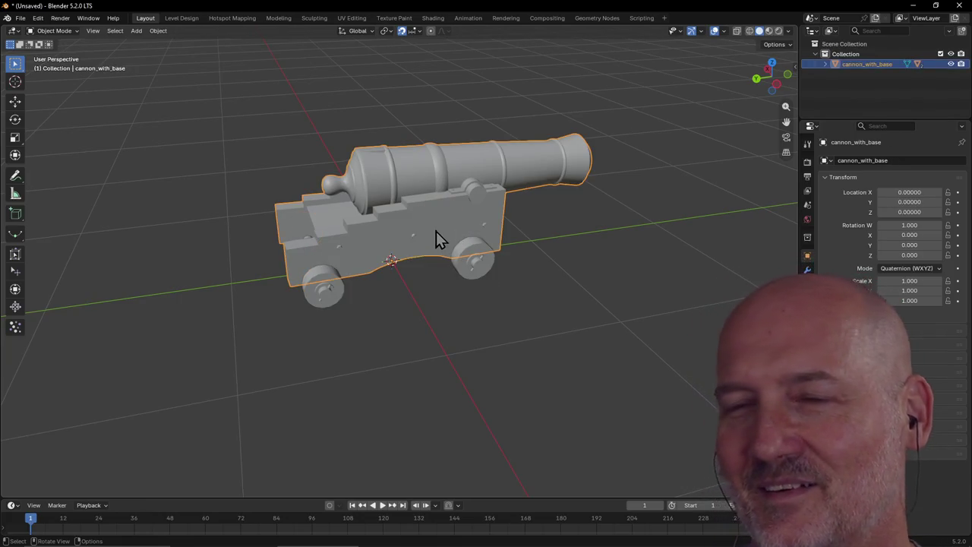
{"action": "left_click", "coordinate": [326, 292]}
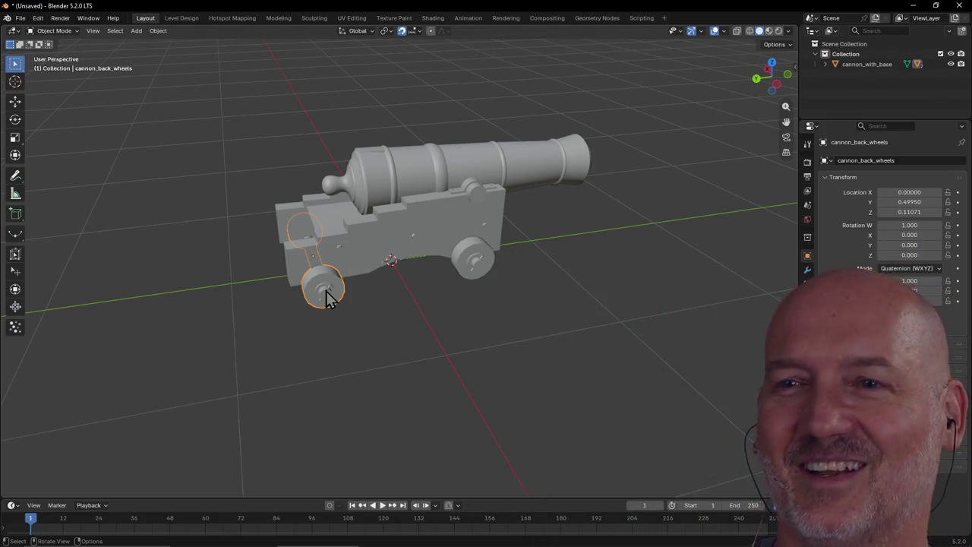
{"action": "left_click", "coordinate": [390, 252]}
{"action": "scroll", "coordinate": [414, 229], "scroll_direction": "up", "scroll_amount": 2}
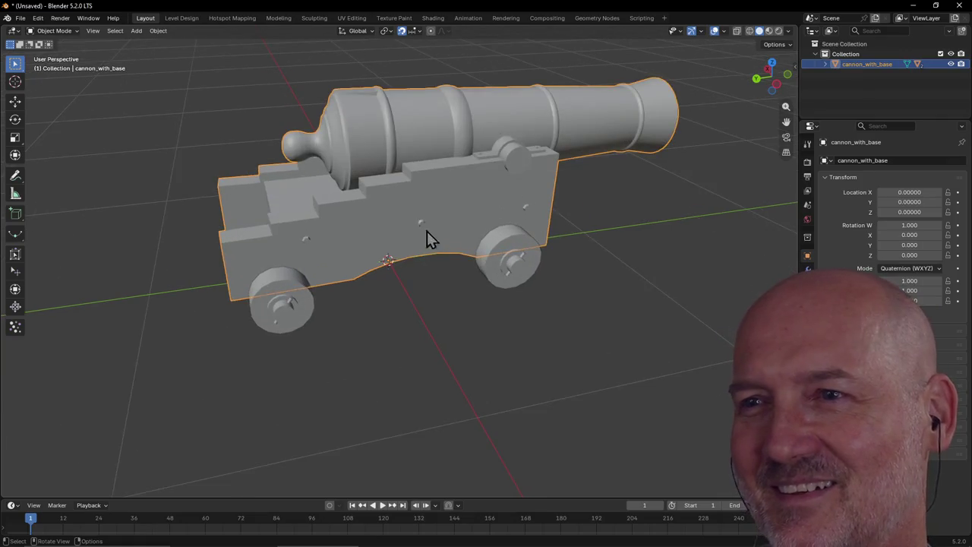
{"action": "left_click", "coordinate": [487, 269]}
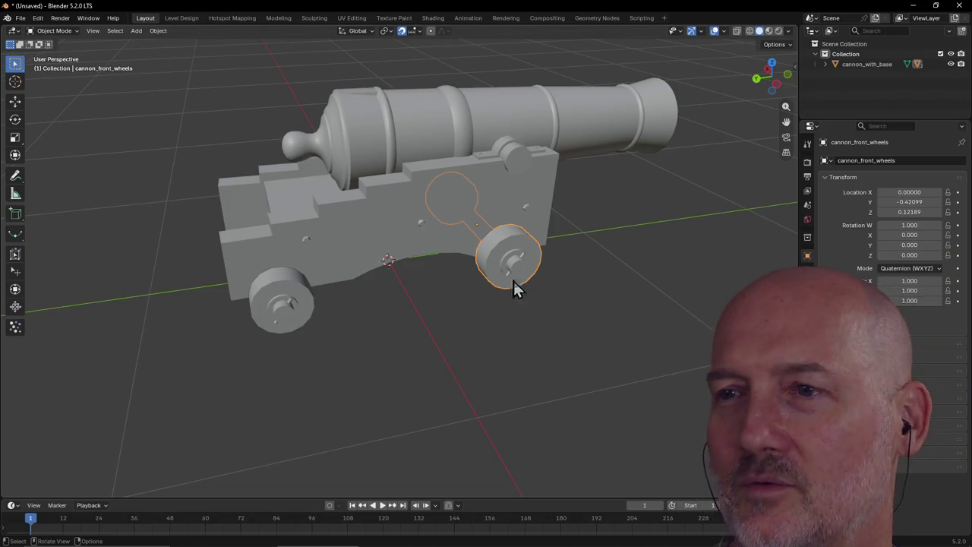
{"action": "scroll", "coordinate": [505, 266], "scroll_direction": "down", "scroll_amount": 3}
{"action": "left_click", "coordinate": [465, 214]}
{"action": "mouse_move", "coordinate": [465, 214]}
{"action": "middle_mouse_down"}
{"action": "mouse_move", "coordinate": [426, 239]}
{"action": "mouse_move", "coordinate": [392, 241]}
{"action": "mouse_move", "coordinate": [479, 206]}
{"action": "middle_mouse_up"}
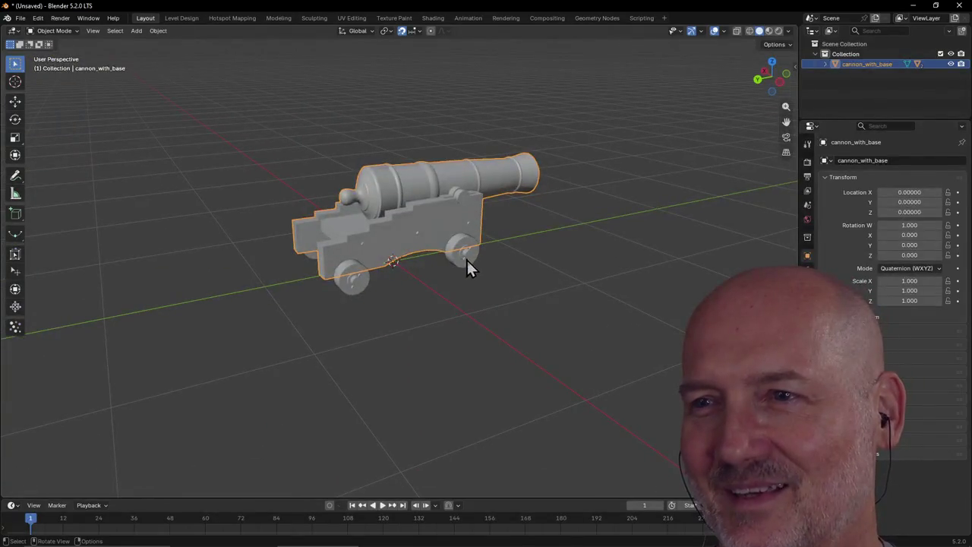
{"action": "left_click", "coordinate": [358, 277]}
{"action": "scroll", "coordinate": [433, 242], "scroll_direction": "up", "scroll_amount": 2}
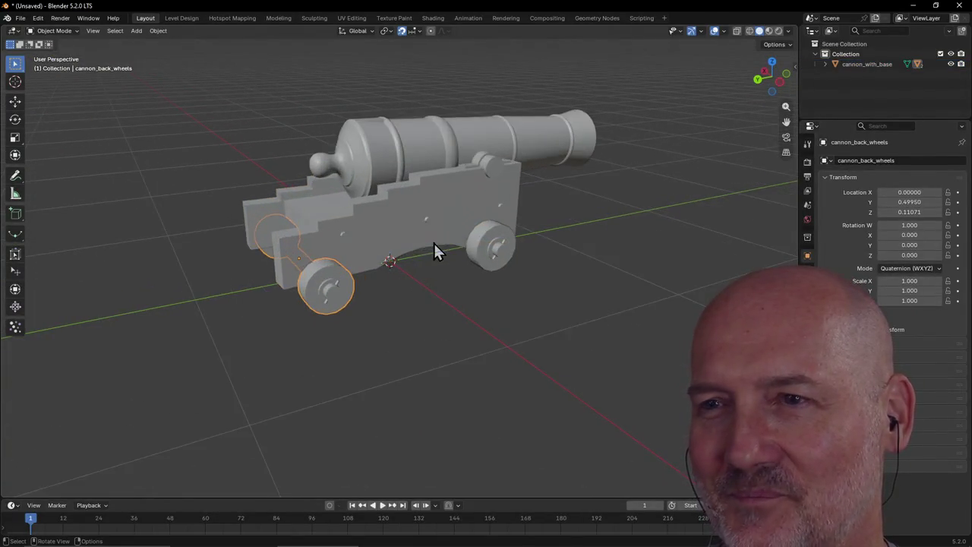
{"action": "left_click", "coordinate": [407, 217]}
{"action": "mouse_move", "coordinate": [408, 216]}
{"action": "middle_mouse_down"}
{"action": "mouse_move", "coordinate": [252, 244]}
{"action": "mouse_move", "coordinate": [172, 232]}
{"action": "mouse_move", "coordinate": [312, 219]}
{"action": "mouse_move", "coordinate": [421, 243]}
{"action": "mouse_move", "coordinate": [519, 241]}
{"action": "mouse_move", "coordinate": [415, 243]}
{"action": "mouse_move", "coordinate": [531, 234]}
{"action": "mouse_move", "coordinate": [336, 265]}
{"action": "mouse_move", "coordinate": [289, 265]}
{"action": "mouse_move", "coordinate": [372, 233]}
{"action": "mouse_move", "coordinate": [337, 247]}
{"action": "mouse_move", "coordinate": [289, 246]}
{"action": "mouse_move", "coordinate": [348, 245]}
{"action": "mouse_move", "coordinate": [314, 254]}
{"action": "mouse_move", "coordinate": [262, 255]}
{"action": "mouse_move", "coordinate": [357, 250]}
{"action": "mouse_move", "coordinate": [290, 238]}
{"action": "mouse_move", "coordinate": [369, 234]}
{"action": "mouse_move", "coordinate": [254, 256]}
{"action": "mouse_move", "coordinate": [371, 230]}
{"action": "mouse_move", "coordinate": [570, 227]}
{"action": "mouse_move", "coordinate": [555, 262]}
{"action": "mouse_move", "coordinate": [456, 299]}
{"action": "mouse_move", "coordinate": [416, 301]}
{"action": "mouse_move", "coordinate": [442, 269]}
{"action": "mouse_move", "coordinate": [494, 256]}
{"action": "mouse_move", "coordinate": [403, 245]}
{"action": "mouse_move", "coordinate": [357, 253]}
{"action": "mouse_move", "coordinate": [421, 232]}
{"action": "mouse_move", "coordinate": [421, 243]}
{"action": "mouse_move", "coordinate": [368, 259]}
{"action": "mouse_move", "coordinate": [506, 210]}
{"action": "mouse_move", "coordinate": [412, 234]}
{"action": "mouse_move", "coordinate": [489, 274]}
{"action": "mouse_move", "coordinate": [422, 232]}
{"action": "mouse_move", "coordinate": [427, 259]}
{"action": "mouse_move", "coordinate": [389, 242]}
{"action": "mouse_move", "coordinate": [412, 255]}
{"action": "mouse_move", "coordinate": [405, 186]}
{"action": "mouse_move", "coordinate": [332, 178]}
{"action": "mouse_move", "coordinate": [477, 217]}
{"action": "mouse_move", "coordinate": [551, 223]}
{"action": "mouse_move", "coordinate": [536, 225]}
{"action": "mouse_move", "coordinate": [484, 178]}
{"action": "mouse_move", "coordinate": [426, 210]}
{"action": "middle_mouse_up"}
{"action": "scroll", "coordinate": [414, 266], "scroll_direction": "up", "scroll_amount": 2}
{"action": "scroll", "coordinate": [326, 182], "scroll_direction": "down", "scroll_amount": 2}
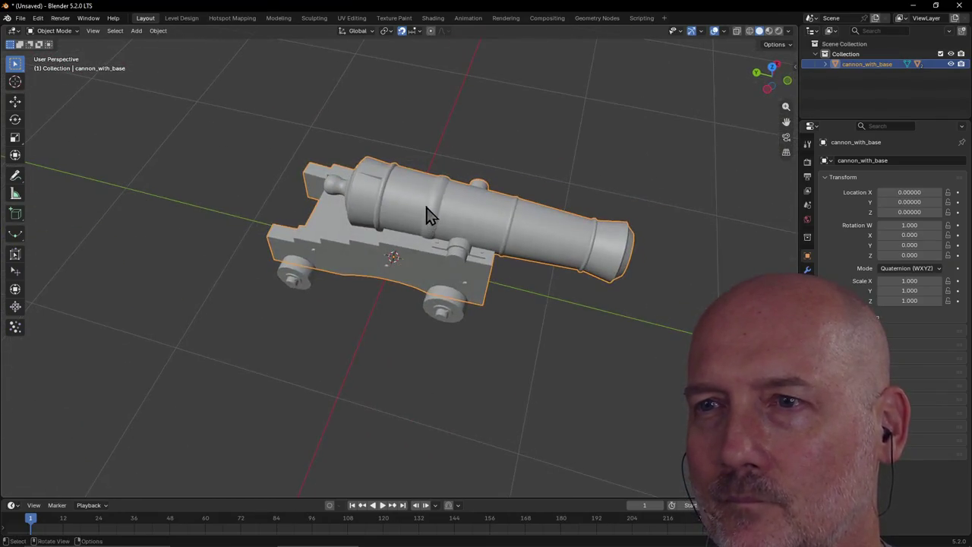
{"action": "scroll", "coordinate": [486, 241], "scroll_direction": "down", "scroll_amount": 2}
{"action": "mouse_move", "coordinate": [486, 241]}
{"action": "middle_mouse_down"}
{"action": "mouse_move", "coordinate": [419, 217]}
{"action": "mouse_move", "coordinate": [393, 224]}
{"action": "middle_mouse_up"}
{"action": "scroll", "coordinate": [389, 241], "scroll_direction": "up", "scroll_amount": 2}
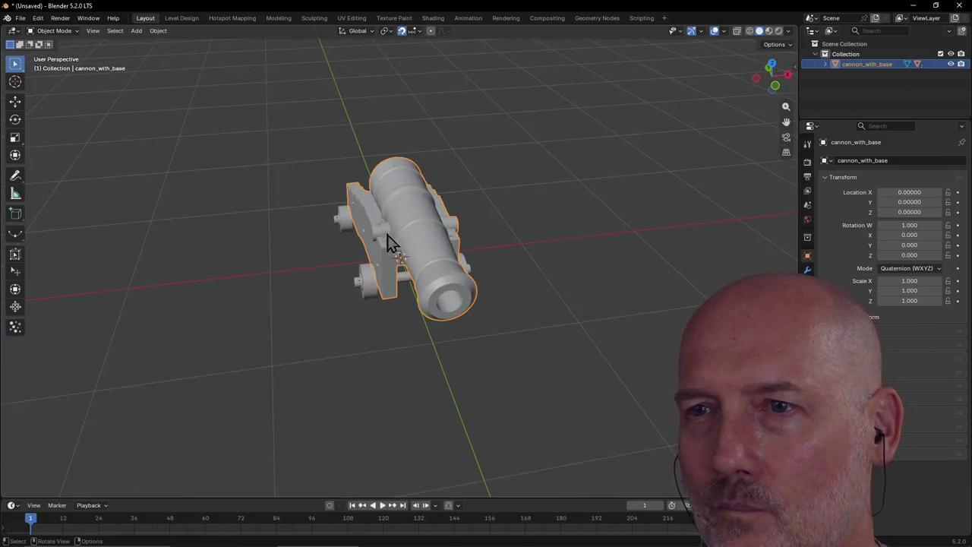
{"action": "mouse_move", "coordinate": [383, 273]}
{"action": "middle_mouse_down"}
{"action": "mouse_move", "coordinate": [336, 265]}
{"action": "mouse_move", "coordinate": [380, 247]}
{"action": "mouse_move", "coordinate": [363, 228]}
{"action": "mouse_move", "coordinate": [416, 282]}
{"action": "mouse_move", "coordinate": [548, 279]}
{"action": "mouse_move", "coordinate": [380, 265]}
{"action": "mouse_move", "coordinate": [431, 239]}
{"action": "mouse_move", "coordinate": [418, 265]}
{"action": "mouse_move", "coordinate": [428, 248]}
{"action": "mouse_move", "coordinate": [333, 250]}
{"action": "middle_mouse_up"}
{"action": "mouse_move", "coordinate": [407, 244]}
{"action": "middle_mouse_down"}
{"action": "mouse_move", "coordinate": [567, 221]}
{"action": "mouse_move", "coordinate": [418, 249]}
{"action": "mouse_move", "coordinate": [397, 239]}
{"action": "mouse_move", "coordinate": [399, 223]}
{"action": "mouse_move", "coordinate": [542, 234]}
{"action": "middle_mouse_up"}
{"action": "mouse_move", "coordinate": [397, 258]}
{"action": "middle_mouse_down"}
{"action": "mouse_move", "coordinate": [445, 256]}
{"action": "mouse_move", "coordinate": [403, 238]}
{"action": "mouse_move", "coordinate": [430, 241]}
{"action": "mouse_move", "coordinate": [373, 256]}
{"action": "mouse_move", "coordinate": [367, 247]}
{"action": "mouse_move", "coordinate": [224, 235]}
{"action": "mouse_move", "coordinate": [271, 202]}
{"action": "mouse_move", "coordinate": [343, 226]}
{"action": "mouse_move", "coordinate": [516, 241]}
{"action": "mouse_move", "coordinate": [410, 239]}
{"action": "mouse_move", "coordinate": [532, 228]}
{"action": "mouse_move", "coordinate": [471, 240]}
{"action": "mouse_move", "coordinate": [492, 215]}
{"action": "mouse_move", "coordinate": [551, 241]}
{"action": "mouse_move", "coordinate": [511, 256]}
{"action": "mouse_move", "coordinate": [435, 220]}
{"action": "mouse_move", "coordinate": [558, 225]}
{"action": "middle_mouse_up"}
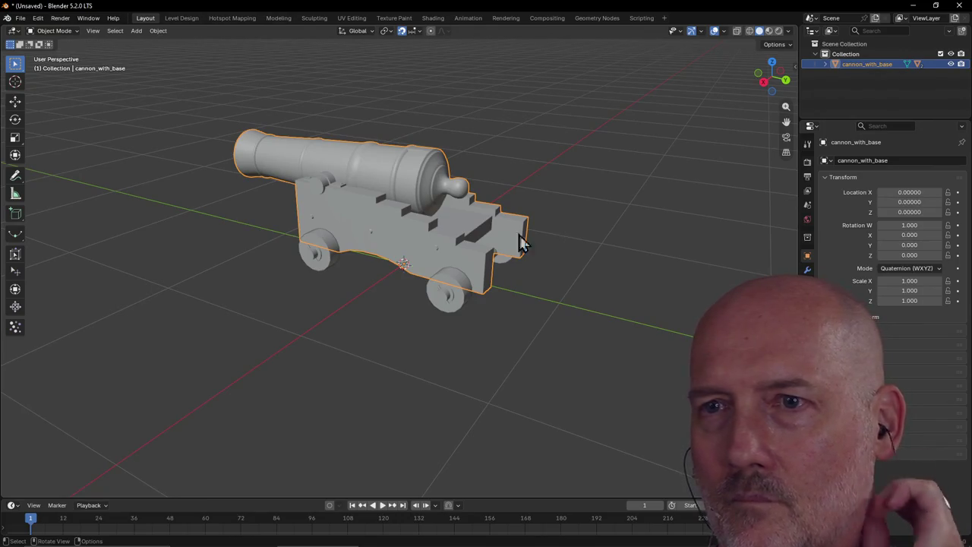
{"action": "scroll", "coordinate": [447, 232], "scroll_direction": "up", "scroll_amount": 2}
{"action": "mouse_move", "coordinate": [449, 237]}
{"action": "middle_mouse_down"}
{"action": "mouse_move", "coordinate": [367, 249]}
{"action": "mouse_move", "coordinate": [341, 238]}
{"action": "mouse_move", "coordinate": [394, 234]}
{"action": "mouse_move", "coordinate": [448, 253]}
{"action": "mouse_move", "coordinate": [282, 205]}
{"action": "middle_mouse_up"}
{"action": "mouse_move", "coordinate": [459, 225]}
{"action": "middle_mouse_down"}
{"action": "mouse_move", "coordinate": [495, 262]}
{"action": "mouse_move", "coordinate": [451, 288]}
{"action": "mouse_move", "coordinate": [407, 278]}
{"action": "middle_mouse_up"}
{"action": "mouse_move", "coordinate": [332, 327]}
{"action": "middle_mouse_down"}
{"action": "mouse_move", "coordinate": [301, 284]}
{"action": "mouse_move", "coordinate": [287, 227]}
{"action": "middle_mouse_up"}
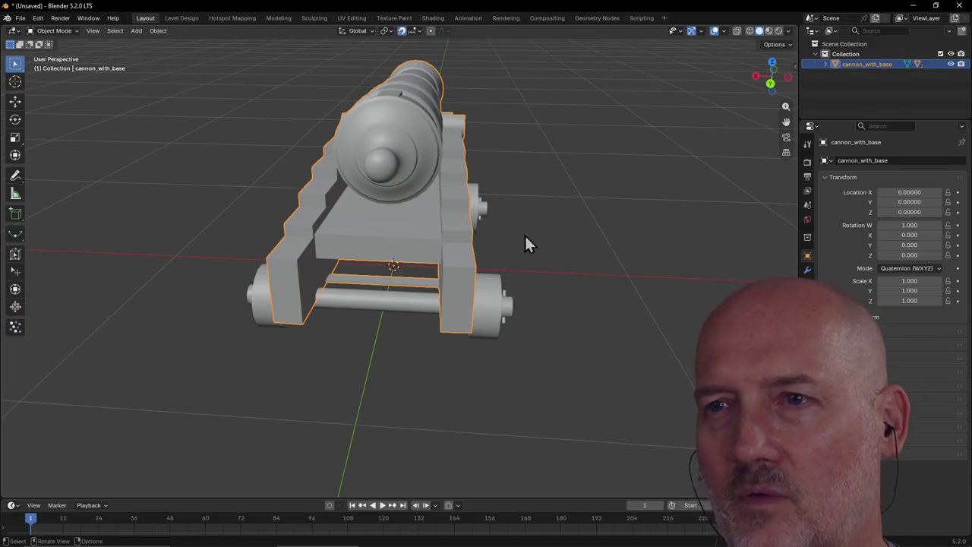
{"action": "mouse_move", "coordinate": [423, 228]}
{"action": "middle_mouse_down"}
{"action": "mouse_move", "coordinate": [481, 223]}
{"action": "mouse_move", "coordinate": [519, 234]}
{"action": "middle_mouse_up"}
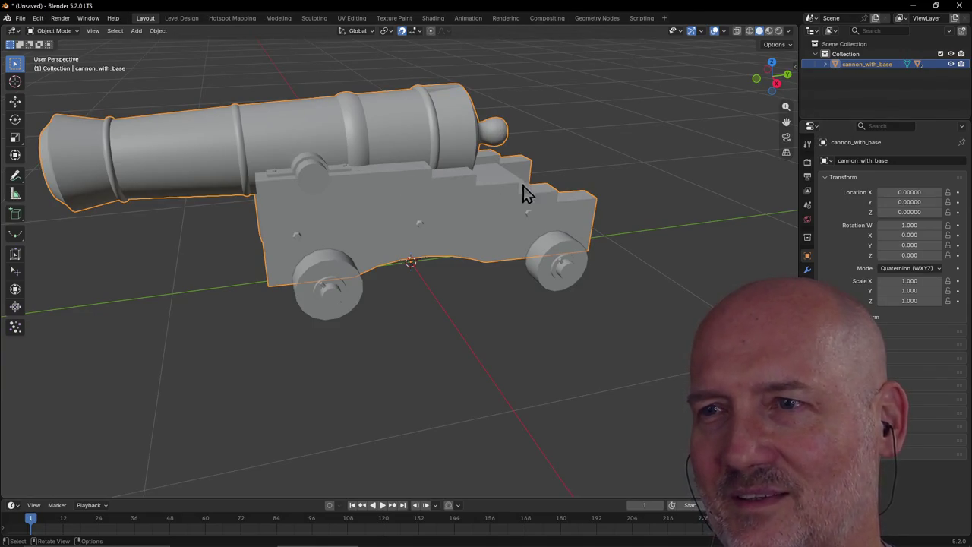
{"action": "scroll", "coordinate": [498, 211], "scroll_direction": "down", "scroll_amount": 3}
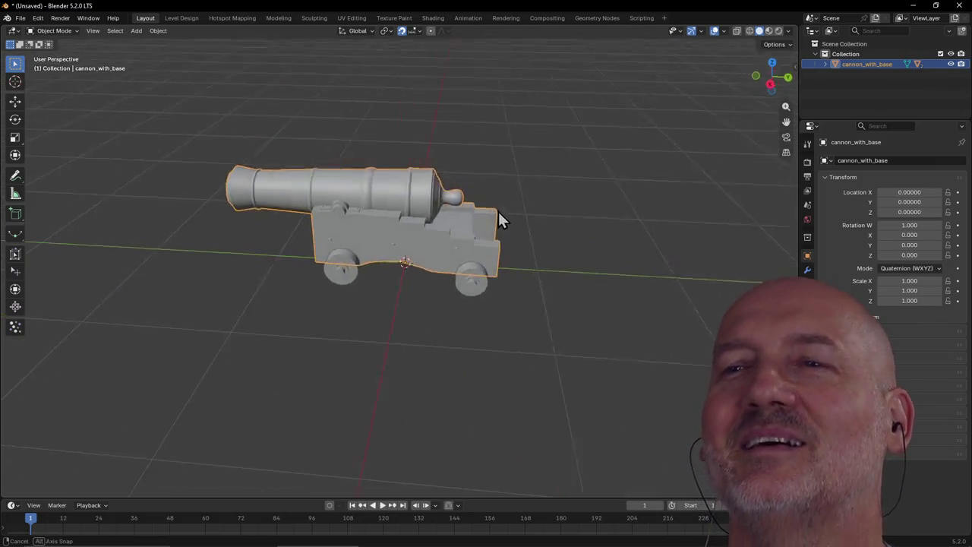
{"action": "middle_click_drag", "start_coordinate": [497, 209], "coordinate": [497, 213]}
{"action": "scroll", "coordinate": [499, 218], "scroll_direction": "up", "scroll_amount": 3}
{"action": "scroll", "coordinate": [499, 218], "scroll_direction": "up", "scroll_amount": 2}
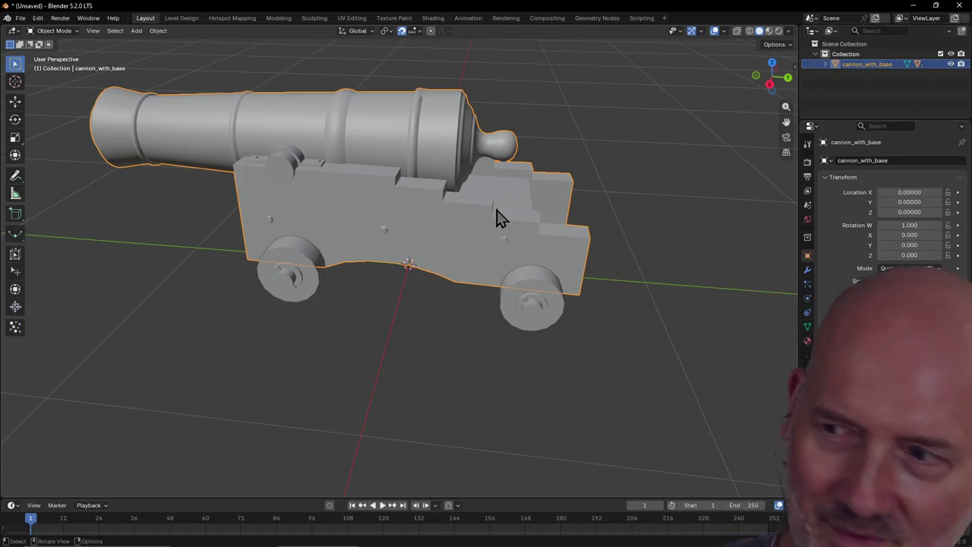
Select cannon_back_wheels, then cannon_front_wheels, orbiting from top to front and side views
{"action": "scroll", "coordinate": [500, 224], "scroll_direction": "down", "scroll_amount": 3}
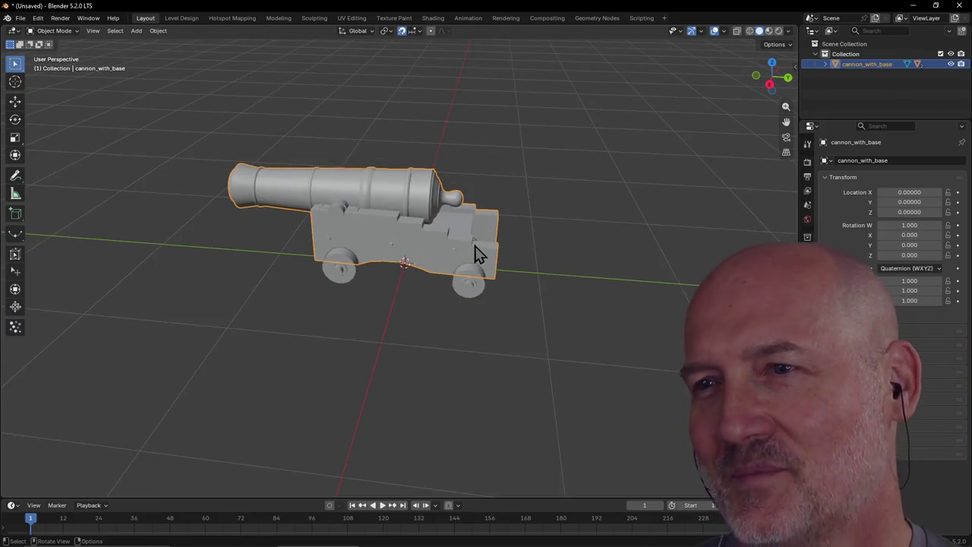
{"action": "mouse_move", "coordinate": [475, 251]}
{"action": "middle_mouse_down"}
{"action": "mouse_move", "coordinate": [387, 269]}
{"action": "mouse_move", "coordinate": [416, 279]}
{"action": "mouse_move", "coordinate": [406, 271]}
{"action": "mouse_move", "coordinate": [493, 256]}
{"action": "middle_mouse_up"}
{"action": "mouse_move", "coordinate": [429, 256]}
{"action": "middle_mouse_down"}
{"action": "mouse_move", "coordinate": [326, 271]}
{"action": "mouse_move", "coordinate": [346, 284]}
{"action": "middle_mouse_up"}
{"action": "left_click", "coordinate": [448, 328]}
{"action": "middle_click_drag", "start_coordinate": [448, 328], "coordinate": [465, 307]}
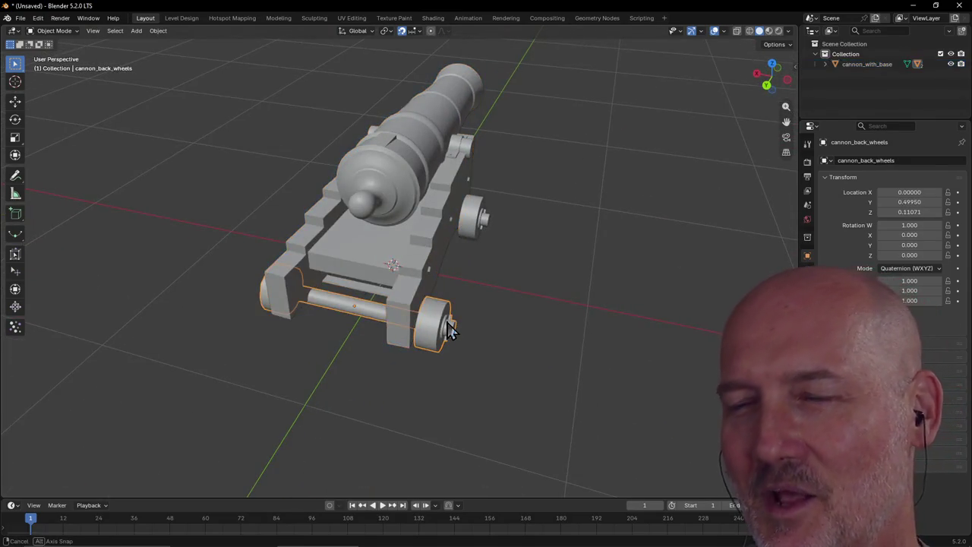
{"action": "left_click", "coordinate": [478, 272]}
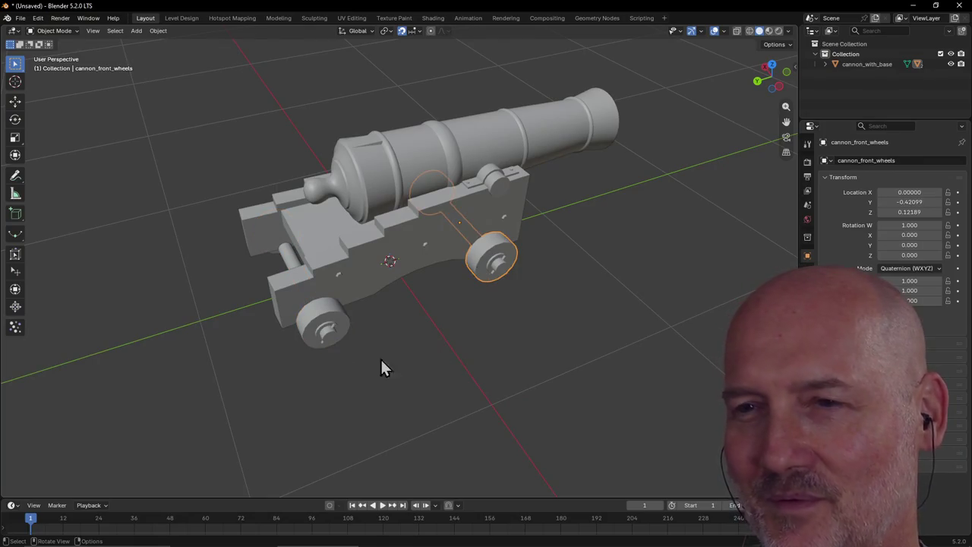
Reselect the back and front wheels from the cannon's opposite side to compare them
{"action": "left_click", "coordinate": [324, 323]}
{"action": "middle_click_drag", "start_coordinate": [324, 322], "coordinate": [473, 303]}
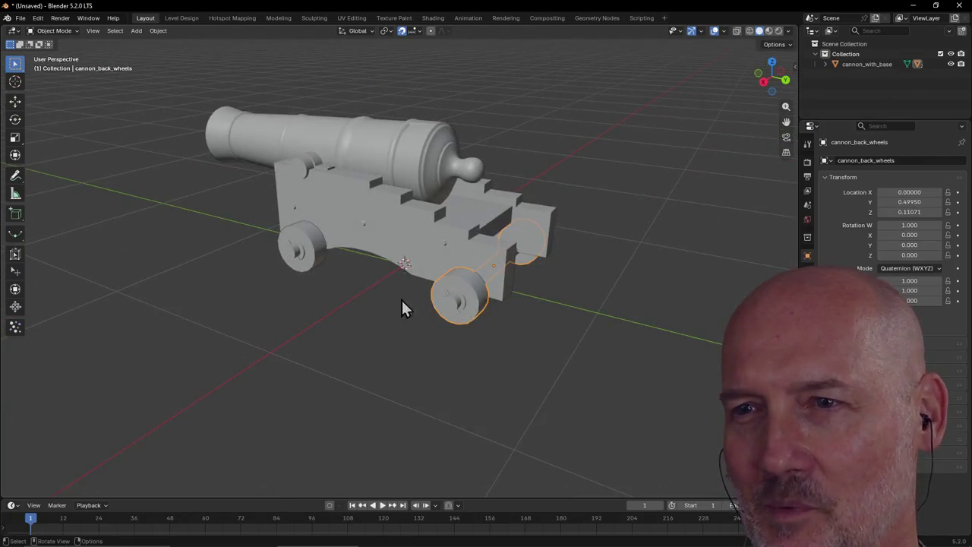
{"action": "left_click", "coordinate": [322, 266]}
{"action": "middle_click_drag", "start_coordinate": [322, 266], "coordinate": [445, 300]}
{"action": "scroll", "coordinate": [443, 297], "scroll_direction": "down", "scroll_amount": 3}
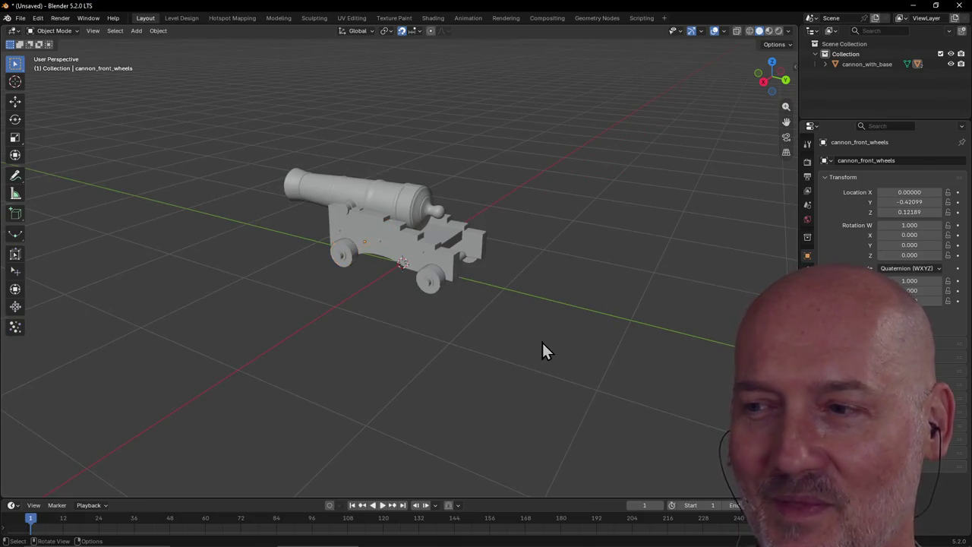
{"action": "middle_click_drag", "start_coordinate": [541, 340], "coordinate": [429, 353]}
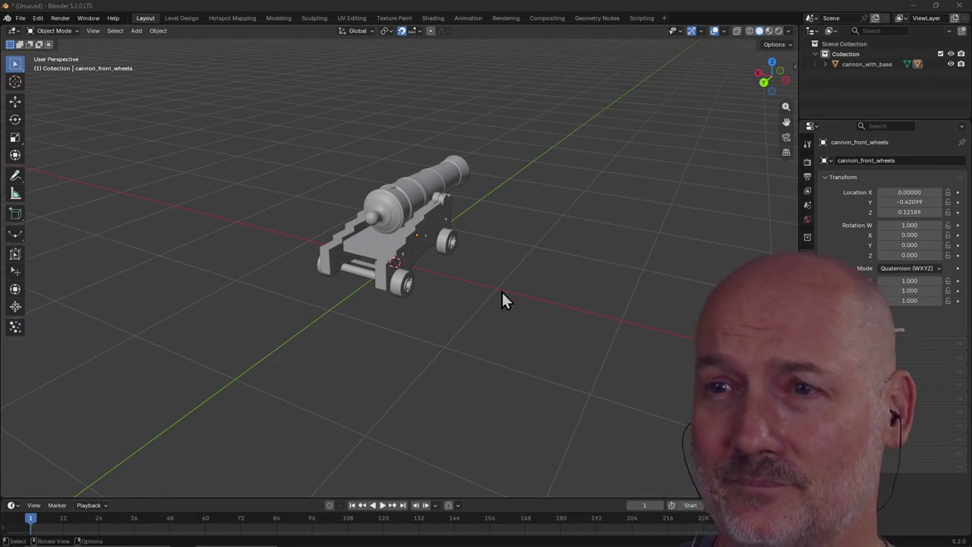
Select cannon_with_base and orbit and zoom through front-left, front and side views of it
{"action": "left_click", "coordinate": [410, 208]}
{"action": "mouse_move", "coordinate": [410, 209]}
{"action": "middle_mouse_down"}
{"action": "mouse_move", "coordinate": [506, 211]}
{"action": "mouse_move", "coordinate": [469, 220]}
{"action": "mouse_move", "coordinate": [275, 213]}
{"action": "middle_mouse_up"}
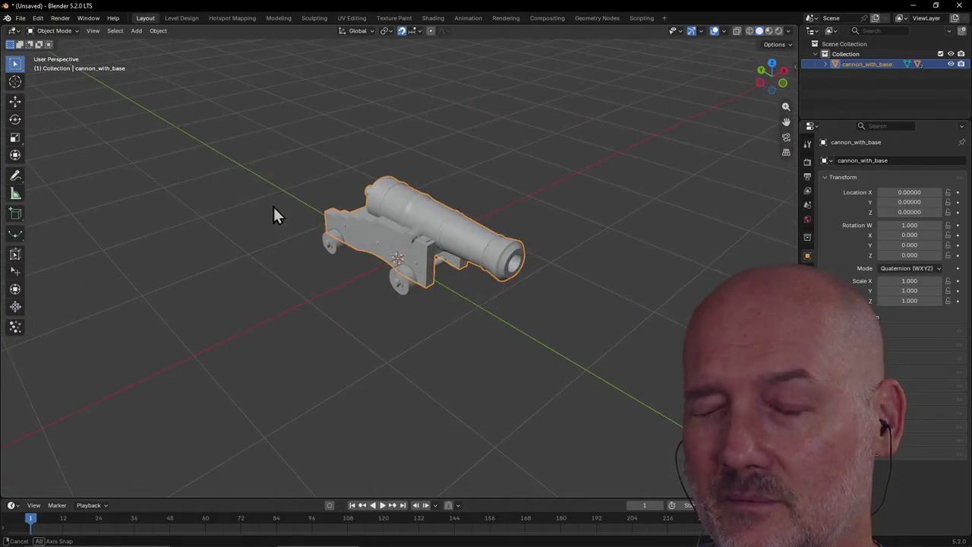
{"action": "scroll", "coordinate": [509, 238], "scroll_direction": "up", "scroll_amount": 3}
{"action": "mouse_move", "coordinate": [509, 237]}
{"action": "middle_mouse_down"}
{"action": "mouse_move", "coordinate": [568, 231]}
{"action": "mouse_move", "coordinate": [486, 247]}
{"action": "middle_mouse_up"}
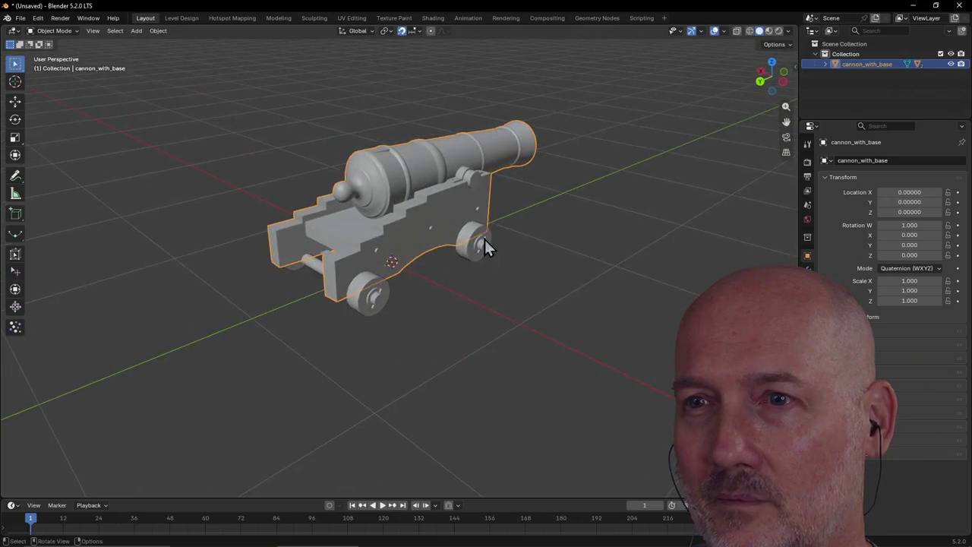
{"action": "mouse_move", "coordinate": [356, 267]}
{"action": "middle_mouse_down"}
{"action": "mouse_move", "coordinate": [417, 253]}
{"action": "mouse_move", "coordinate": [356, 260]}
{"action": "middle_mouse_up"}
{"action": "scroll", "coordinate": [416, 254], "scroll_direction": "down", "scroll_amount": 2}
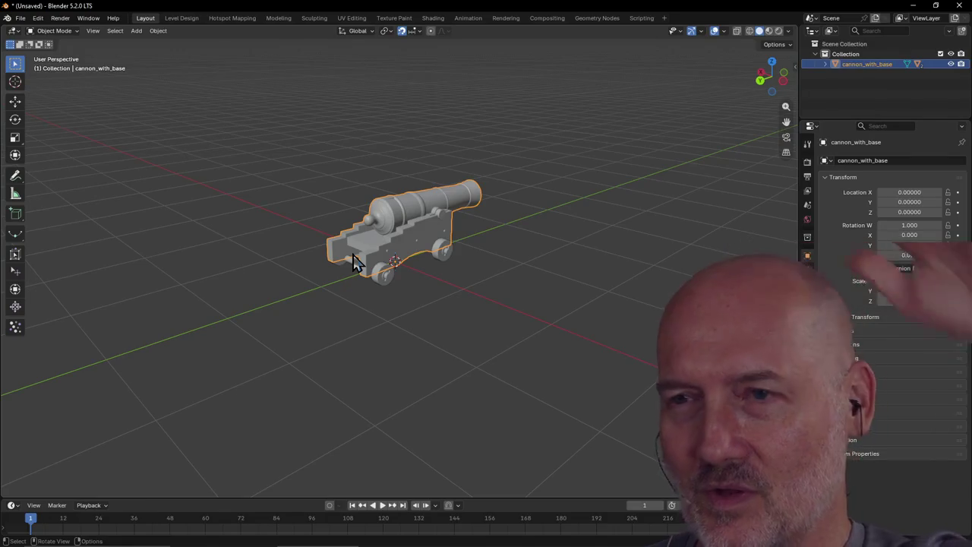
{"action": "scroll", "coordinate": [499, 200], "scroll_direction": "up", "scroll_amount": 3}
{"action": "scroll", "coordinate": [499, 200], "scroll_direction": "down", "scroll_amount": 3}
{"action": "middle_click_drag", "start_coordinate": [499, 200], "coordinate": [439, 227]}
{"action": "scroll", "coordinate": [473, 209], "scroll_direction": "down", "scroll_amount": 4}
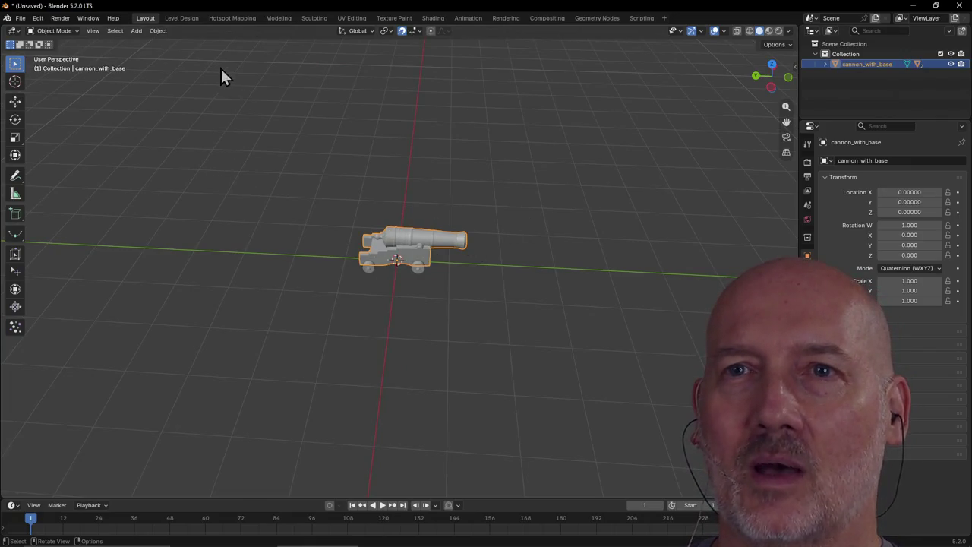
In the Modeling workspace, uncheck the Edge Length mesh overlay, then return to Layout
{"action": "left_click", "coordinate": [290, 17]}
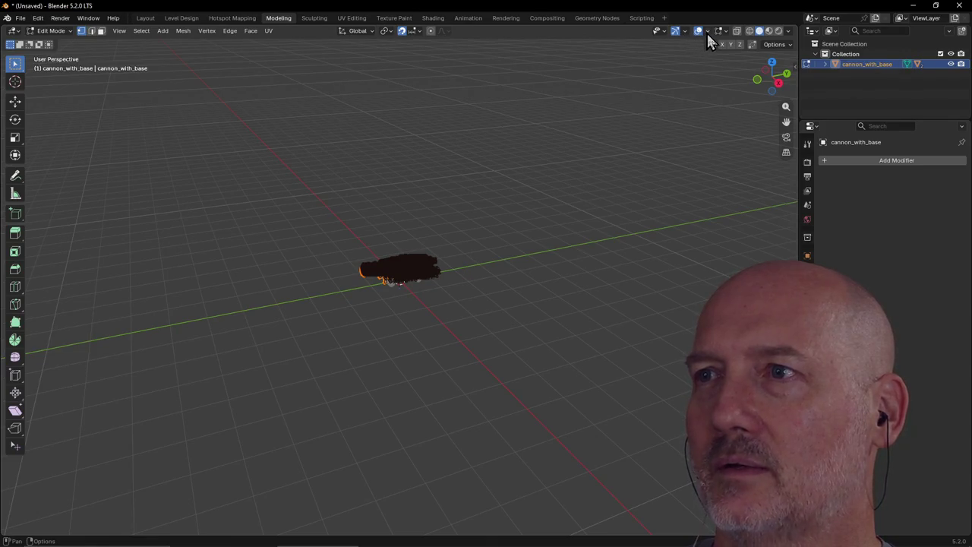
{"action": "left_click", "coordinate": [706, 31]}
{"action": "left_click", "coordinate": [727, 33]}
{"action": "left_click", "coordinate": [726, 31]}
{"action": "left_click", "coordinate": [653, 169]}
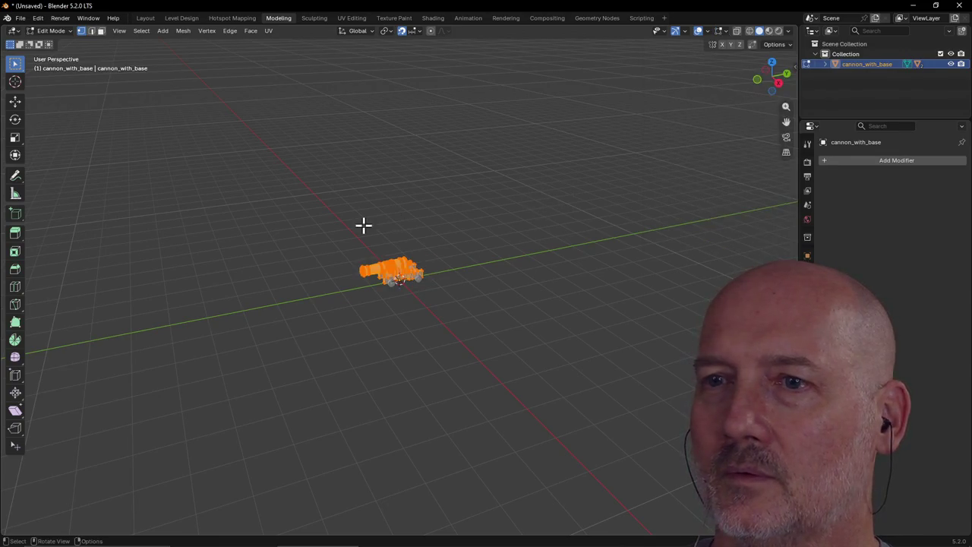
{"action": "left_click", "coordinate": [145, 17]}
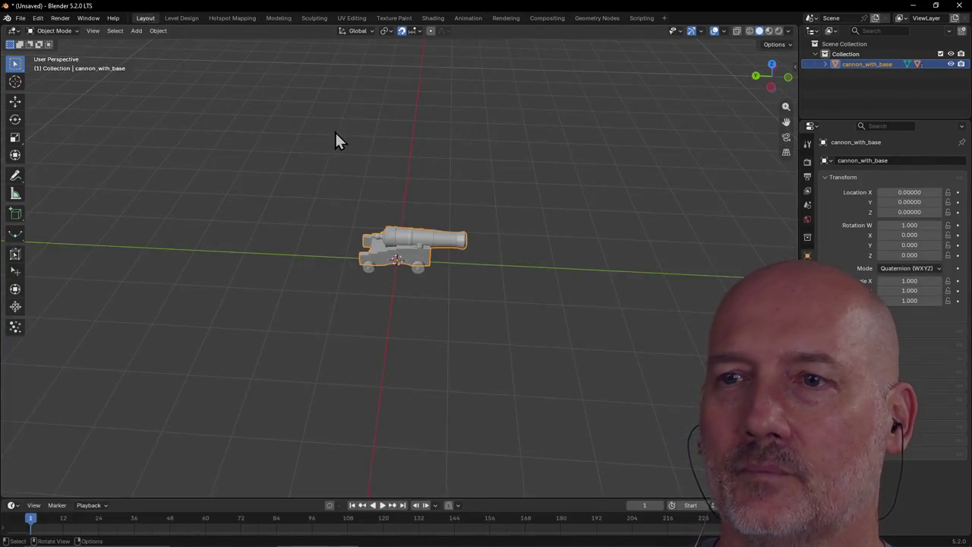
{"action": "scroll", "coordinate": [443, 187], "scroll_direction": "up", "scroll_amount": 4}
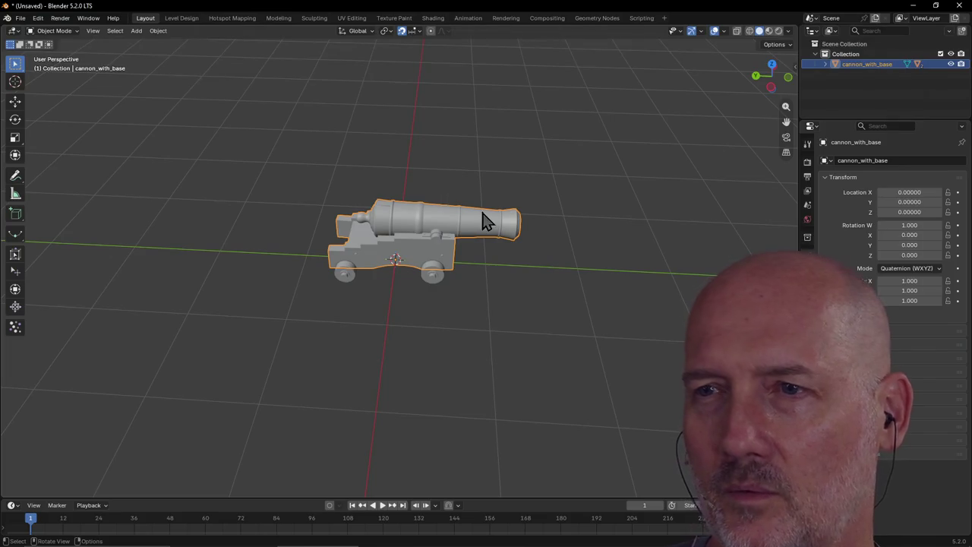
{"action": "key", "text": "s"}
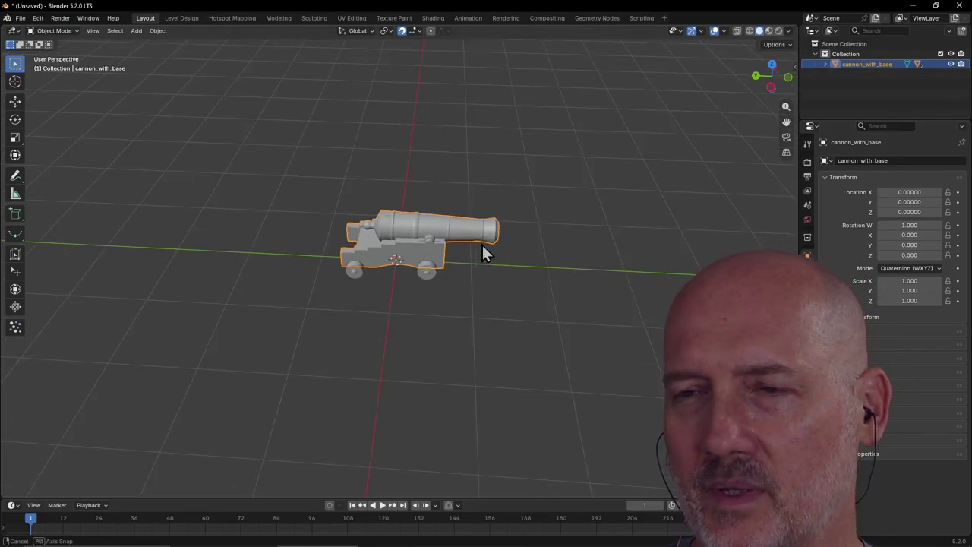
{"action": "mouse_move", "coordinate": [483, 252]}
{"action": "middle_mouse_down"}
{"action": "mouse_move", "coordinate": [551, 242]}
{"action": "mouse_move", "coordinate": [244, 254]}
{"action": "mouse_move", "coordinate": [456, 247]}
{"action": "mouse_move", "coordinate": [560, 219]}
{"action": "mouse_move", "coordinate": [323, 248]}
{"action": "mouse_move", "coordinate": [400, 228]}
{"action": "mouse_move", "coordinate": [289, 239]}
{"action": "mouse_move", "coordinate": [407, 218]}
{"action": "mouse_move", "coordinate": [317, 219]}
{"action": "mouse_move", "coordinate": [497, 206]}
{"action": "mouse_move", "coordinate": [531, 211]}
{"action": "mouse_move", "coordinate": [564, 245]}
{"action": "mouse_move", "coordinate": [486, 235]}
{"action": "middle_mouse_up"}
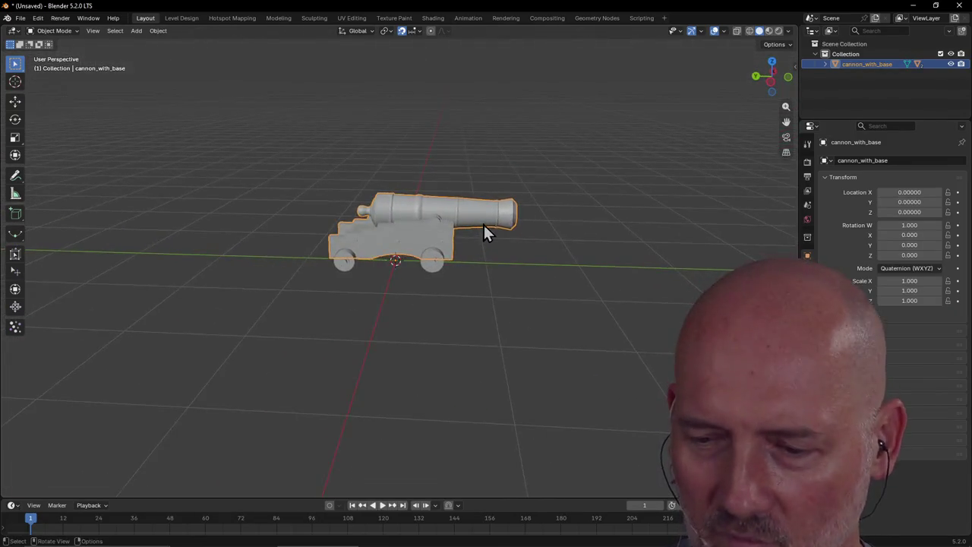
Orbit and zoom around the cannon through three-quarter, side, rear and top-angled views
{"action": "scroll", "coordinate": [483, 224], "scroll_direction": "down", "scroll_amount": 2}
{"action": "scroll", "coordinate": [483, 225], "scroll_direction": "down", "scroll_amount": 2}
{"action": "scroll", "coordinate": [484, 224], "scroll_direction": "up", "scroll_amount": 5}
{"action": "mouse_move", "coordinate": [484, 224]}
{"action": "middle_mouse_down"}
{"action": "mouse_move", "coordinate": [432, 251]}
{"action": "mouse_move", "coordinate": [419, 246]}
{"action": "middle_mouse_up"}
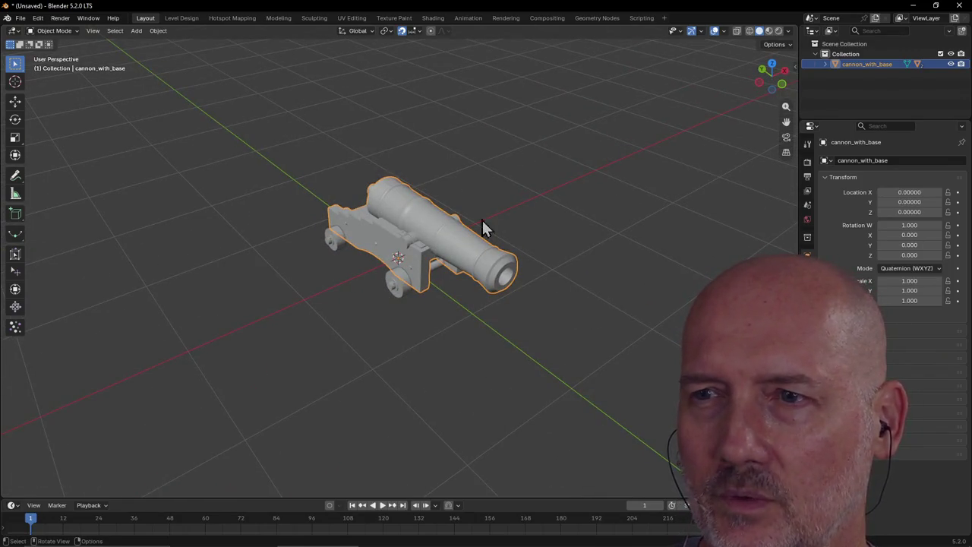
{"action": "left_click", "coordinate": [515, 203]}
{"action": "middle_click_drag", "start_coordinate": [515, 203], "coordinate": [386, 210]}
{"action": "scroll", "coordinate": [492, 170], "scroll_direction": "down", "scroll_amount": 2}
{"action": "middle_click_drag", "start_coordinate": [491, 172], "coordinate": [620, 170]}
{"action": "scroll", "coordinate": [529, 225], "scroll_direction": "up", "scroll_amount": 4}
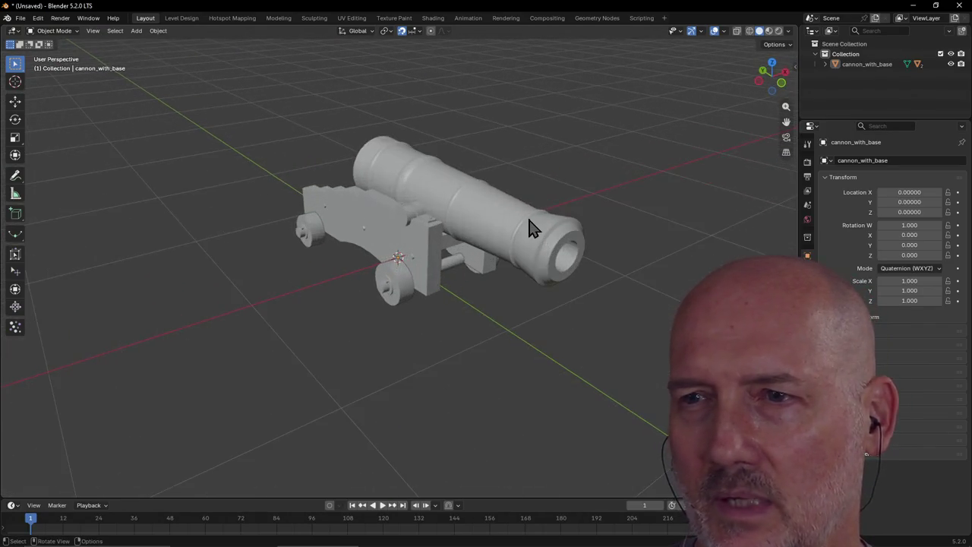
{"action": "scroll", "coordinate": [532, 228], "scroll_direction": "down", "scroll_amount": 2}
{"action": "middle_click_drag", "start_coordinate": [532, 224], "coordinate": [592, 225]}
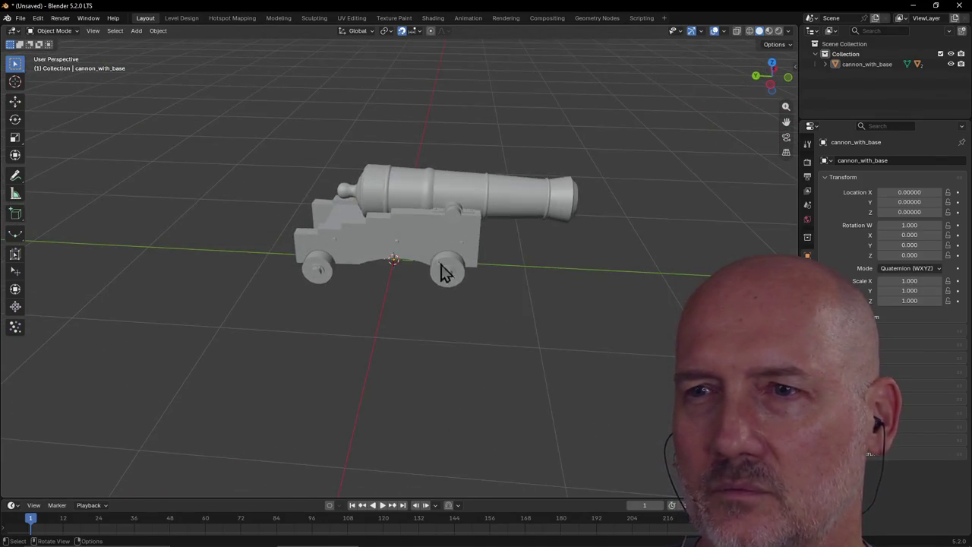
{"action": "scroll", "coordinate": [459, 312], "scroll_direction": "down", "scroll_amount": 3}
{"action": "mouse_move", "coordinate": [459, 308]}
{"action": "middle_mouse_down"}
{"action": "mouse_move", "coordinate": [349, 327]}
{"action": "mouse_move", "coordinate": [521, 266]}
{"action": "mouse_move", "coordinate": [440, 260]}
{"action": "middle_mouse_up"}
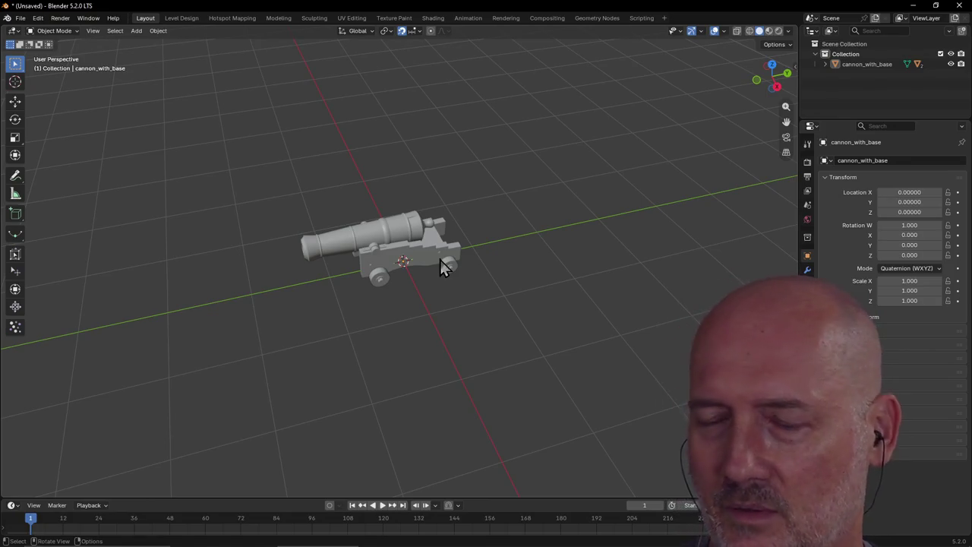
Shrink the timeline area and leave the cannon deselected with Alt+A
{"action": "left_click_drag", "start_coordinate": [289, 499], "coordinate": [288, 524]}
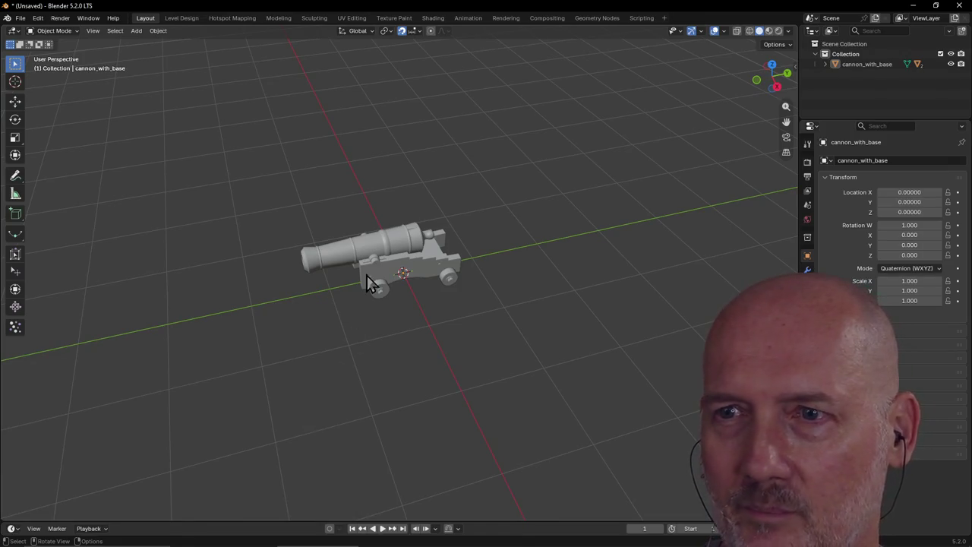
{"action": "left_click", "coordinate": [377, 248]}
{"action": "key", "text": "alt+a"}
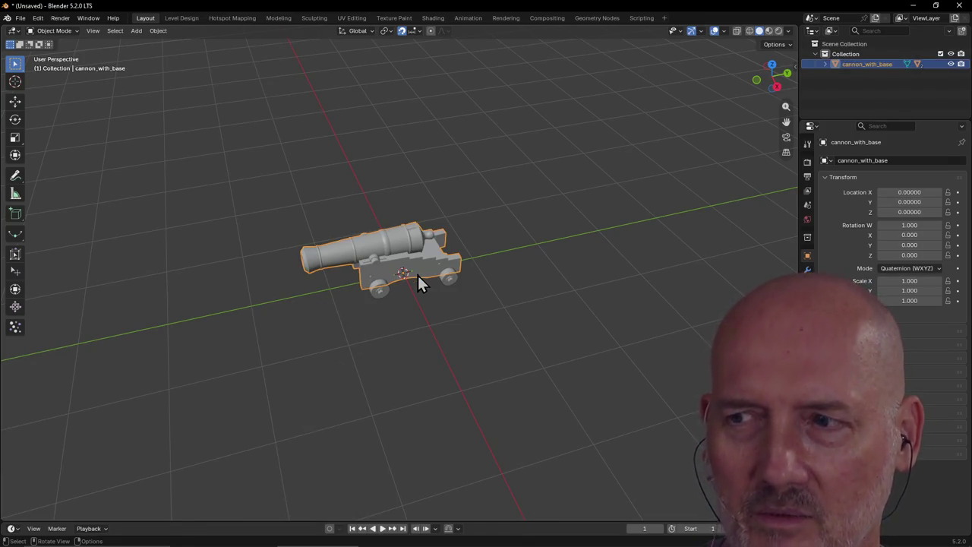
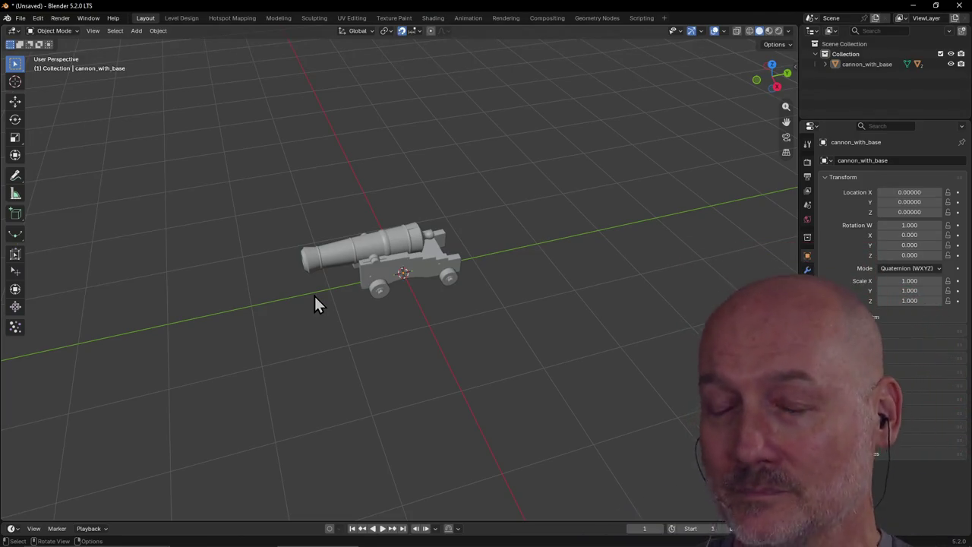
Inspect the reference cannon from a view looking down its barrel
{"action": "scroll", "coordinate": [396, 283], "scroll_direction": "up", "scroll_amount": 1}
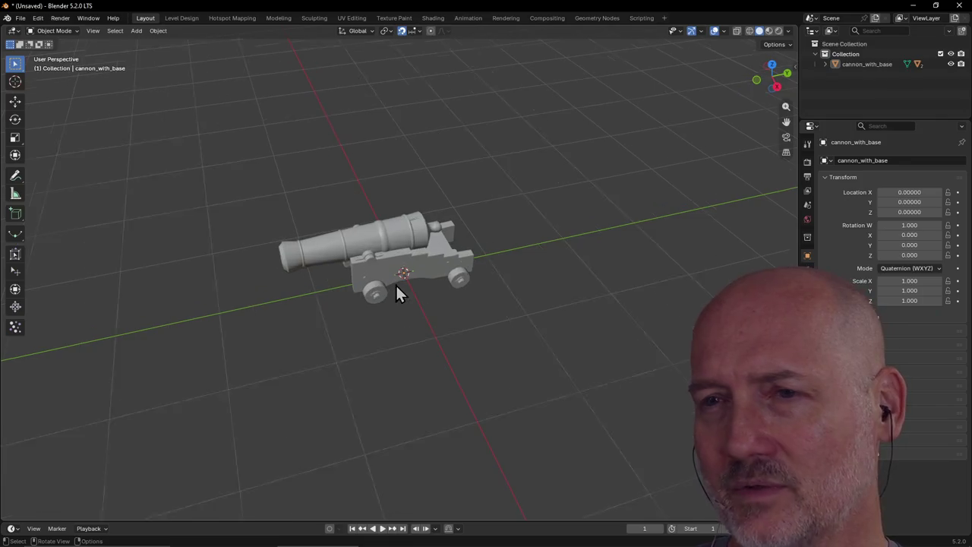
{"action": "scroll", "coordinate": [396, 283], "scroll_direction": "up", "scroll_amount": 1}
{"action": "left_click", "coordinate": [398, 248]}
{"action": "mouse_move", "coordinate": [397, 232]}
{"action": "middle_mouse_down"}
{"action": "mouse_move", "coordinate": [387, 254]}
{"action": "mouse_move", "coordinate": [474, 236]}
{"action": "mouse_move", "coordinate": [411, 256]}
{"action": "mouse_move", "coordinate": [433, 250]}
{"action": "middle_mouse_up"}
{"action": "scroll", "coordinate": [410, 253], "scroll_direction": "down", "scroll_amount": 3}
{"action": "left_click", "coordinate": [501, 316]}
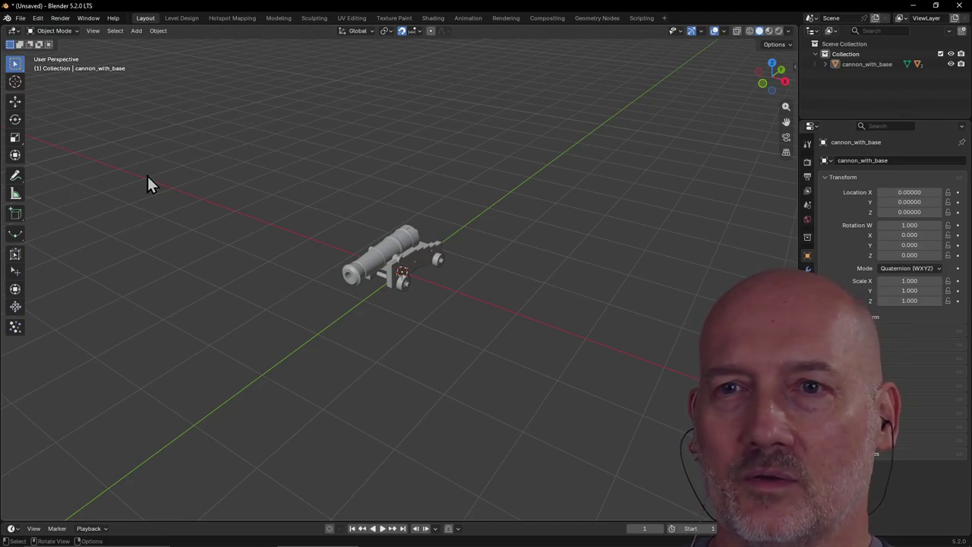
Add a mesh cylinder and scale it down to 0.136
{"action": "key", "text": "shift+a"}
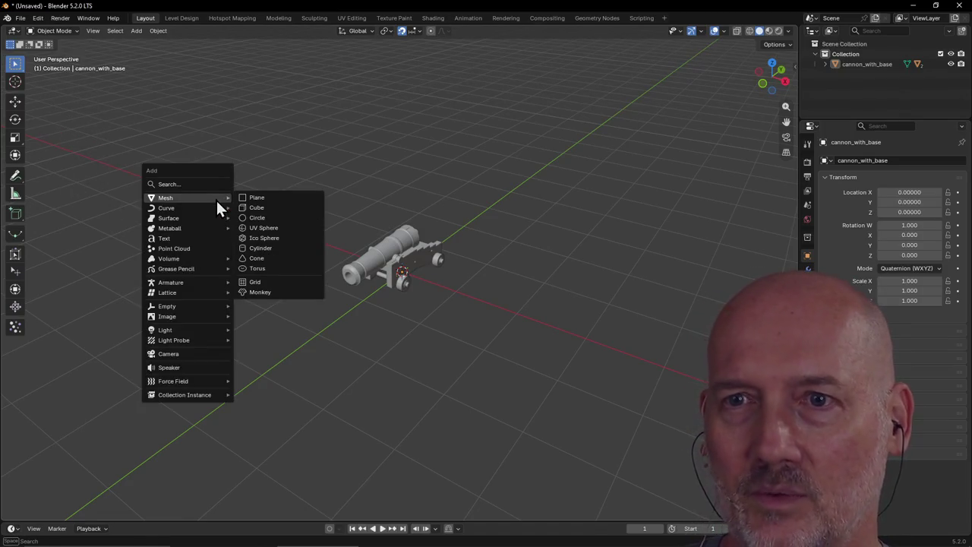
{"action": "left_click", "coordinate": [270, 248]}
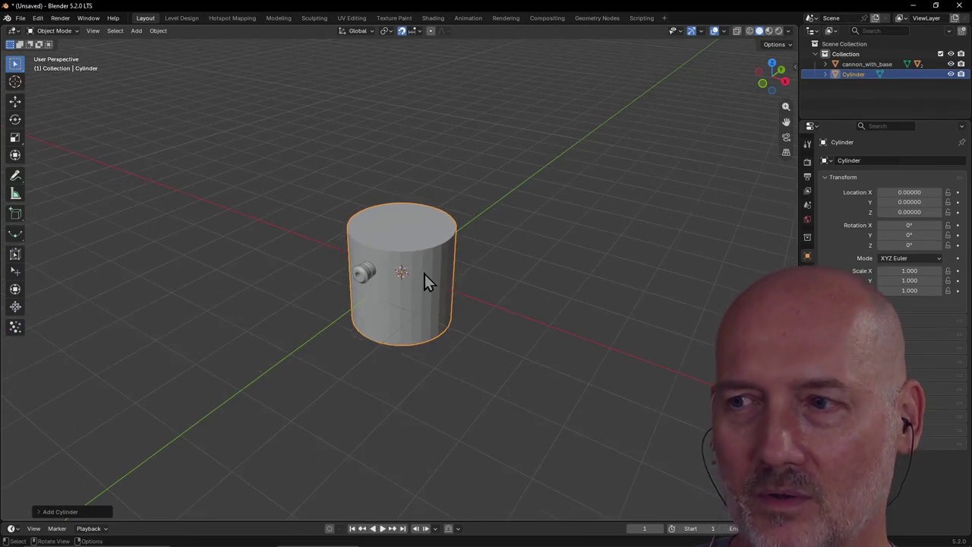
{"action": "key", "text": "ctrl+z"}
{"action": "middle_click_drag", "start_coordinate": [424, 274], "coordinate": [424, 274]}
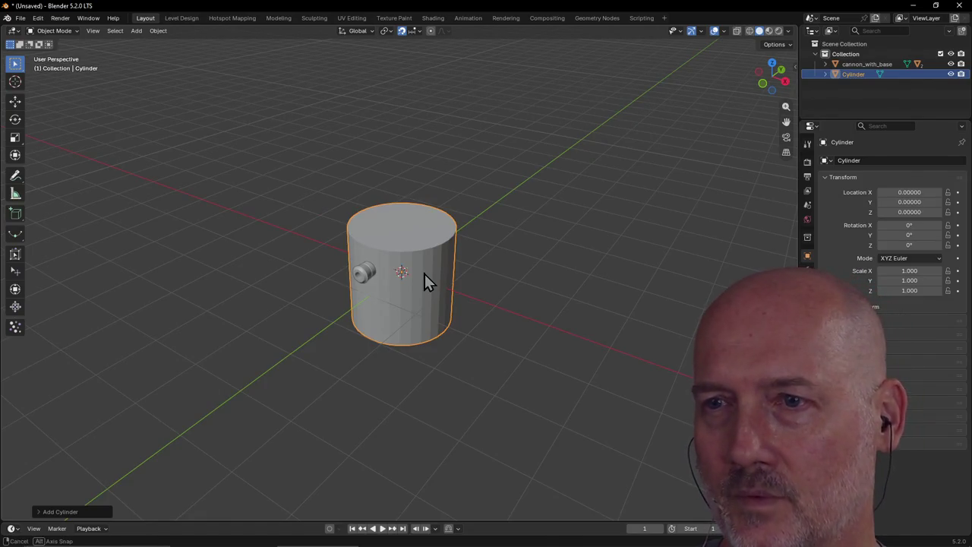
{"action": "key", "text": "s"}
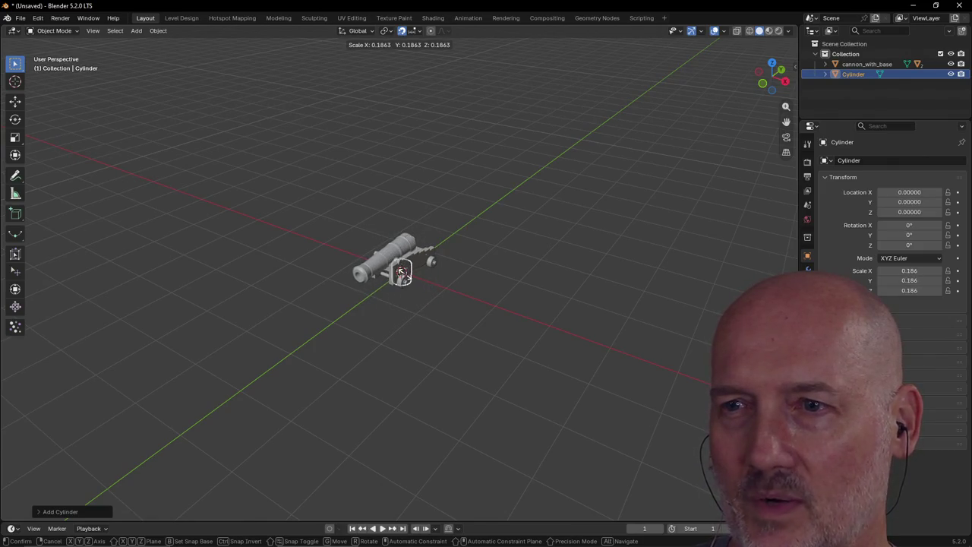
{"action": "left_click", "coordinate": [405, 276]}
{"action": "scroll", "coordinate": [492, 261], "scroll_direction": "up", "scroll_amount": 2}
{"action": "mouse_move", "coordinate": [492, 261]}
{"action": "middle_mouse_down"}
{"action": "mouse_move", "coordinate": [453, 265]}
{"action": "mouse_move", "coordinate": [441, 255]}
{"action": "mouse_move", "coordinate": [432, 264]}
{"action": "middle_mouse_up"}
{"action": "scroll", "coordinate": [451, 258], "scroll_direction": "up", "scroll_amount": 3}
{"action": "scroll", "coordinate": [451, 258], "scroll_direction": "up", "scroll_amount": 2}
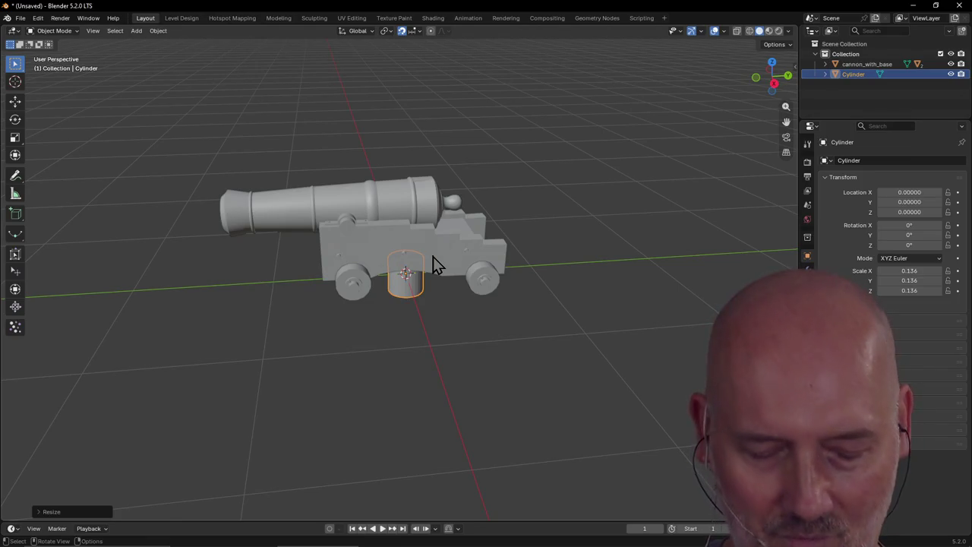
Move the small cylinder along X to X 1, beside the cannon
{"action": "key", "text": "g"}
{"action": "key", "text": "x"}
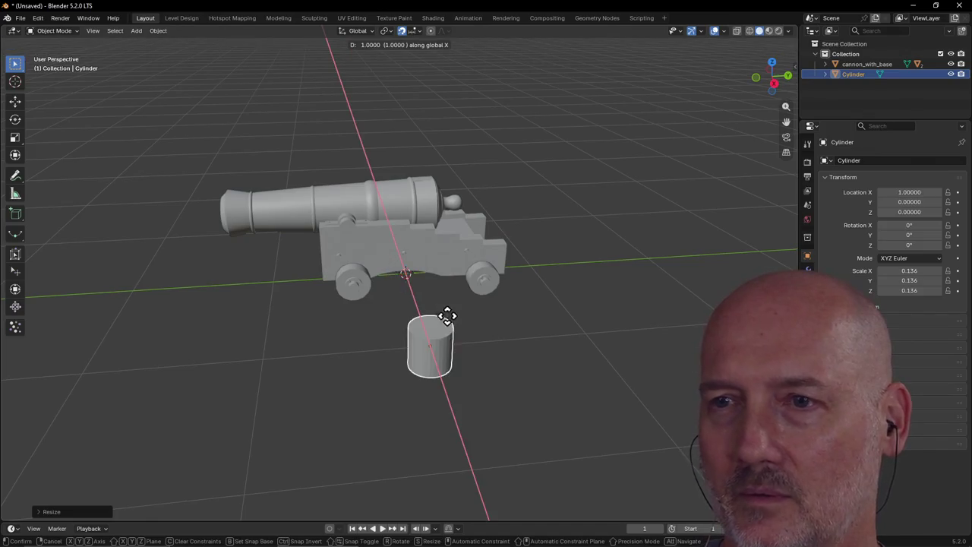
{"action": "left_click", "coordinate": [459, 347]}
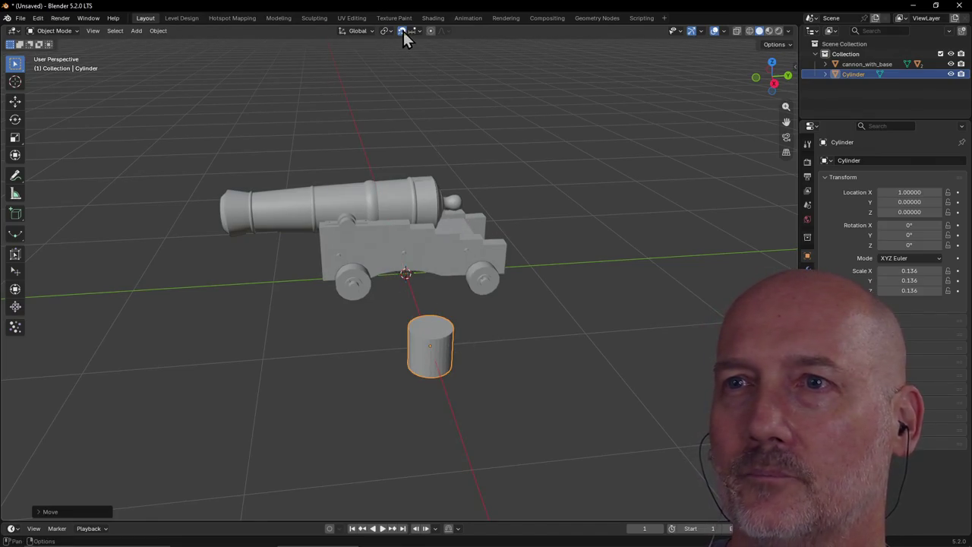
{"action": "scroll", "coordinate": [498, 182], "scroll_direction": "down", "scroll_amount": 3}
{"action": "middle_click_drag", "start_coordinate": [495, 216], "coordinate": [500, 209]}
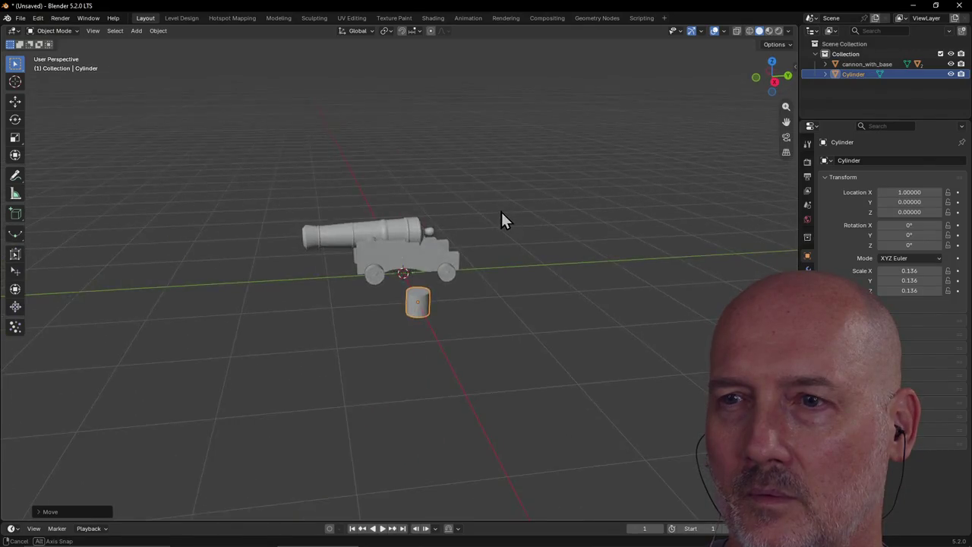
Raise the small cylinder vertically to Z 0.59718, level with the cannon's carriage
{"action": "scroll", "coordinate": [500, 210], "scroll_direction": "up", "scroll_amount": 2}
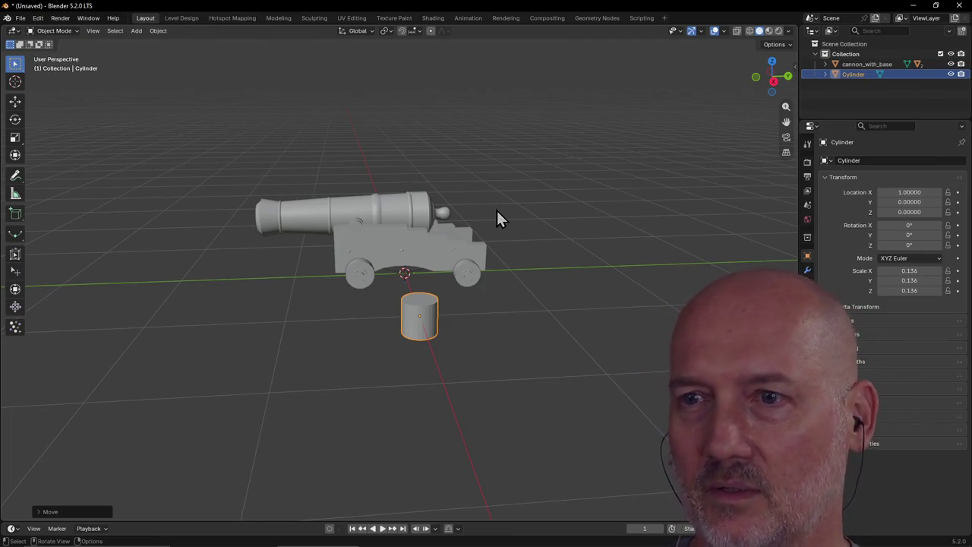
{"action": "key", "text": "g"}
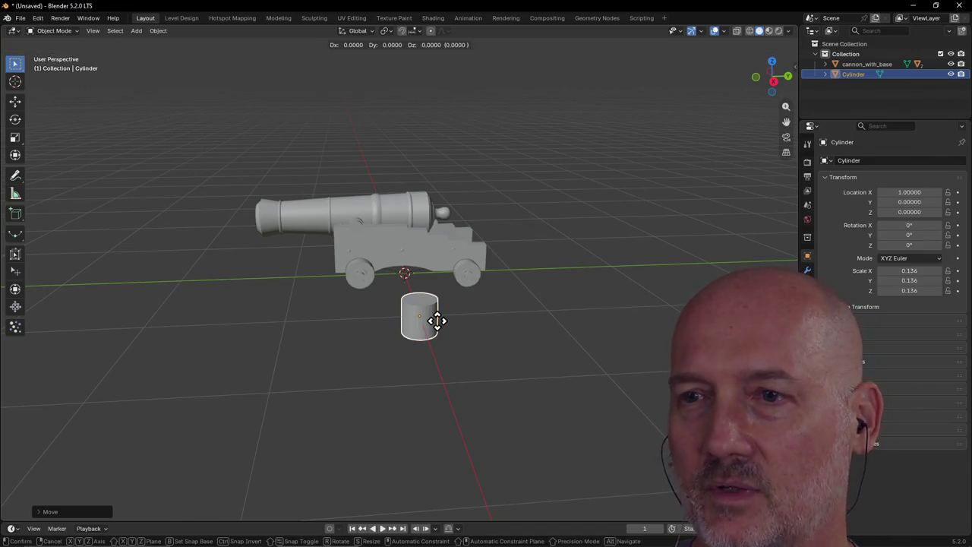
{"action": "key", "text": "z"}
{"action": "left_click", "coordinate": [434, 232]}
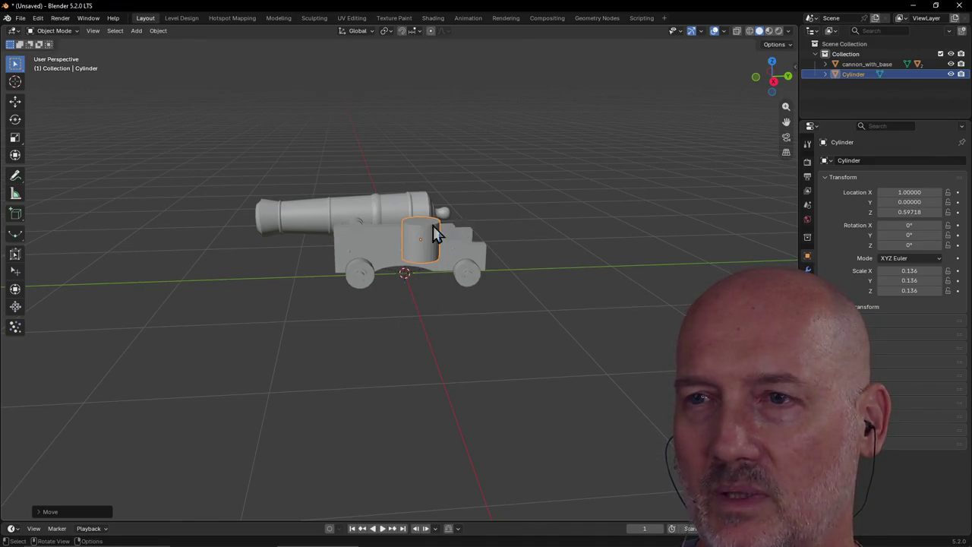
{"action": "scroll", "coordinate": [420, 231], "scroll_direction": "up", "scroll_amount": 2}
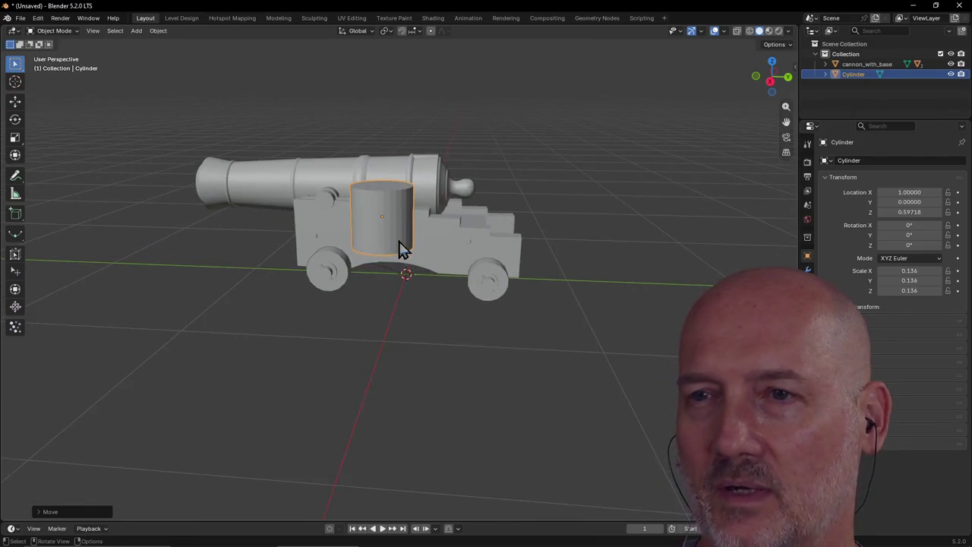
{"action": "scroll", "coordinate": [403, 246], "scroll_direction": "down", "scroll_amount": 3}
{"action": "middle_click_drag", "start_coordinate": [403, 247], "coordinate": [422, 251]}
{"action": "scroll", "coordinate": [428, 253], "scroll_direction": "up", "scroll_amount": 3}
{"action": "scroll", "coordinate": [427, 254], "scroll_direction": "down", "scroll_amount": 3}
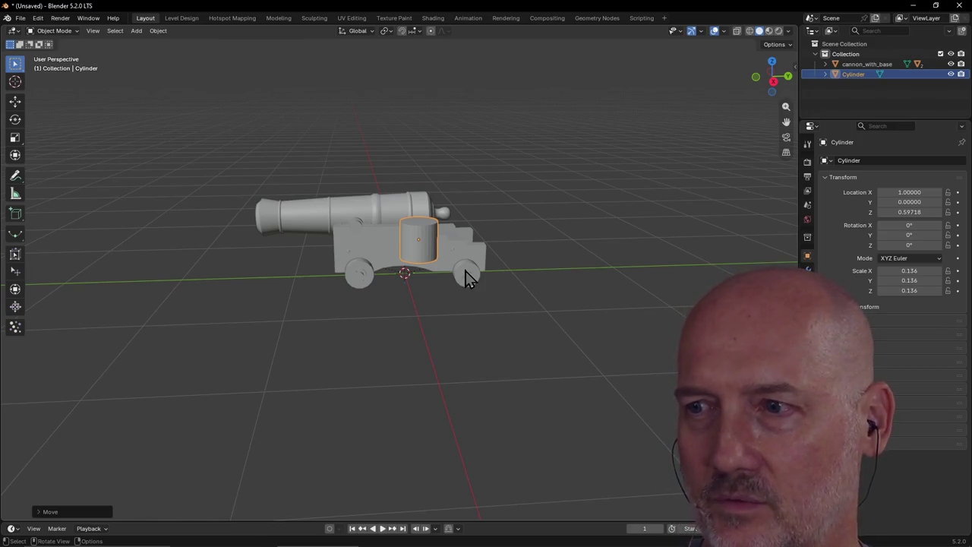
{"action": "mouse_move", "coordinate": [467, 278]}
{"action": "middle_mouse_down"}
{"action": "mouse_move", "coordinate": [511, 244]}
{"action": "mouse_move", "coordinate": [492, 261]}
{"action": "mouse_move", "coordinate": [507, 256]}
{"action": "middle_mouse_up"}
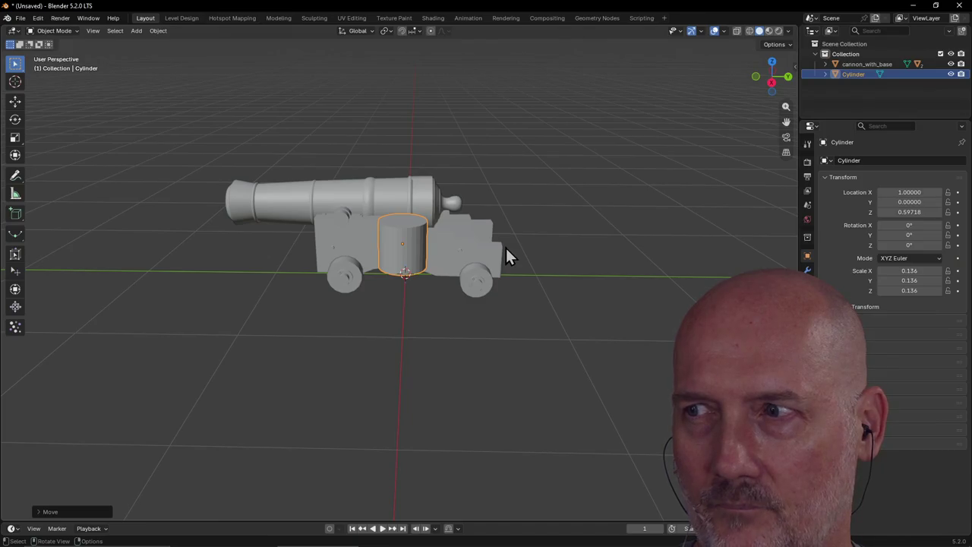
{"action": "key", "text": "s"}
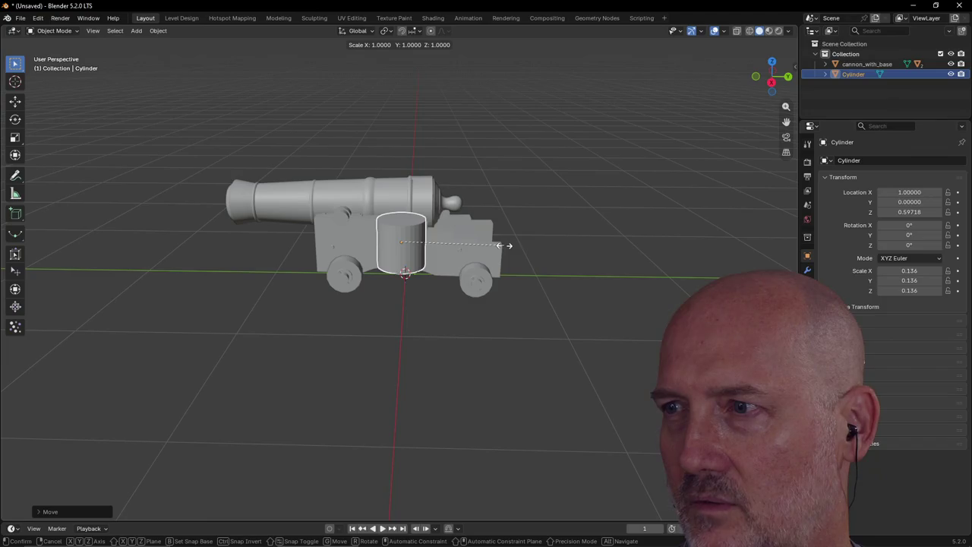
Stretch the cylinder to Z scale 0.527 and set its X rotation to 90°
{"action": "key", "text": "z"}
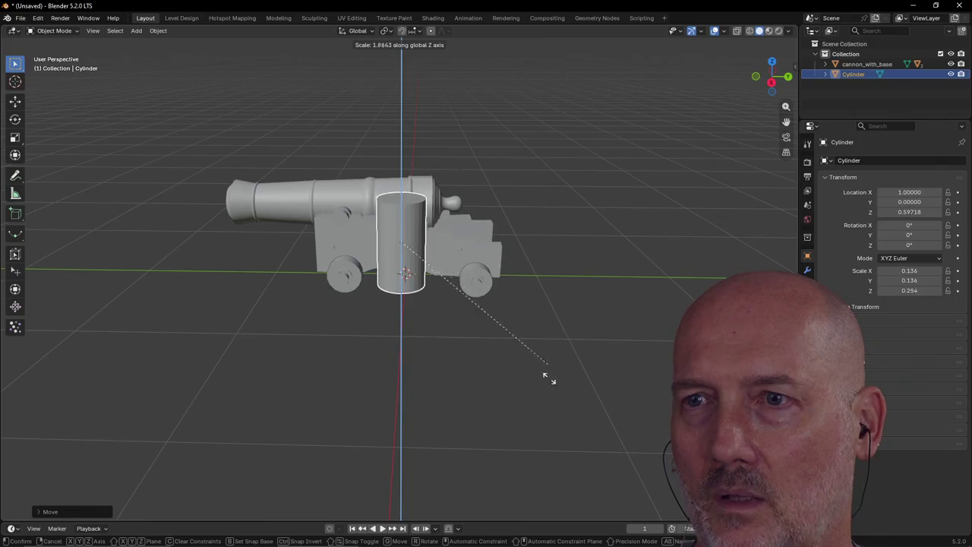
{"action": "left_click", "coordinate": [568, 5]}
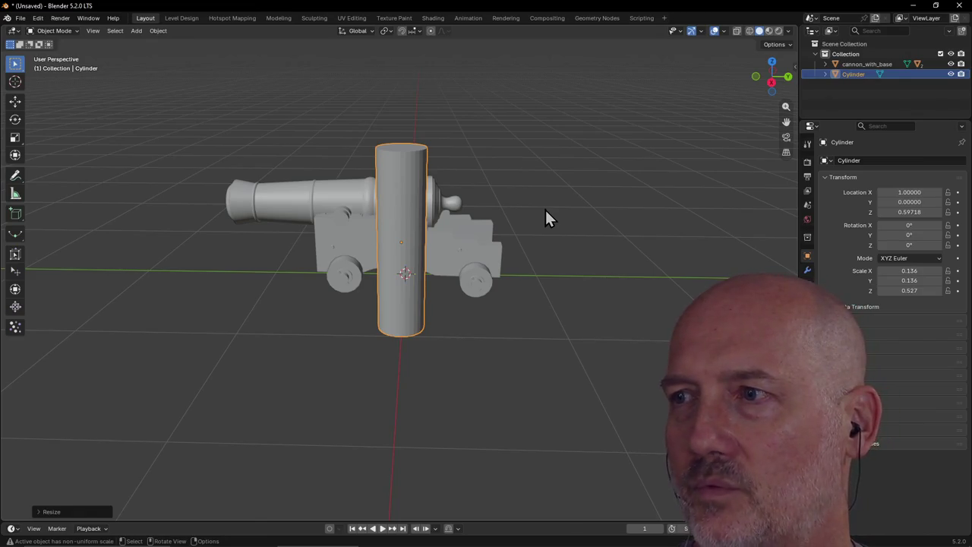
{"action": "double_click", "coordinate": [912, 226]}
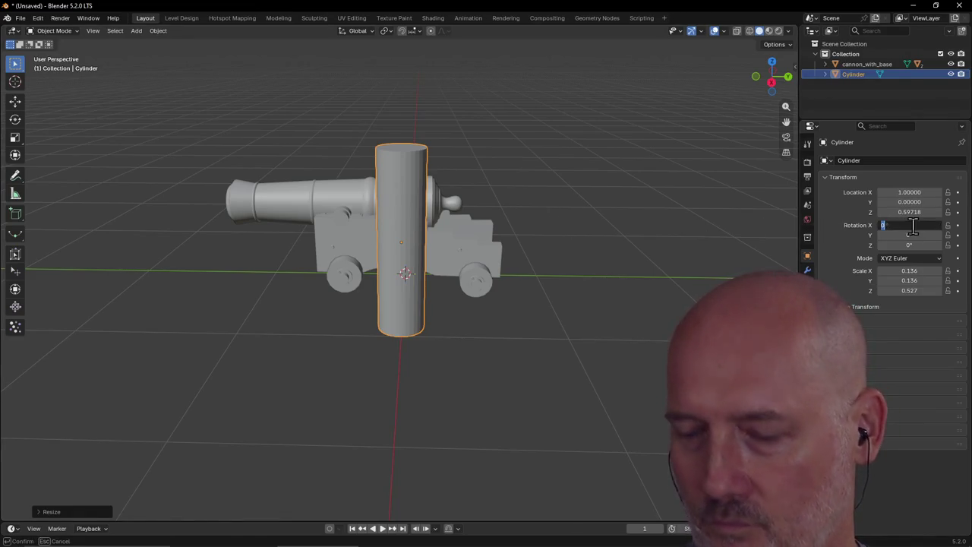
{"action": "type", "text": "90"}
{"action": "key", "text": "Return"}
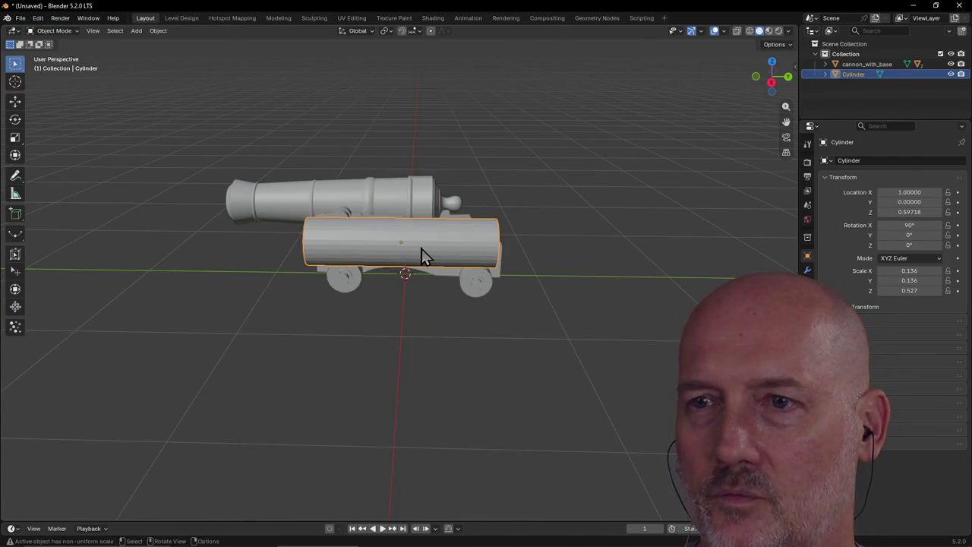
Slide the cylinder along Y toward the muzzle side of the cannon
{"action": "key", "text": "g"}
{"action": "key", "text": "y"}
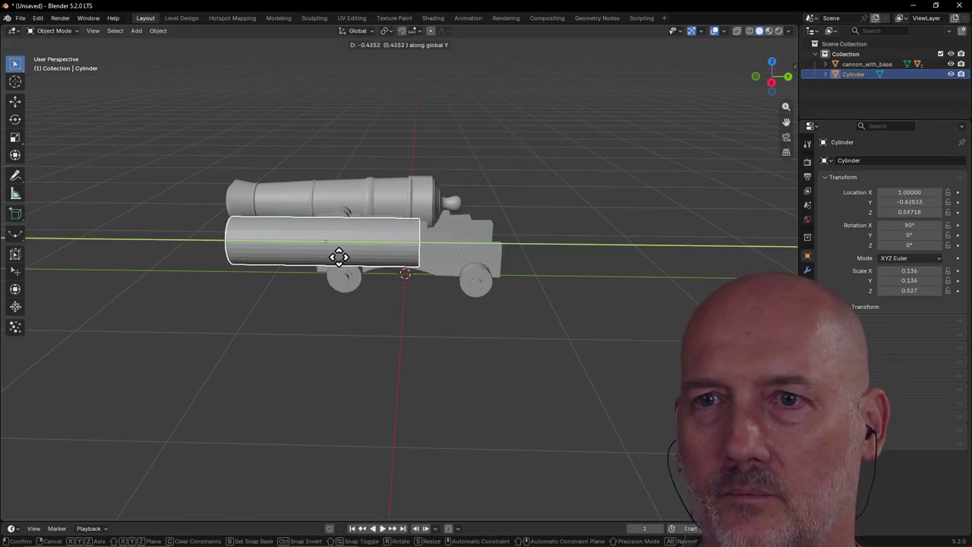
{"action": "left_click", "coordinate": [321, 265]}
{"action": "scroll", "coordinate": [334, 266], "scroll_direction": "down", "scroll_amount": 4}
{"action": "middle_click_drag", "start_coordinate": [350, 266], "coordinate": [343, 265]}
{"action": "scroll", "coordinate": [342, 265], "scroll_direction": "up", "scroll_amount": 2}
{"action": "key", "text": "g"}
{"action": "key", "text": "y"}
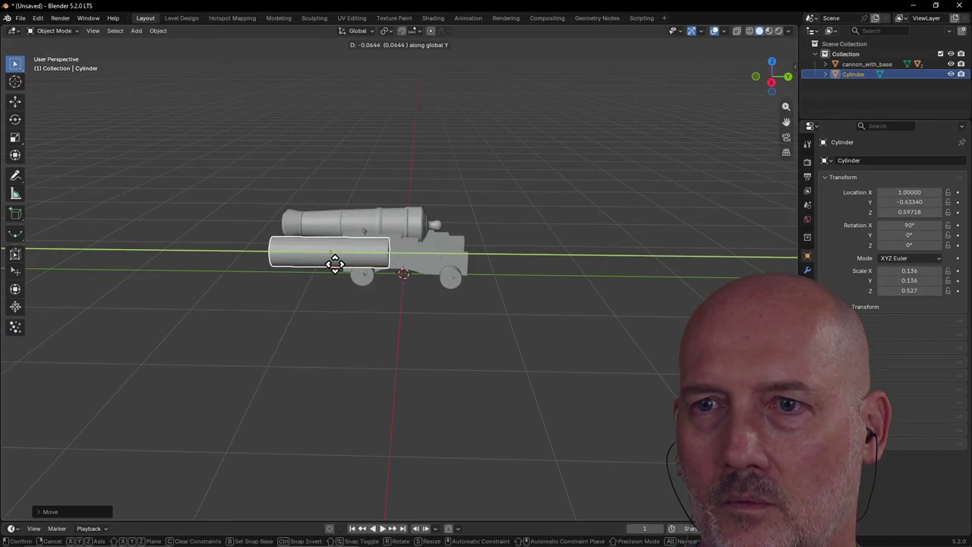
{"action": "left_click", "coordinate": [335, 263]}
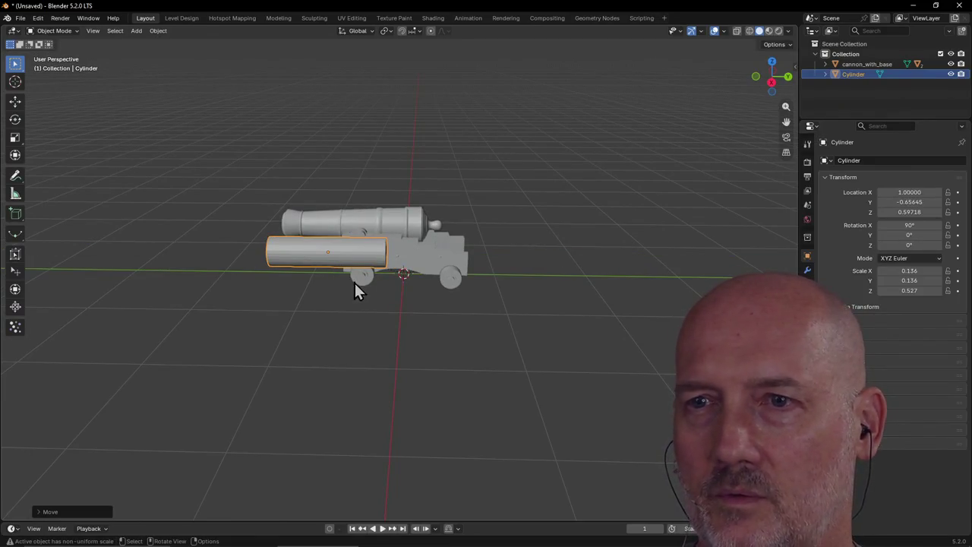
{"action": "scroll", "coordinate": [355, 276], "scroll_direction": "up", "scroll_amount": 5}
{"action": "mouse_move", "coordinate": [357, 273]}
{"action": "middle_mouse_down"}
{"action": "mouse_move", "coordinate": [374, 268]}
{"action": "mouse_move", "coordinate": [380, 282]}
{"action": "mouse_move", "coordinate": [357, 288]}
{"action": "mouse_move", "coordinate": [347, 274]}
{"action": "mouse_move", "coordinate": [353, 281]}
{"action": "middle_mouse_up"}
{"action": "scroll", "coordinate": [380, 282], "scroll_direction": "down", "scroll_amount": 4}
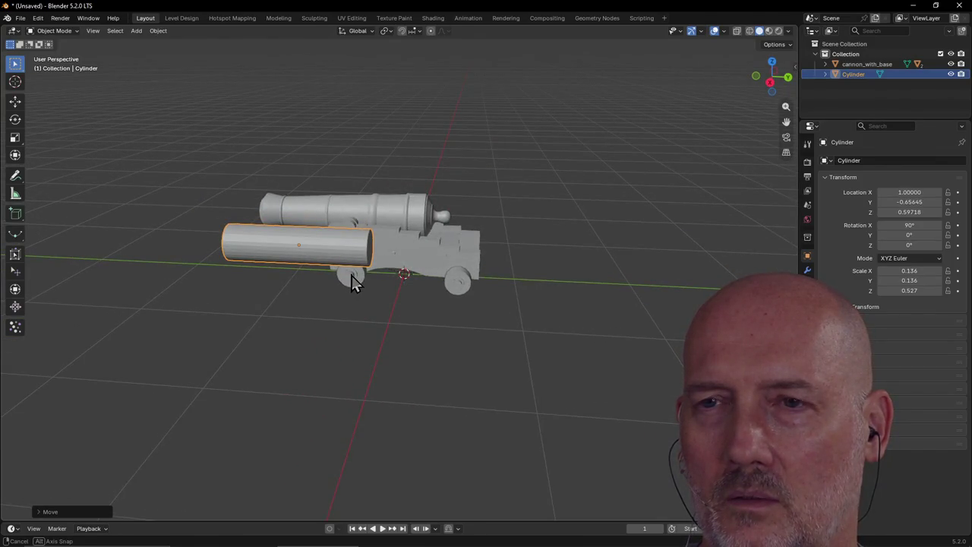
Lengthen the cylinder to Z scale 0.846 and reposition it at Y -0.28993
{"action": "key", "text": "s"}
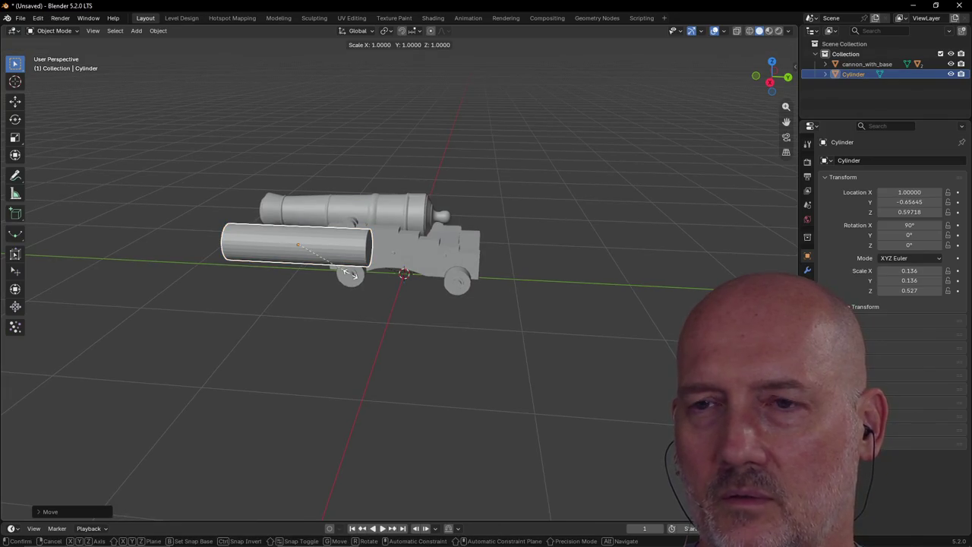
{"action": "key", "text": "y"}
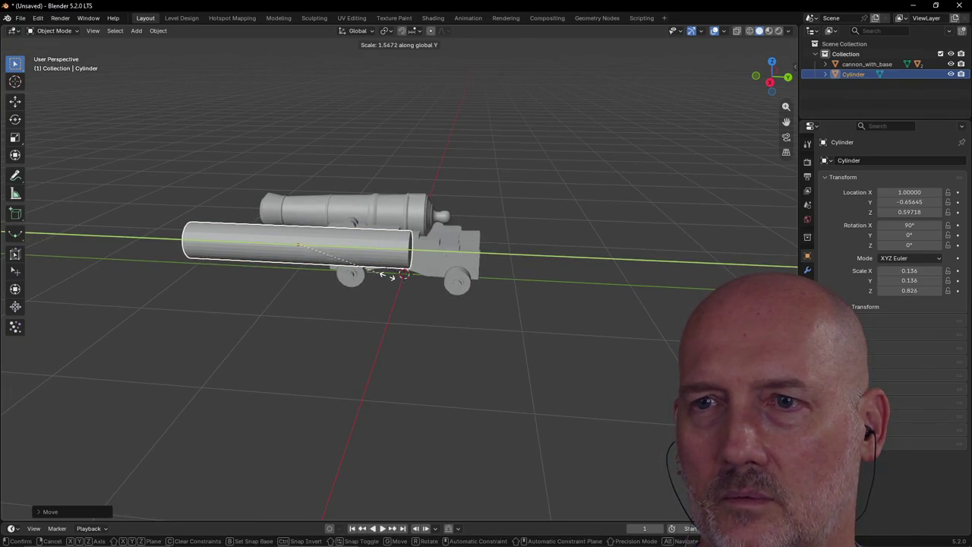
{"action": "left_click", "coordinate": [388, 277]}
{"action": "key", "text": "g"}
{"action": "key", "text": "z"}
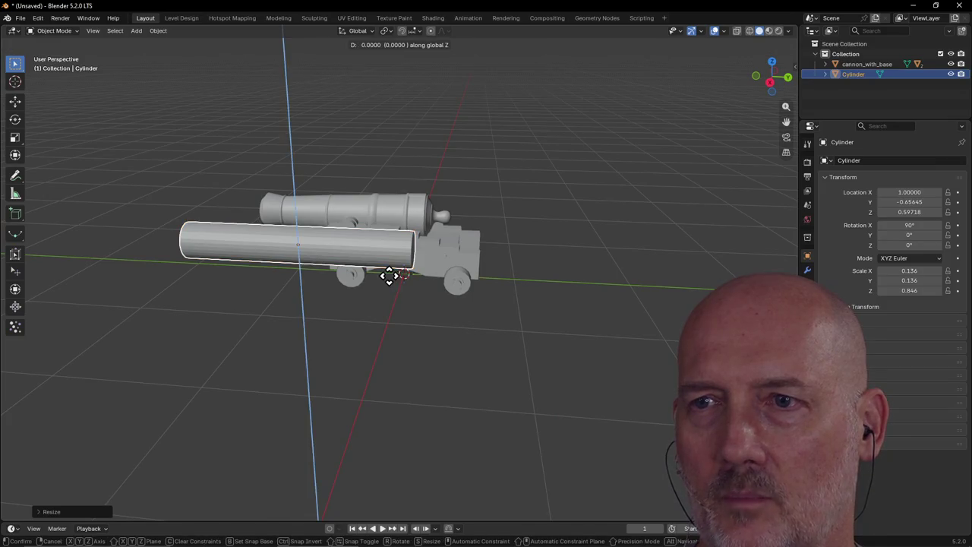
{"action": "key", "text": "y"}
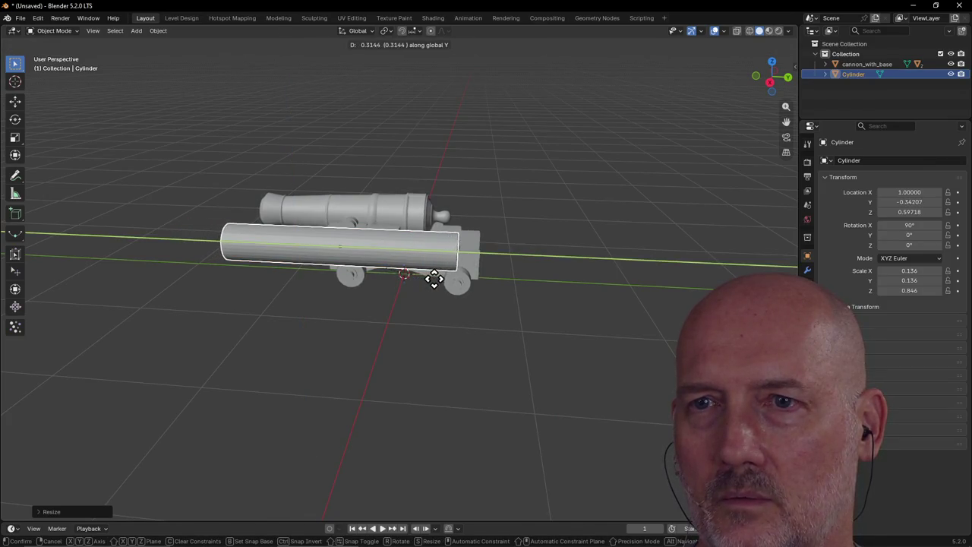
{"action": "left_click", "coordinate": [497, 269]}
{"action": "middle_click_drag", "start_coordinate": [497, 269], "coordinate": [490, 315]}
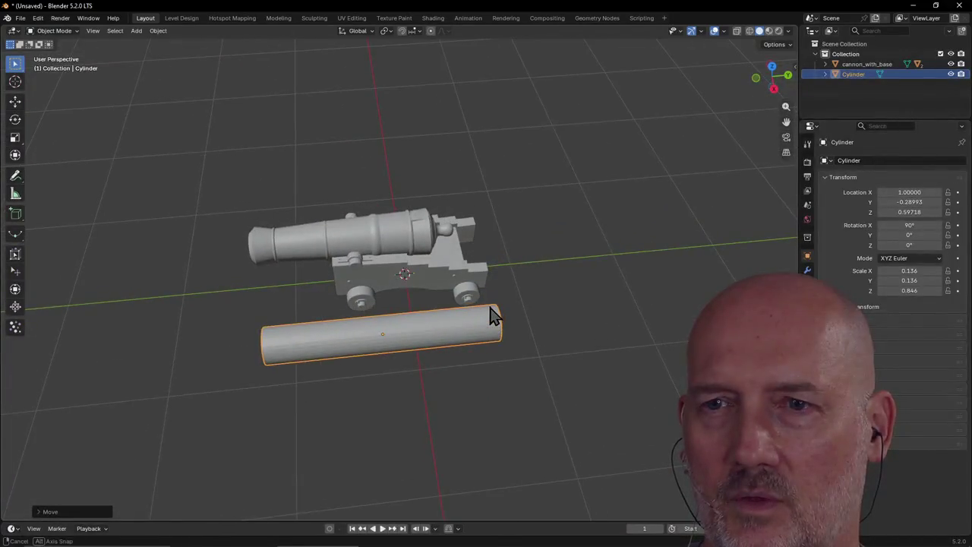
{"action": "key", "text": "grave"}
From top view, shift the cylinder along Y beside the cannon
{"action": "left_click", "coordinate": [487, 253]}
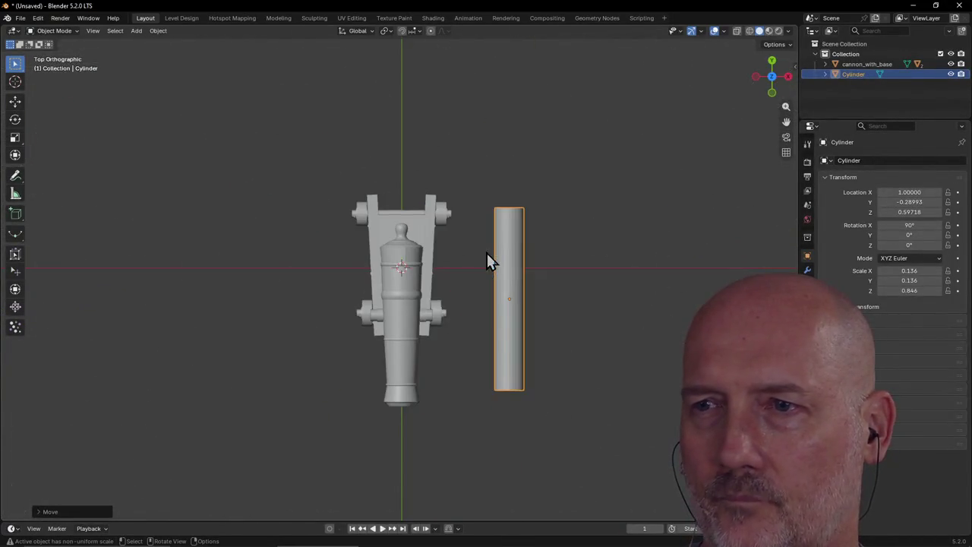
{"action": "key", "text": "g"}
{"action": "key", "text": "y"}
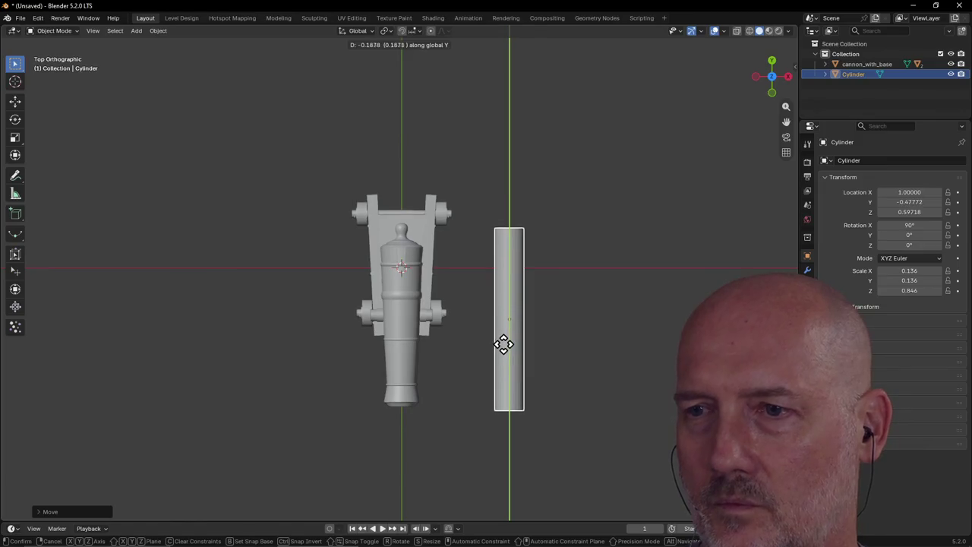
{"action": "left_click", "coordinate": [501, 344]}
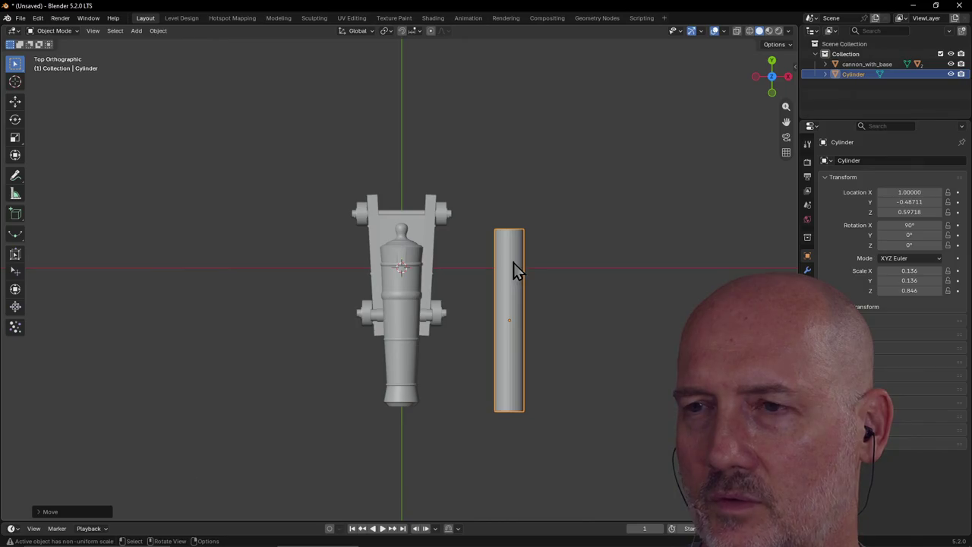
{"action": "middle_click_drag", "start_coordinate": [513, 263], "coordinate": [512, 269]}
Shorten the cylinder to Z scale 0.725 and move it to Y -0.56996
{"action": "key", "text": "s"}
{"action": "key", "text": "y"}
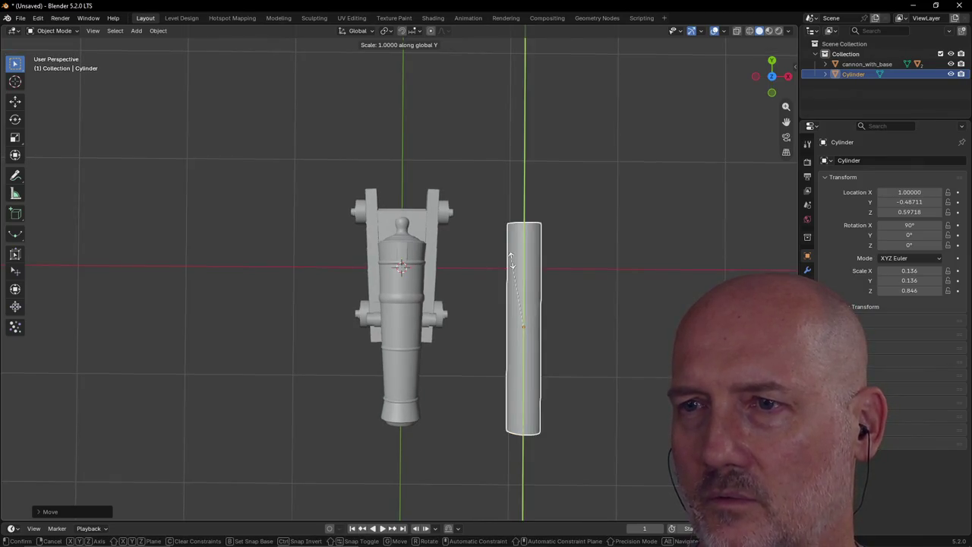
{"action": "left_click", "coordinate": [512, 271]}
{"action": "key", "text": "g"}
{"action": "key", "text": "z"}
{"action": "key", "text": "y"}
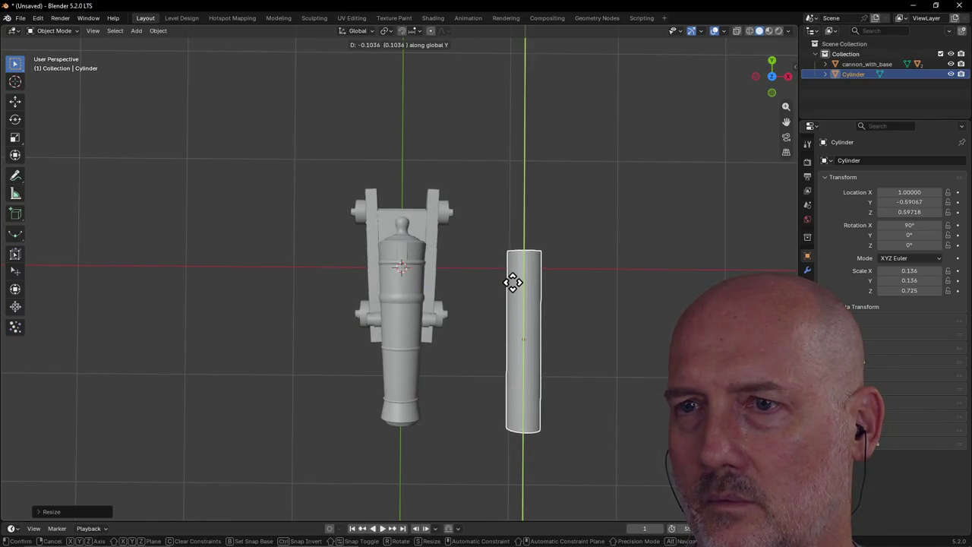
{"action": "left_click", "coordinate": [514, 283]}
{"action": "left_click", "coordinate": [595, 259]}
{"action": "mouse_move", "coordinate": [595, 258]}
{"action": "middle_mouse_down"}
{"action": "mouse_move", "coordinate": [541, 258]}
{"action": "mouse_move", "coordinate": [431, 176]}
{"action": "mouse_move", "coordinate": [458, 140]}
{"action": "mouse_move", "coordinate": [467, 197]}
{"action": "mouse_move", "coordinate": [386, 205]}
{"action": "mouse_move", "coordinate": [360, 184]}
{"action": "mouse_move", "coordinate": [369, 152]}
{"action": "mouse_move", "coordinate": [512, 147]}
{"action": "mouse_move", "coordinate": [562, 159]}
{"action": "mouse_move", "coordinate": [562, 188]}
{"action": "mouse_move", "coordinate": [463, 185]}
{"action": "mouse_move", "coordinate": [492, 154]}
{"action": "mouse_move", "coordinate": [275, 211]}
{"action": "middle_mouse_up"}
{"action": "mouse_move", "coordinate": [196, 234]}
{"action": "middle_mouse_down"}
{"action": "mouse_move", "coordinate": [183, 236]}
{"action": "mouse_move", "coordinate": [174, 210]}
{"action": "middle_mouse_up"}
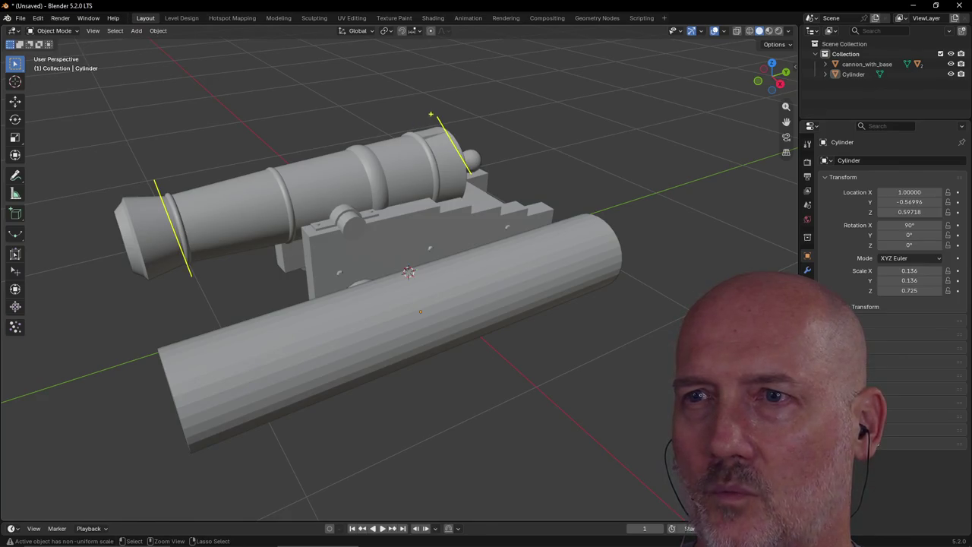
{"action": "left_click", "coordinate": [357, 141]}
{"action": "left_click", "coordinate": [244, 253]}
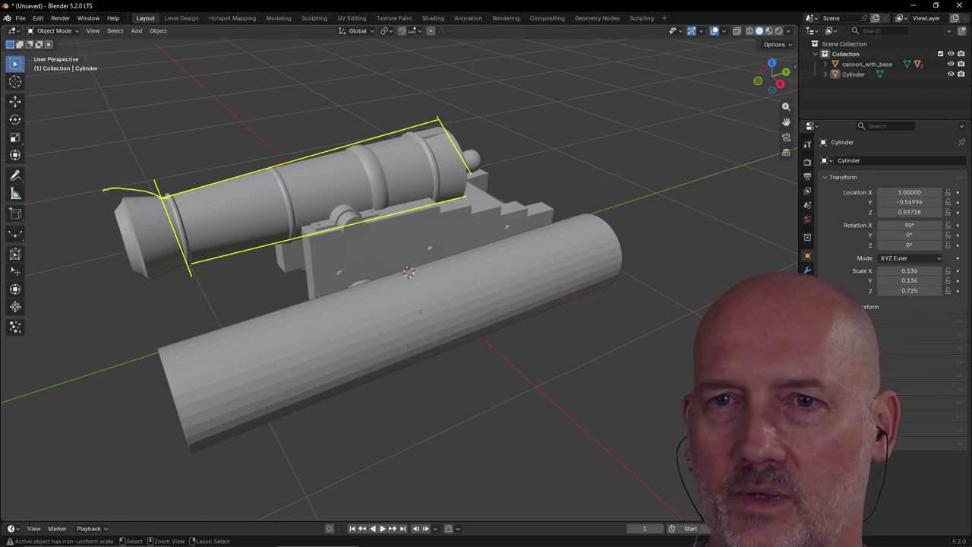
{"action": "left_click_drag", "start_coordinate": [114, 216], "coordinate": [133, 277]}
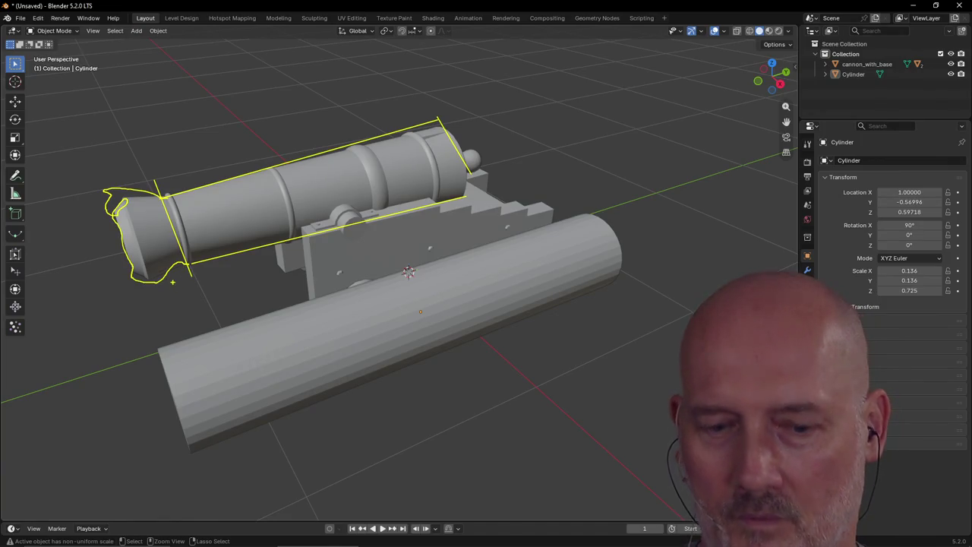
{"action": "scroll", "coordinate": [231, 289], "scroll_direction": "down", "scroll_amount": 5}
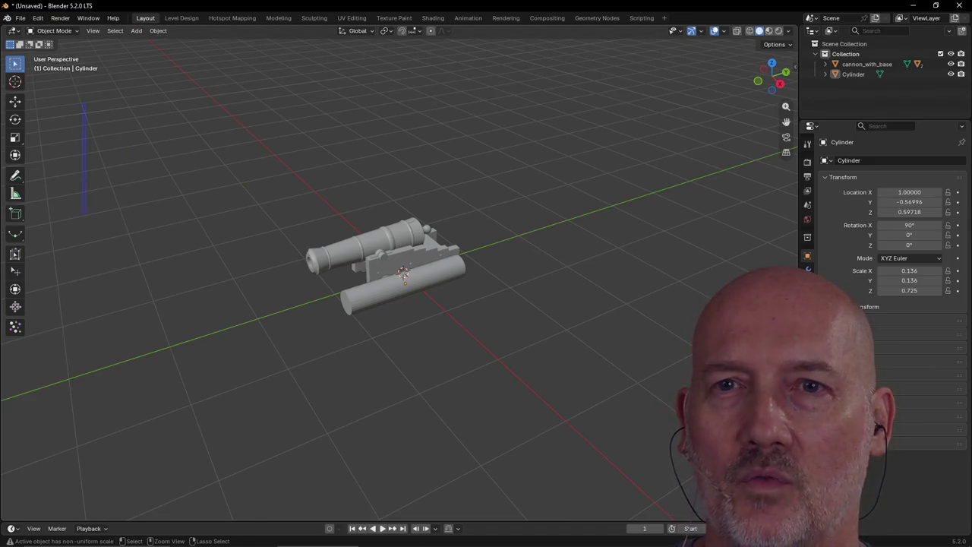
{"action": "left_click_drag", "start_coordinate": [107, 239], "coordinate": [116, 240]}
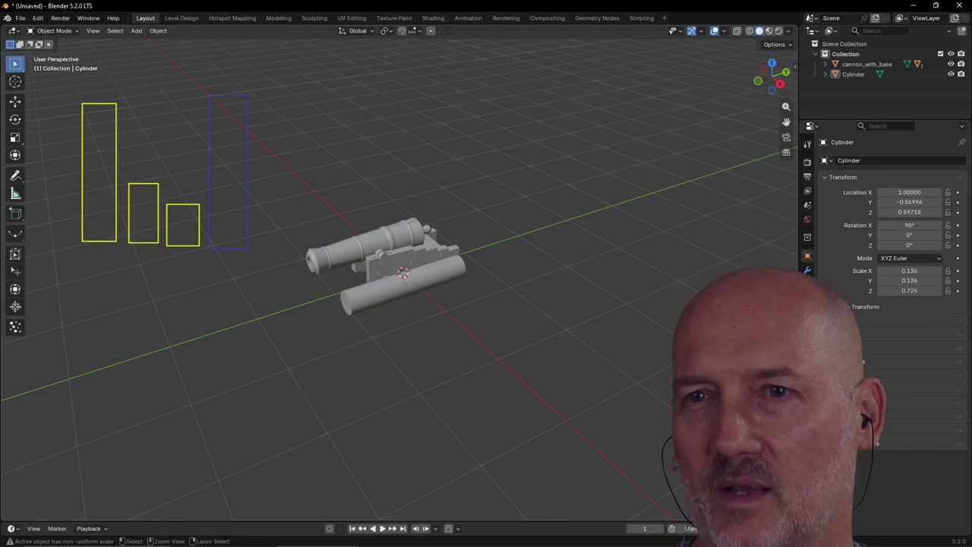
Erase the old rectangle annotations and redraw short, very tall and extra rectangle notes
{"action": "left_click_drag", "start_coordinate": [249, 248], "coordinate": [249, 249]}
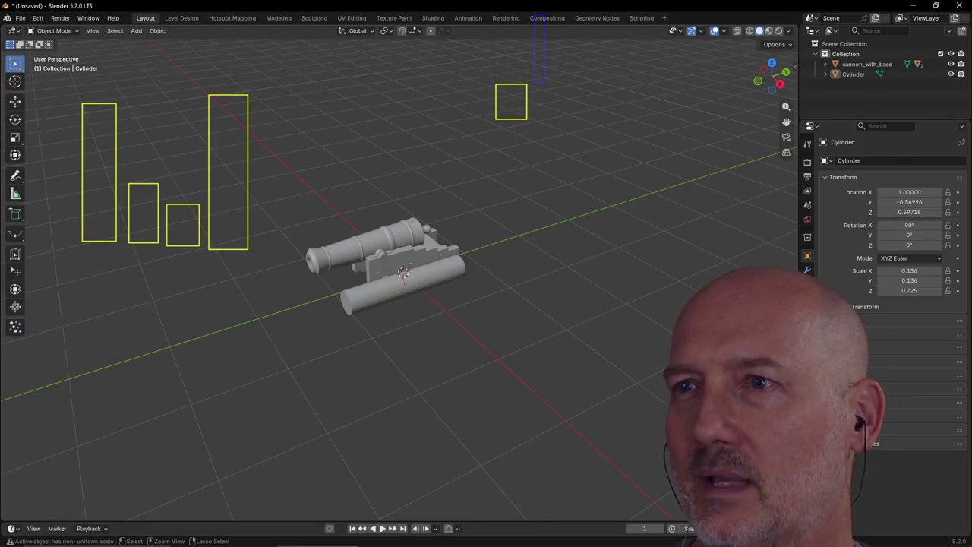
{"action": "left_click_drag", "start_coordinate": [544, 80], "coordinate": [543, 82]}
{"action": "key", "text": "e"}
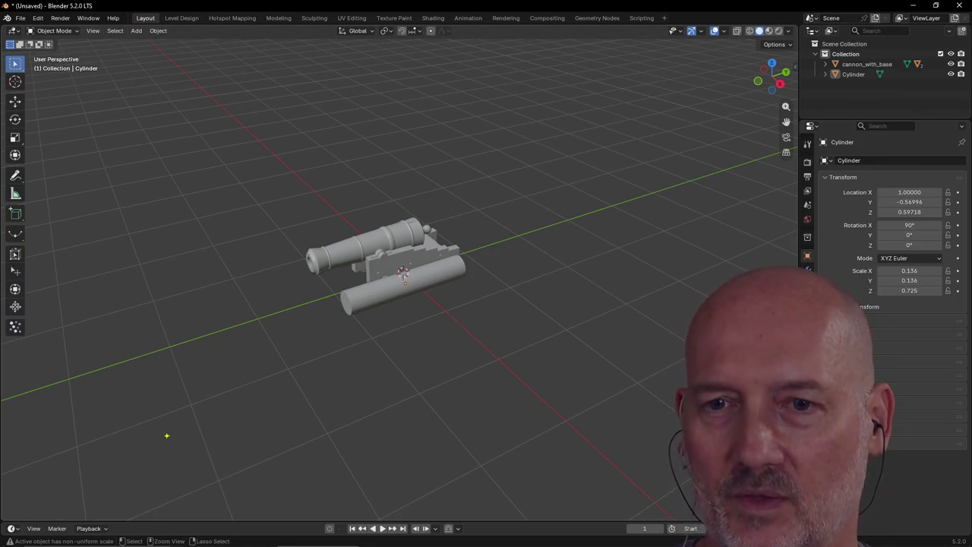
{"action": "left_click_drag", "start_coordinate": [160, 507], "coordinate": [207, 506]}
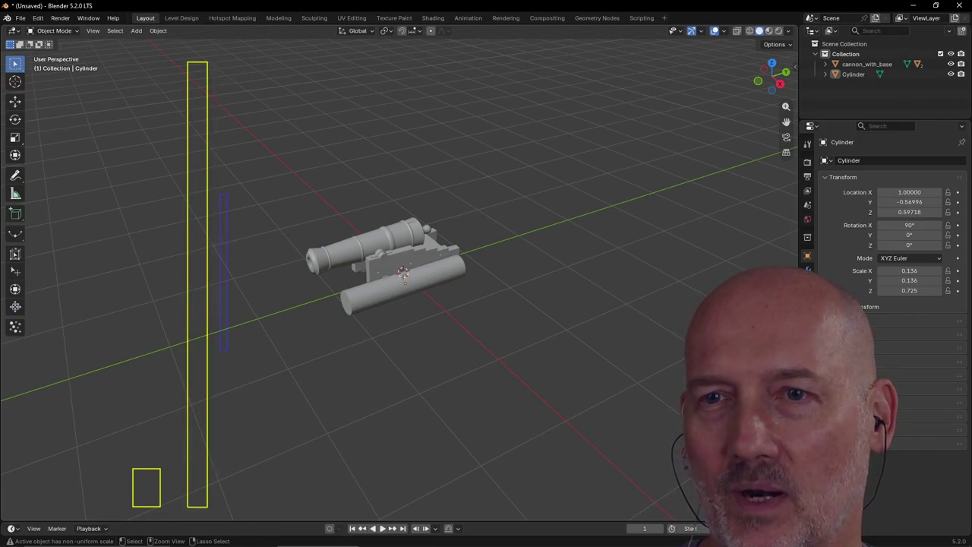
{"action": "left_click_drag", "start_coordinate": [239, 506], "coordinate": [241, 505]}
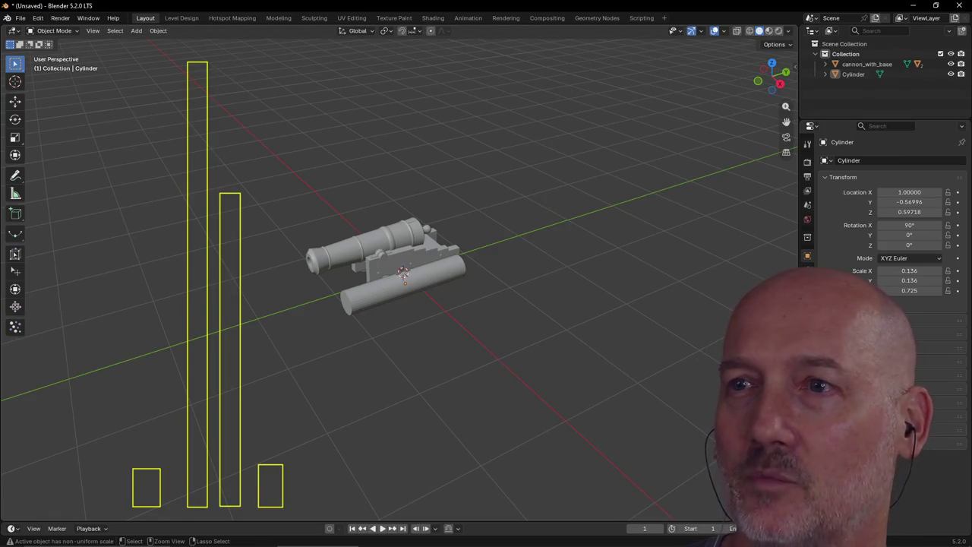
{"action": "left_click_drag", "start_coordinate": [500, 121], "coordinate": [543, 163]}
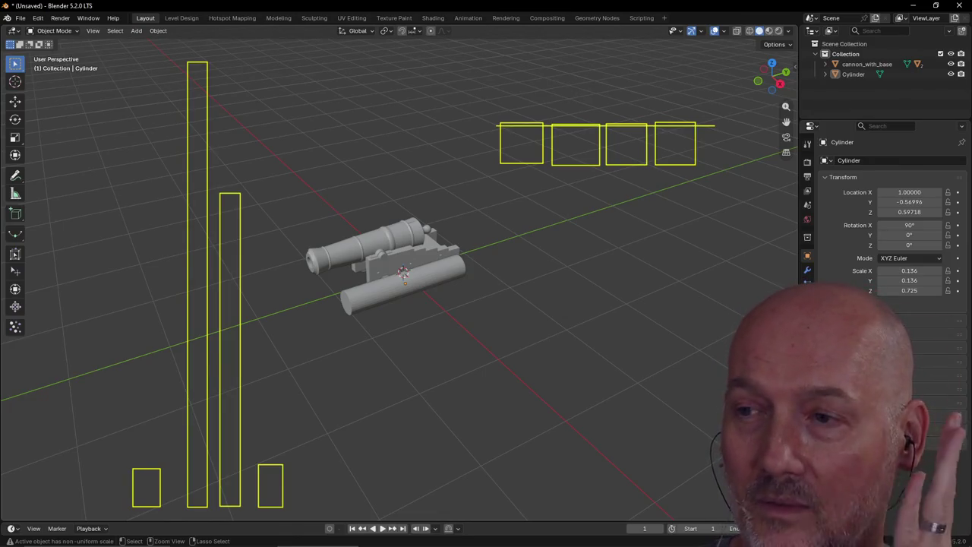
Annotate a cap over the tallest rectangle and a line from the first box to the cannon
{"action": "left_click_drag", "start_coordinate": [169, 76], "coordinate": [205, 53]}
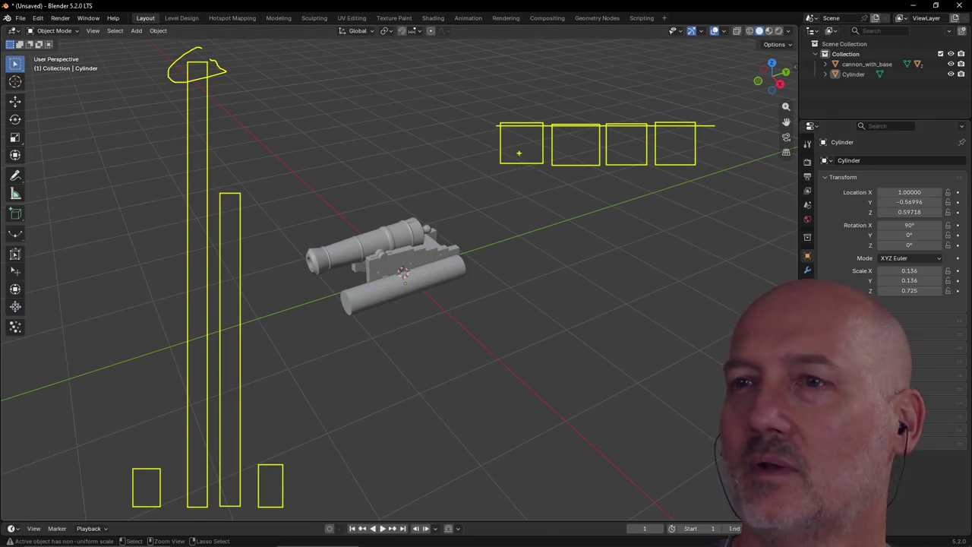
{"action": "left_click_drag", "start_coordinate": [522, 140], "coordinate": [466, 246]}
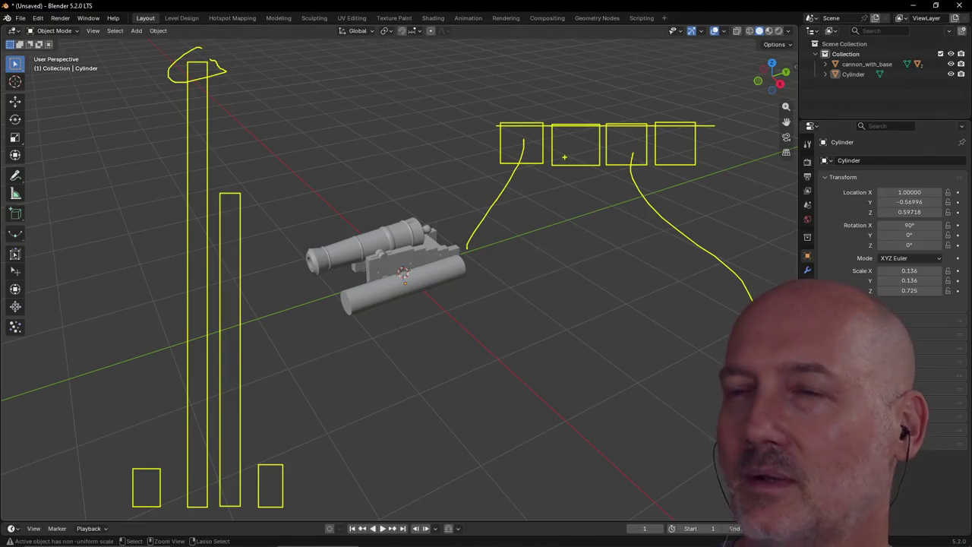
Annotate a line down from the middle box and a stroke right from the tall rectangle's top
{"action": "left_click_drag", "start_coordinate": [574, 148], "coordinate": [549, 269]}
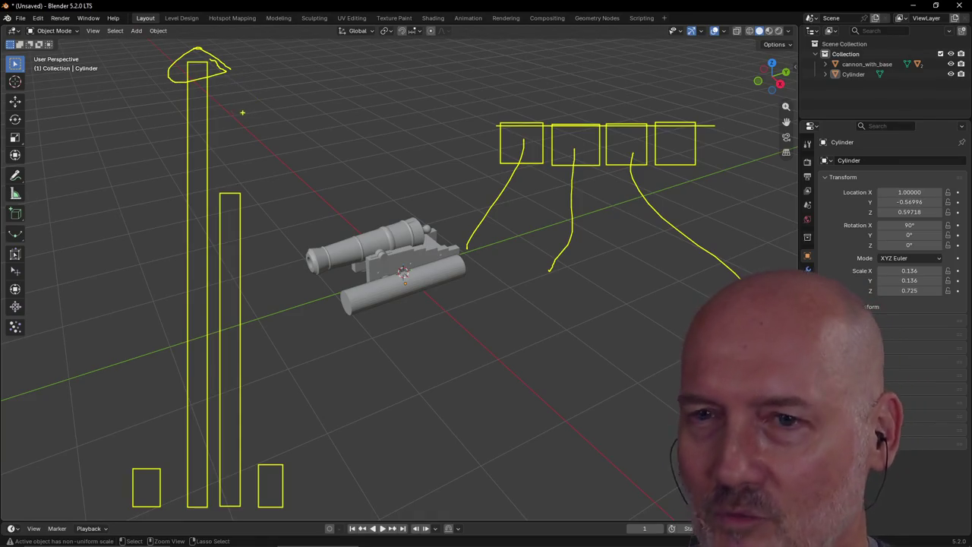
{"action": "left_click_drag", "start_coordinate": [196, 72], "coordinate": [309, 85]}
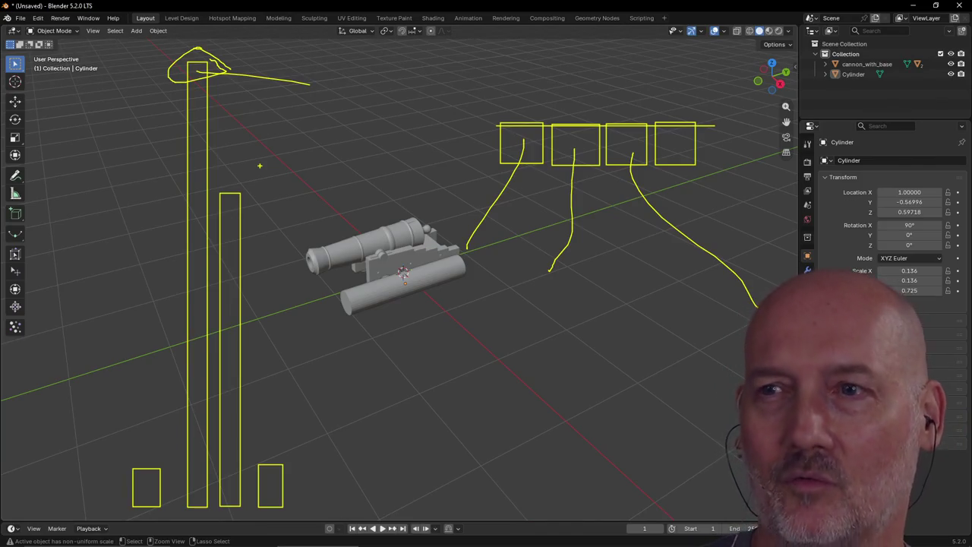
{"action": "scroll", "coordinate": [455, 307], "scroll_direction": "up", "scroll_amount": 4}
Orbit around the cannon and select the horizontal cylinder
{"action": "mouse_move", "coordinate": [455, 308]}
{"action": "middle_mouse_down"}
{"action": "mouse_move", "coordinate": [464, 304]}
{"action": "mouse_move", "coordinate": [424, 319]}
{"action": "middle_mouse_up"}
{"action": "left_click", "coordinate": [424, 317]}
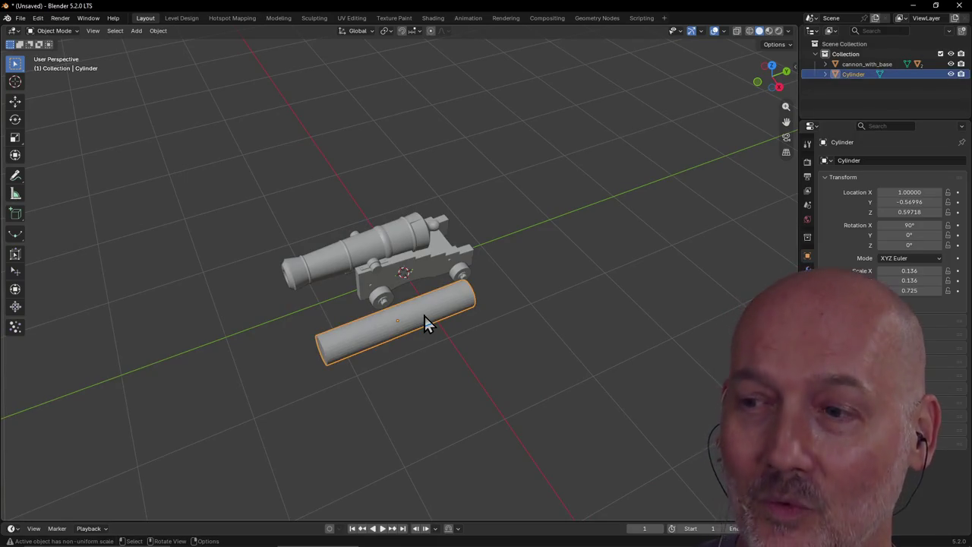
{"action": "scroll", "coordinate": [424, 316], "scroll_direction": "up", "scroll_amount": 1}
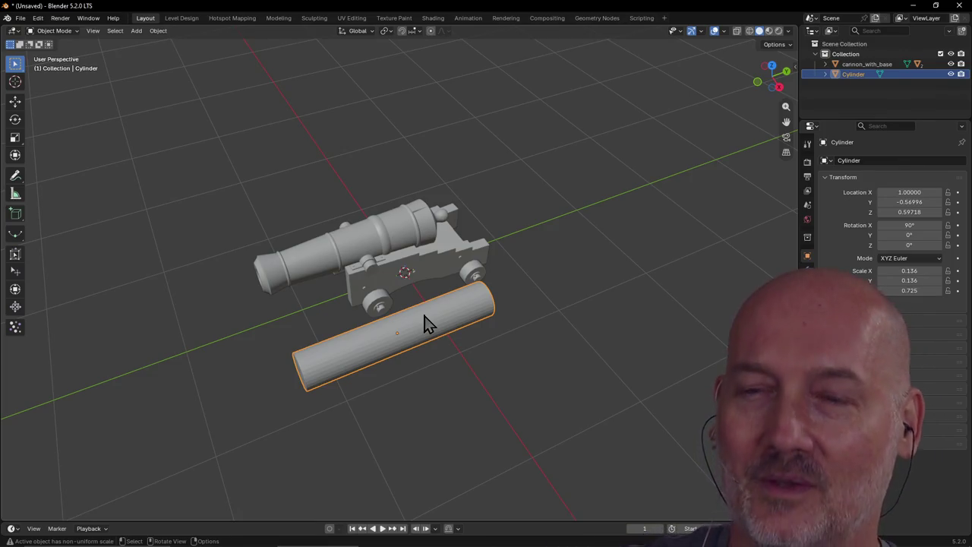
{"action": "scroll", "coordinate": [445, 319], "scroll_direction": "down", "scroll_amount": 2}
{"action": "scroll", "coordinate": [446, 316], "scroll_direction": "up", "scroll_amount": 2}
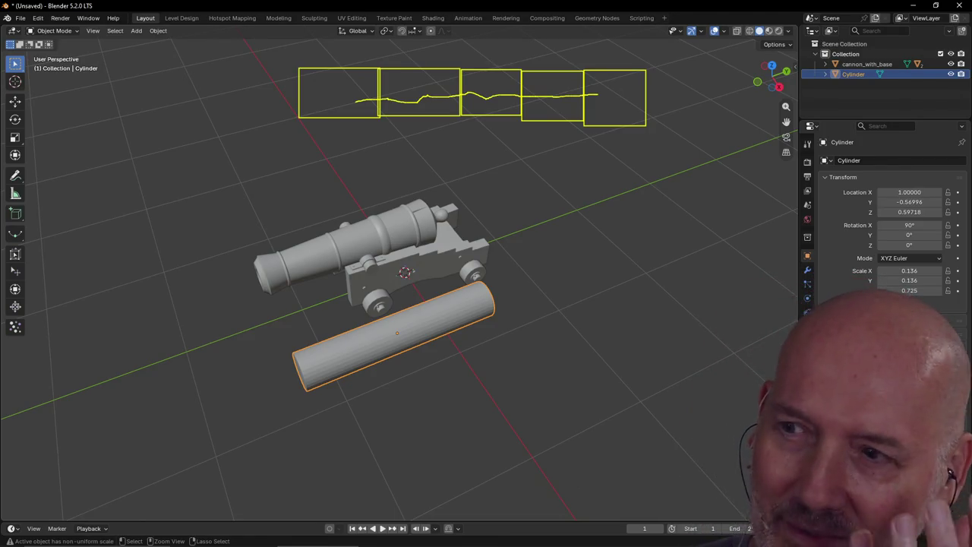
{"action": "left_click_drag", "start_coordinate": [307, 55], "coordinate": [327, 65]}
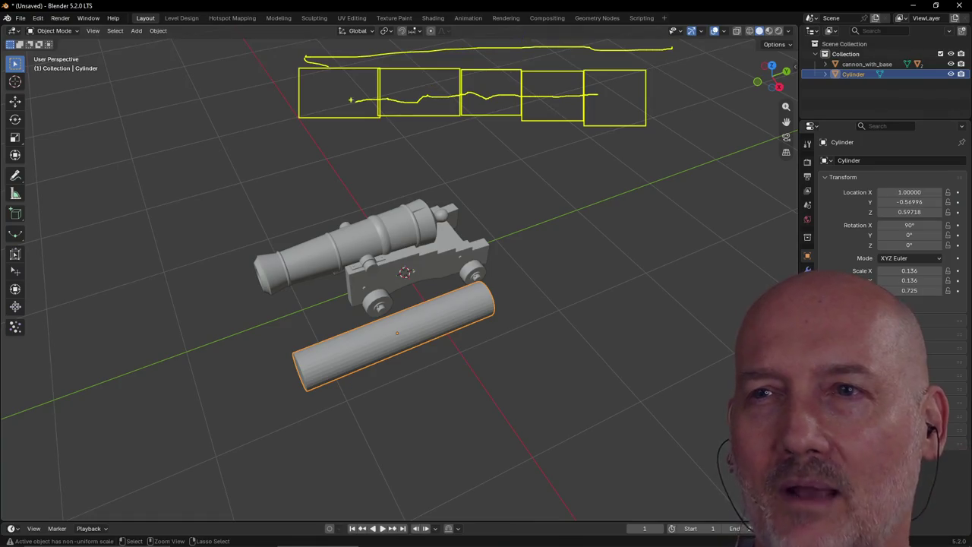
{"action": "left_click_drag", "start_coordinate": [376, 72], "coordinate": [375, 135]}
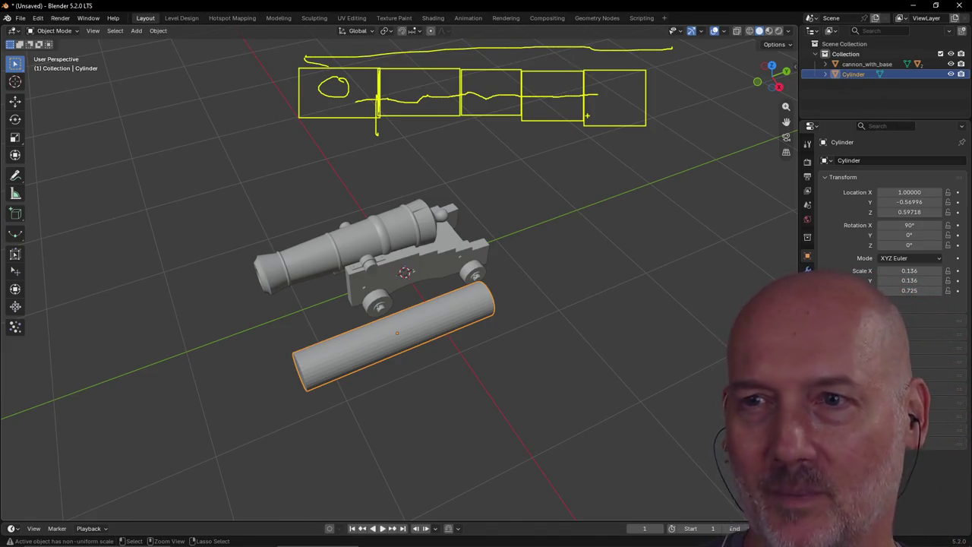
{"action": "key", "text": "Escape"}
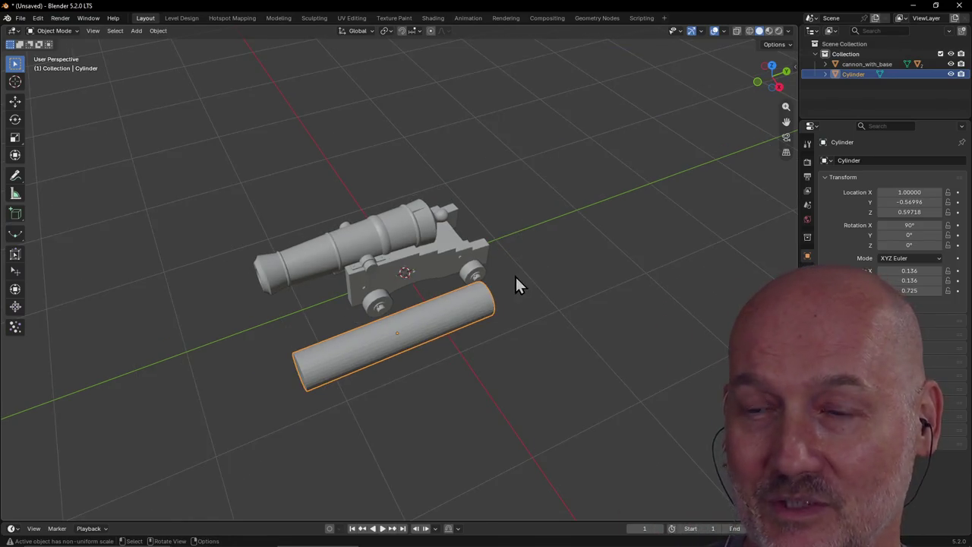
Zoom the view in and out around the cannon and horizontal cylinder
{"action": "scroll", "coordinate": [515, 278], "scroll_direction": "up", "scroll_amount": 3}
{"action": "scroll", "coordinate": [515, 276], "scroll_direction": "down", "scroll_amount": 2}
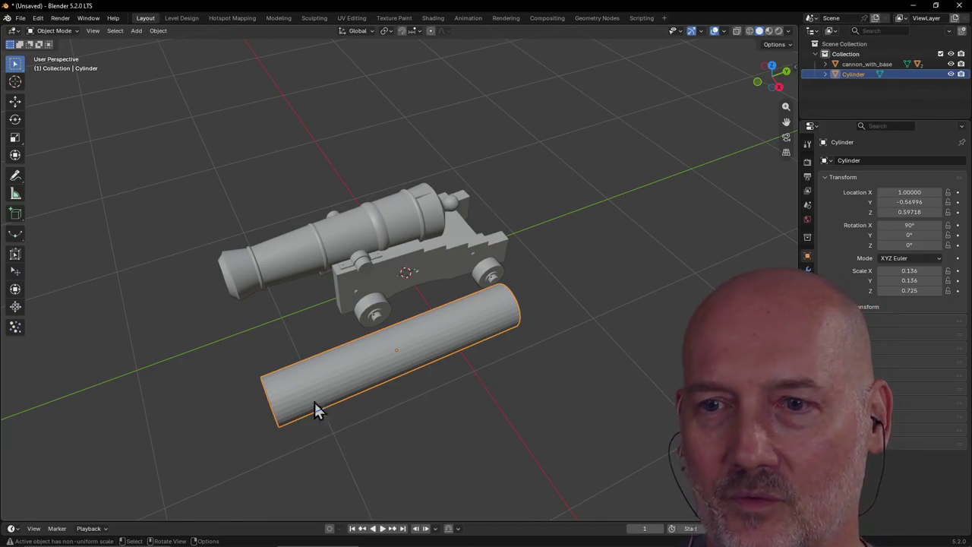
{"action": "mouse_move", "coordinate": [307, 402]}
{"action": "middle_mouse_down"}
{"action": "mouse_move", "coordinate": [385, 373]}
{"action": "mouse_move", "coordinate": [364, 379]}
{"action": "mouse_move", "coordinate": [444, 328]}
{"action": "middle_mouse_up"}
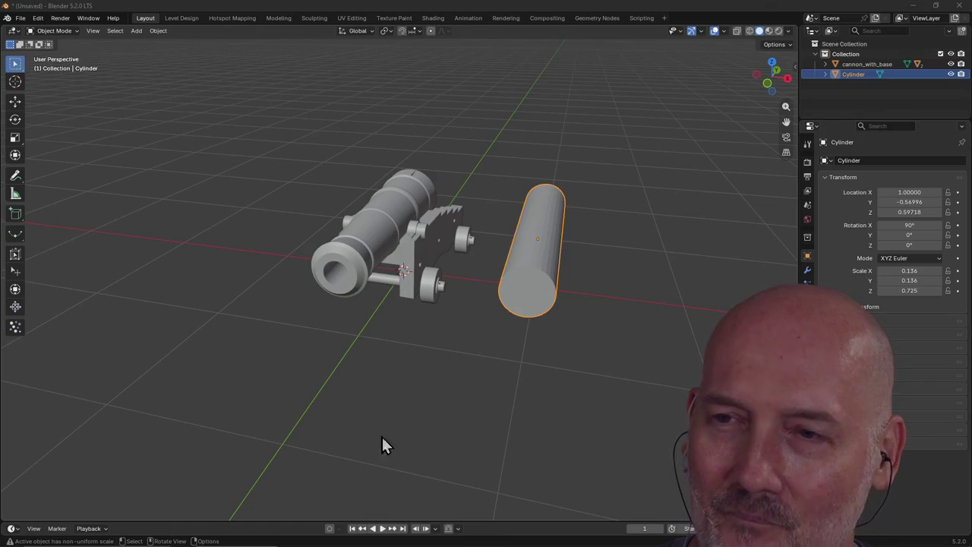
Select the cylinder and orbit to view it beside the cannon
{"action": "left_click", "coordinate": [234, 141]}
{"action": "left_click", "coordinate": [537, 302]}
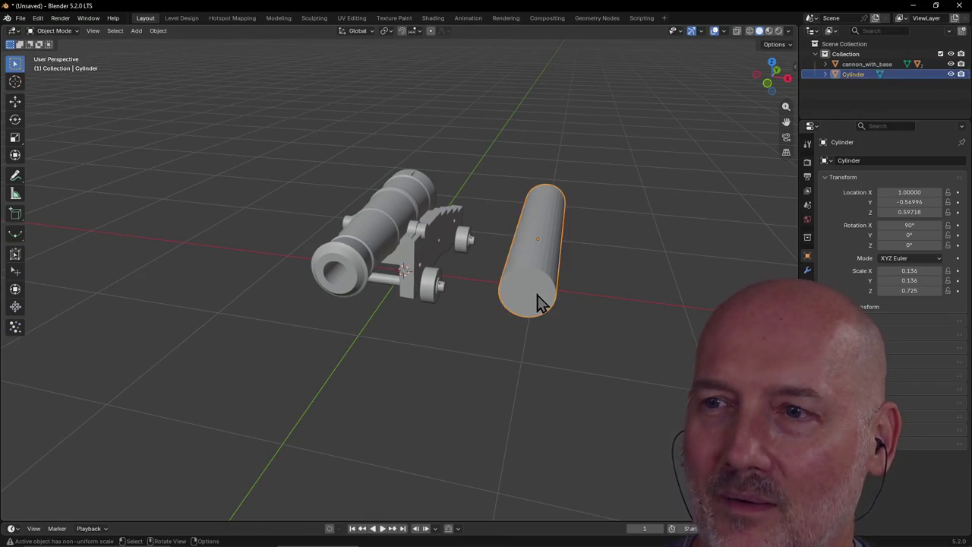
{"action": "scroll", "coordinate": [537, 294], "scroll_direction": "down", "scroll_amount": 3}
{"action": "middle_click_drag", "start_coordinate": [527, 293], "coordinate": [461, 296]}
{"action": "scroll", "coordinate": [462, 297], "scroll_direction": "up", "scroll_amount": 4}
{"action": "scroll", "coordinate": [461, 299], "scroll_direction": "down", "scroll_amount": 2}
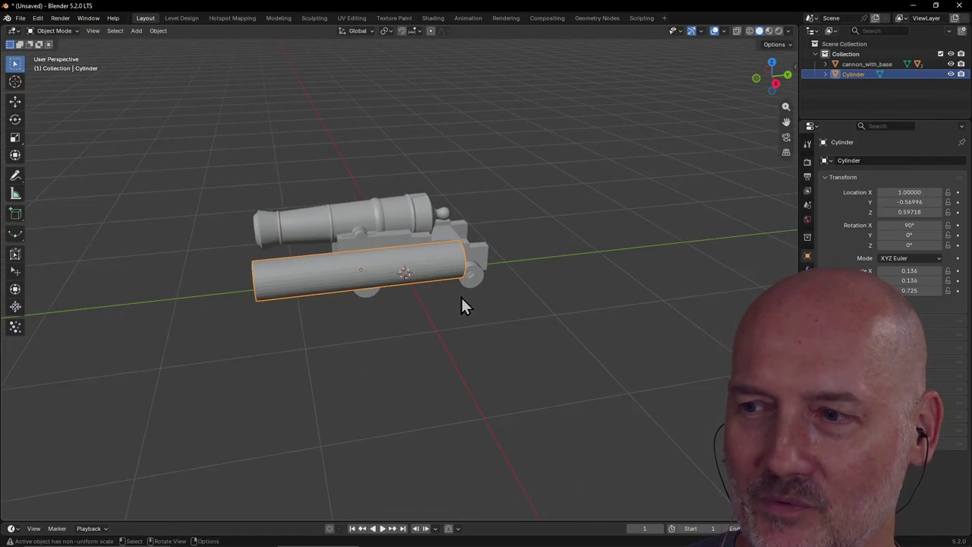
{"action": "middle_click_drag", "start_coordinate": [460, 298], "coordinate": [487, 289]}
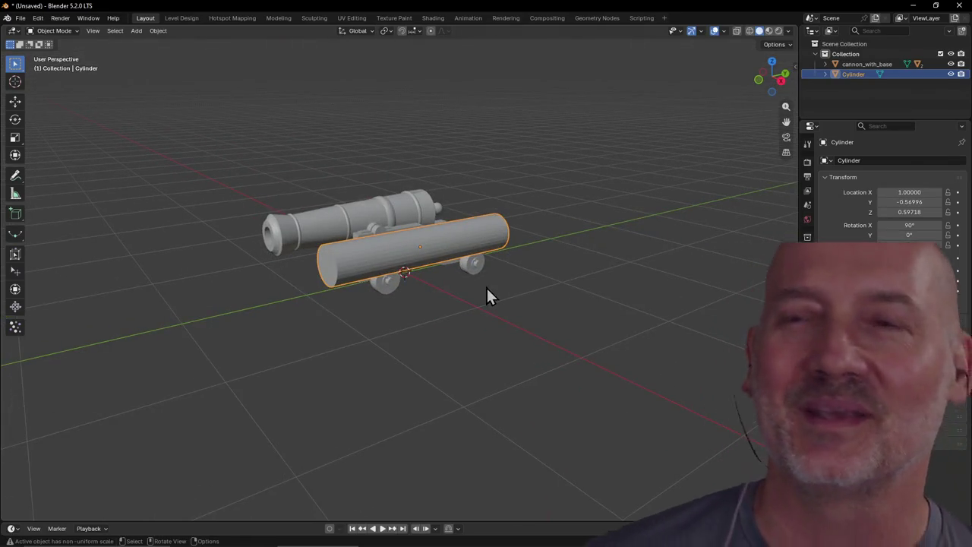
{"action": "scroll", "coordinate": [486, 289], "scroll_direction": "up", "scroll_amount": 2}
{"action": "scroll", "coordinate": [466, 249], "scroll_direction": "down", "scroll_amount": 1}
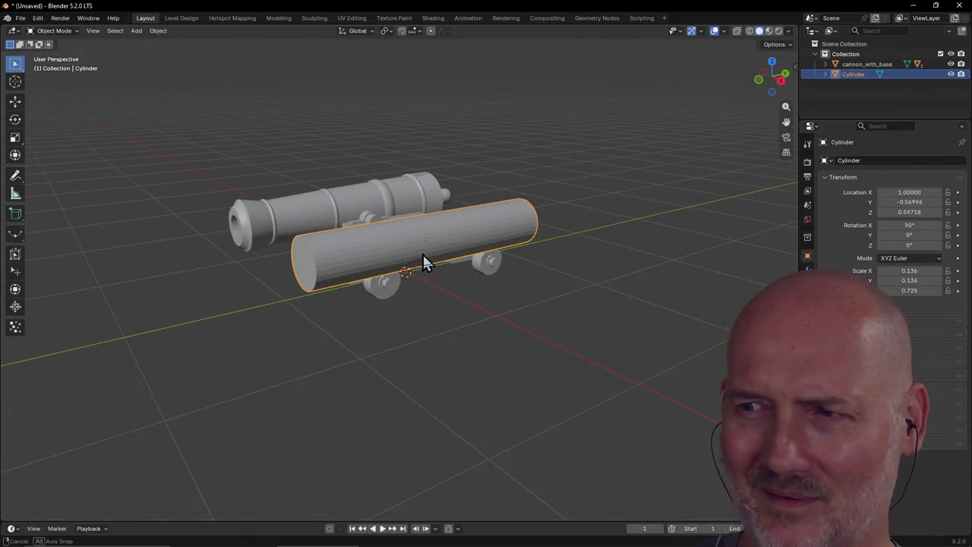
{"action": "middle_click_drag", "start_coordinate": [422, 262], "coordinate": [416, 301]}
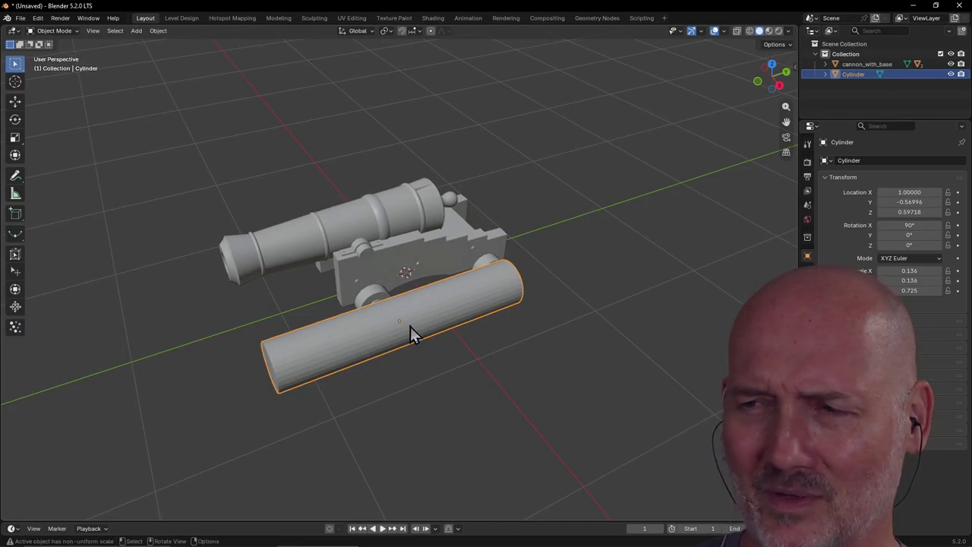
{"action": "mouse_move", "coordinate": [390, 337]}
{"action": "middle_mouse_down"}
{"action": "mouse_move", "coordinate": [336, 369]}
{"action": "mouse_move", "coordinate": [353, 381]}
{"action": "mouse_move", "coordinate": [347, 410]}
{"action": "middle_mouse_up"}
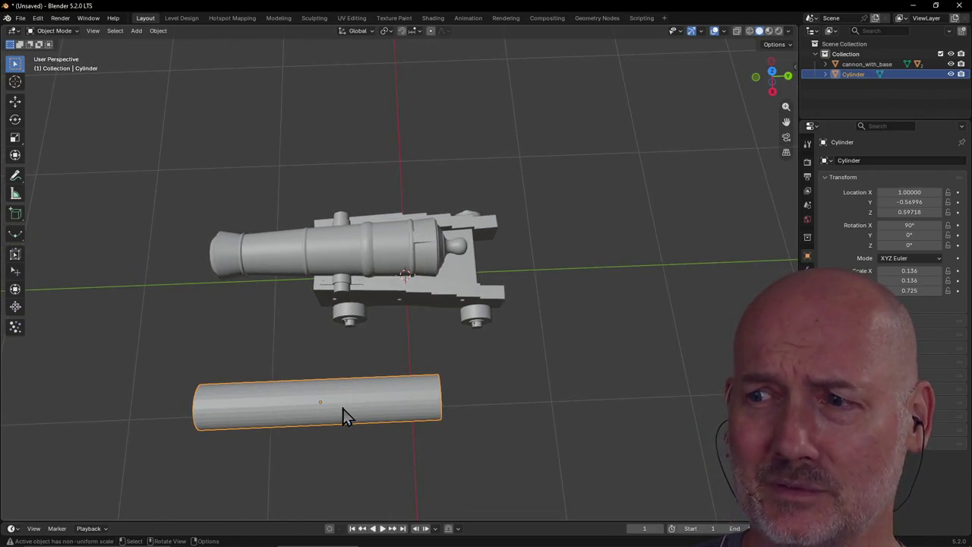
Move the cylinder to a new position near the cannon
{"action": "key", "text": "g"}
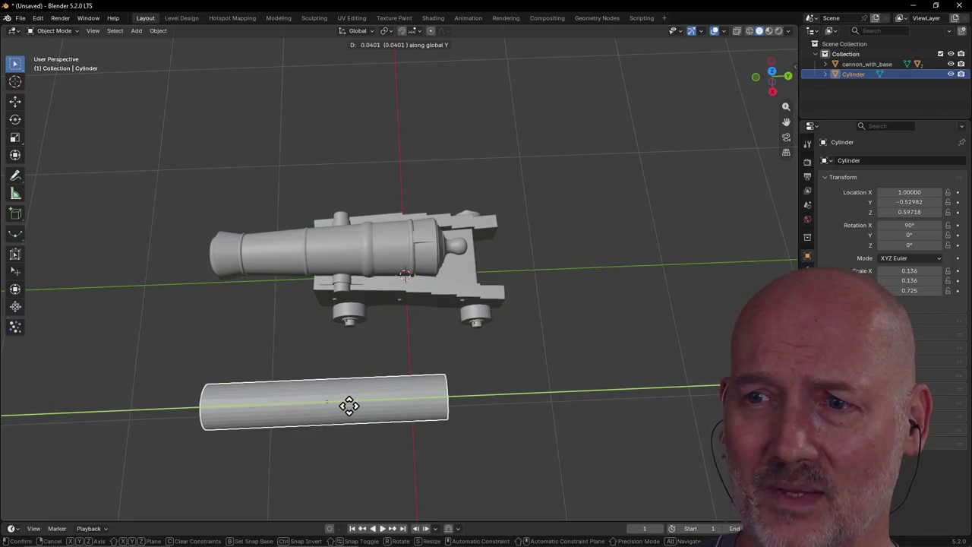
{"action": "left_click", "coordinate": [347, 406]}
{"action": "scroll", "coordinate": [277, 421], "scroll_direction": "down", "scroll_amount": 3}
{"action": "mouse_move", "coordinate": [283, 407]}
{"action": "middle_mouse_down"}
{"action": "mouse_move", "coordinate": [360, 387]}
{"action": "mouse_move", "coordinate": [429, 317]}
{"action": "mouse_move", "coordinate": [367, 327]}
{"action": "middle_mouse_up"}
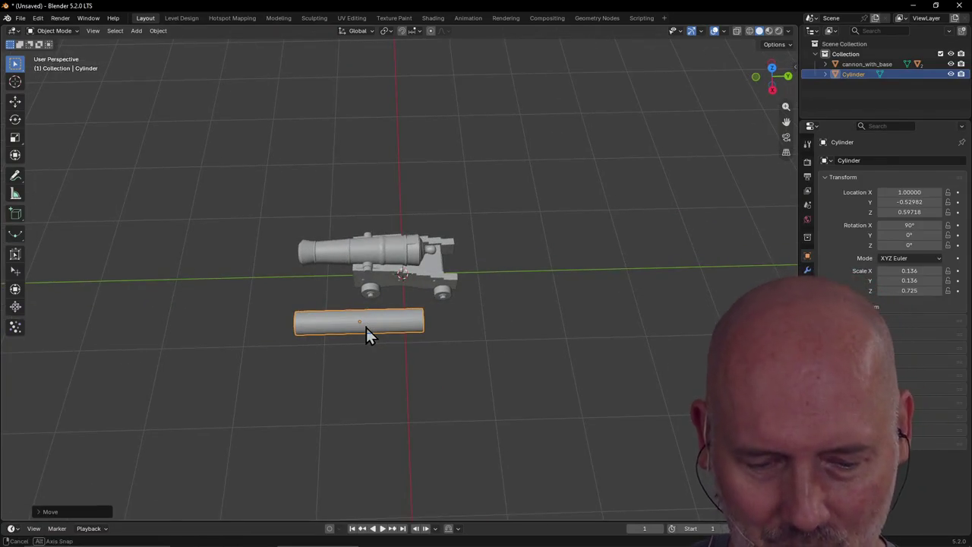
Shorten the cylinder along Y to a length scale of 0.631
{"action": "key", "text": "s"}
{"action": "key", "text": "y"}
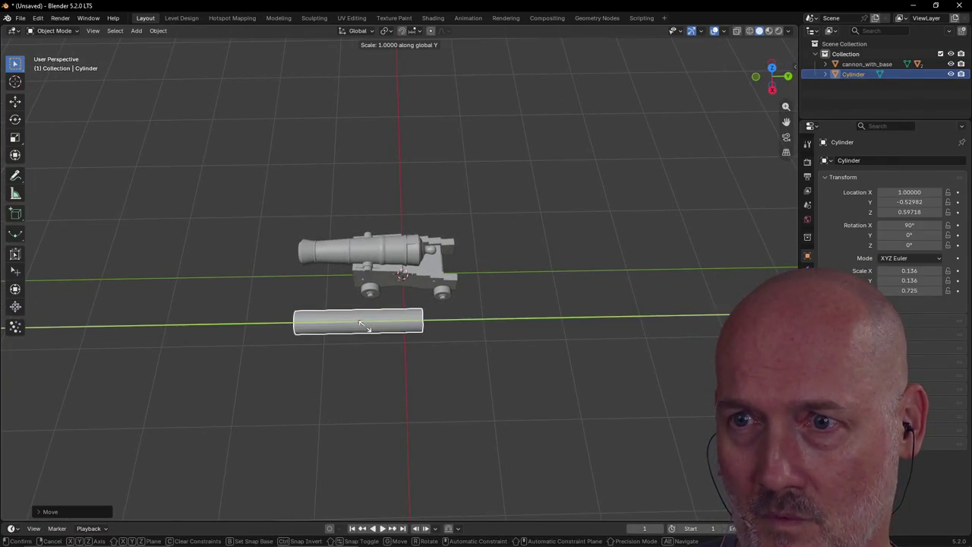
{"action": "left_click", "coordinate": [363, 324]}
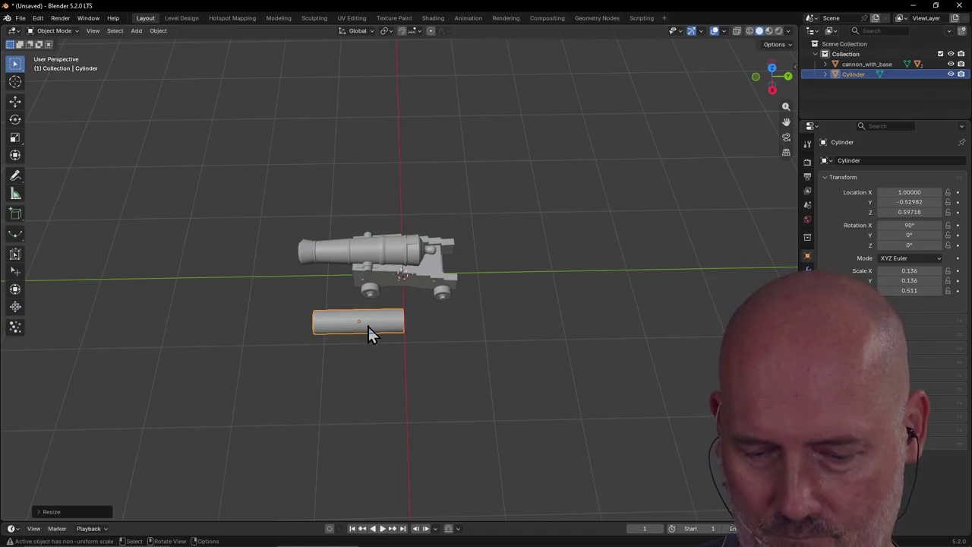
{"action": "key", "text": "ctrl+z"}
{"action": "middle_click_drag", "start_coordinate": [368, 326], "coordinate": [367, 326]}
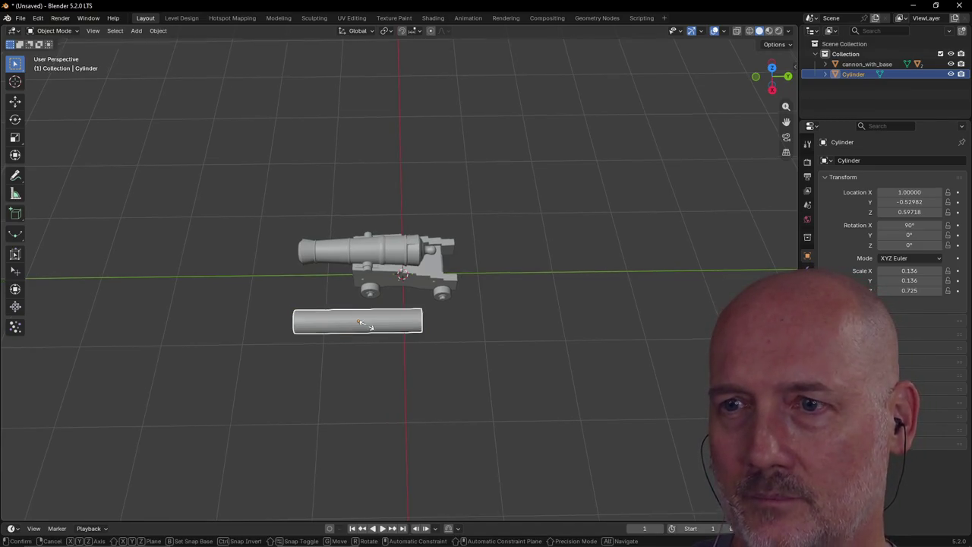
{"action": "key", "text": "s"}
{"action": "key", "text": "y"}
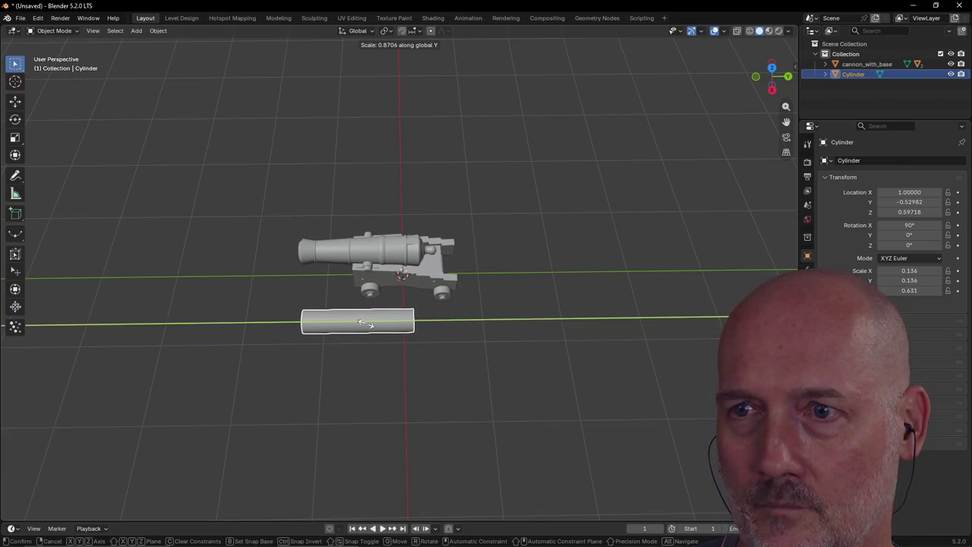
{"action": "left_click", "coordinate": [366, 324]}
Shift the cylinder along Y to -0.44862, closer to the cannon, and deselect it
{"action": "key", "text": "g"}
{"action": "key", "text": "y"}
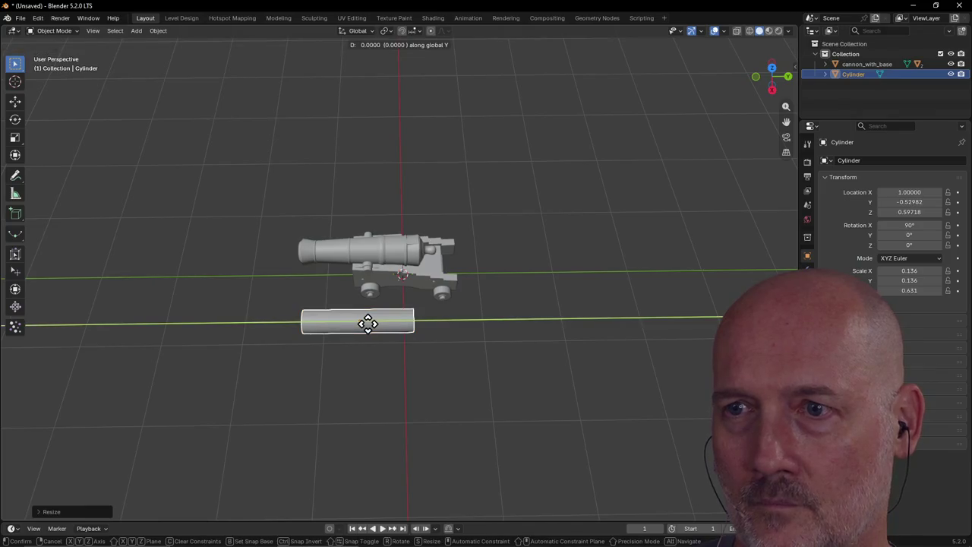
{"action": "left_click", "coordinate": [373, 323]}
{"action": "left_click", "coordinate": [376, 354]}
{"action": "scroll", "coordinate": [364, 342], "scroll_direction": "up", "scroll_amount": 2}
{"action": "scroll", "coordinate": [414, 321], "scroll_direction": "up", "scroll_amount": 3}
{"action": "mouse_move", "coordinate": [415, 322]}
{"action": "middle_mouse_down"}
{"action": "mouse_move", "coordinate": [385, 311]}
{"action": "mouse_move", "coordinate": [460, 321]}
{"action": "middle_mouse_up"}
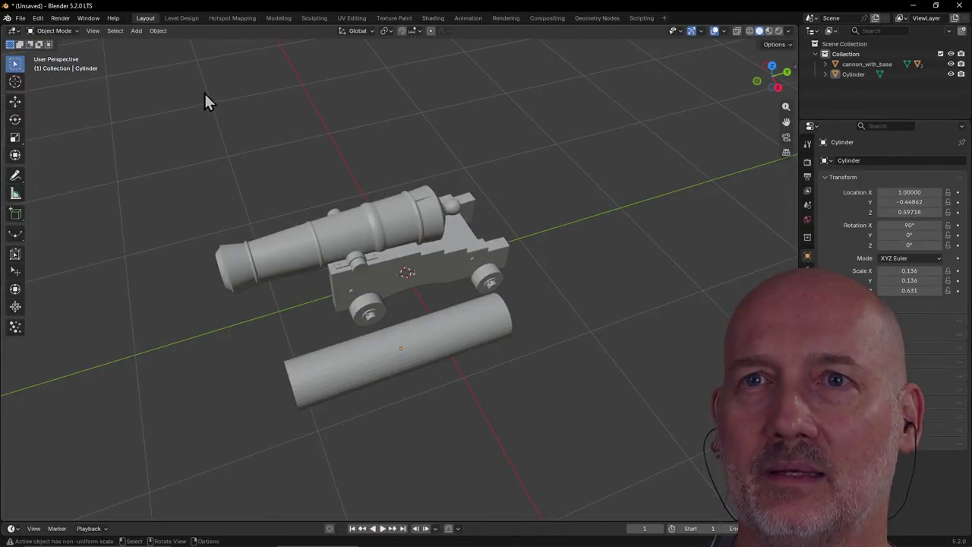
Switch to the Modeling workspace and clear the cylinder's mesh selection
{"action": "left_click", "coordinate": [280, 19]}
{"action": "scroll", "coordinate": [585, 254], "scroll_direction": "down", "scroll_amount": 2}
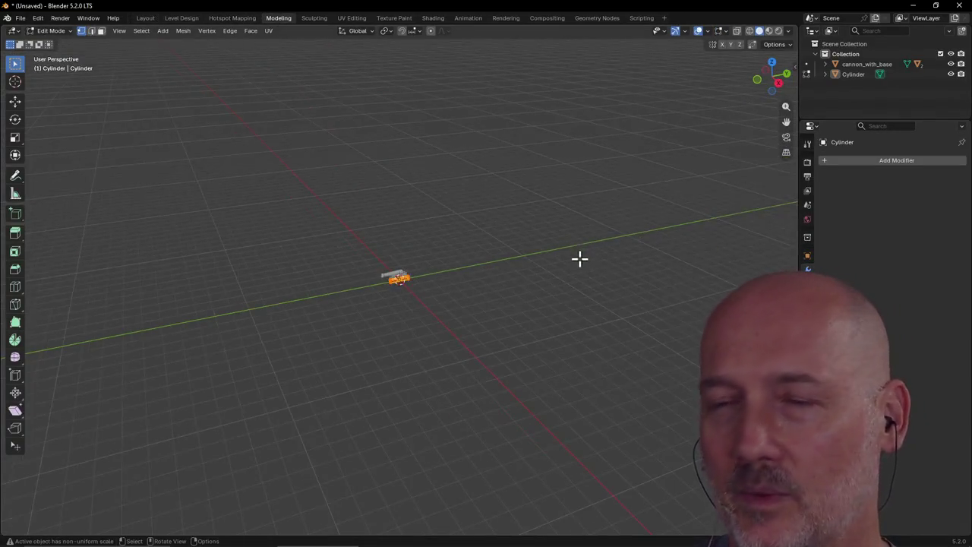
{"action": "scroll", "coordinate": [532, 266], "scroll_direction": "up", "scroll_amount": 2}
{"action": "mouse_move", "coordinate": [483, 271]}
{"action": "middle_mouse_down"}
{"action": "mouse_move", "coordinate": [371, 294]}
{"action": "mouse_move", "coordinate": [347, 261]}
{"action": "middle_mouse_up"}
{"action": "scroll", "coordinate": [375, 293], "scroll_direction": "up", "scroll_amount": 4}
{"action": "left_click", "coordinate": [331, 273]}
{"action": "scroll", "coordinate": [334, 267], "scroll_direction": "up", "scroll_amount": 2}
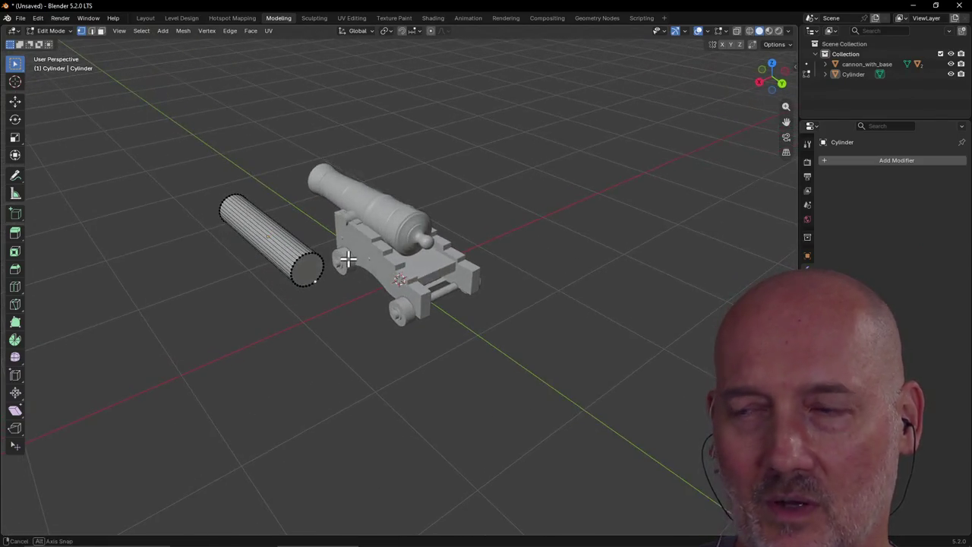
Select the cylinder's flat end cap in face mode and frame it with View Selected
{"action": "left_click", "coordinate": [101, 30]}
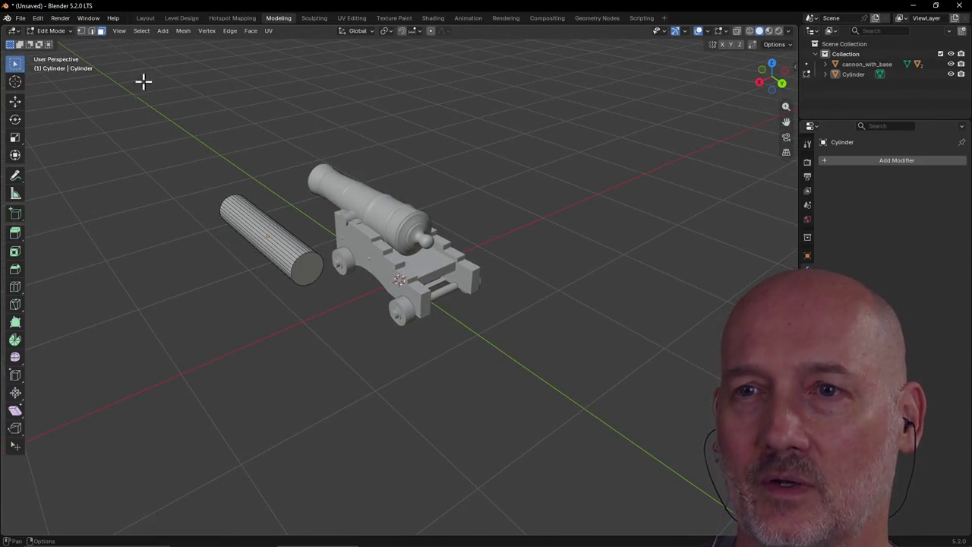
{"action": "left_click", "coordinate": [310, 269]}
{"action": "scroll", "coordinate": [339, 271], "scroll_direction": "up", "scroll_amount": 2}
{"action": "scroll", "coordinate": [339, 271], "scroll_direction": "down", "scroll_amount": 4}
{"action": "mouse_move", "coordinate": [339, 271]}
{"action": "middle_mouse_down"}
{"action": "mouse_move", "coordinate": [412, 262]}
{"action": "mouse_move", "coordinate": [363, 271]}
{"action": "middle_mouse_up"}
{"action": "key", "text": "grave"}
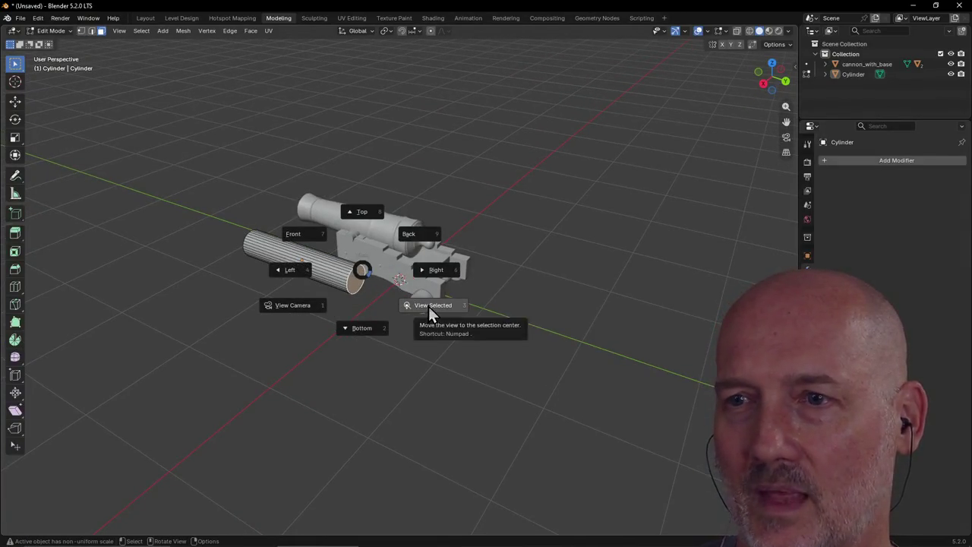
{"action": "left_click", "coordinate": [428, 306]}
{"action": "scroll", "coordinate": [427, 305], "scroll_direction": "down", "scroll_amount": 6}
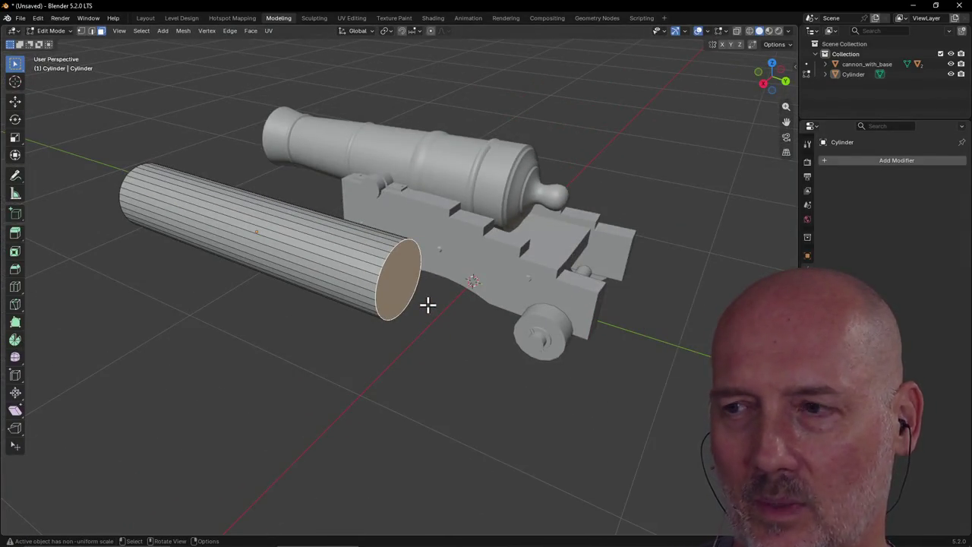
{"action": "mouse_move", "coordinate": [428, 305]}
{"action": "middle_mouse_down"}
{"action": "mouse_move", "coordinate": [482, 315]}
{"action": "mouse_move", "coordinate": [430, 323]}
{"action": "mouse_move", "coordinate": [365, 295]}
{"action": "mouse_move", "coordinate": [356, 278]}
{"action": "mouse_move", "coordinate": [473, 275]}
{"action": "mouse_move", "coordinate": [509, 293]}
{"action": "mouse_move", "coordinate": [405, 287]}
{"action": "mouse_move", "coordinate": [404, 269]}
{"action": "mouse_move", "coordinate": [423, 276]}
{"action": "middle_mouse_up"}
{"action": "scroll", "coordinate": [401, 267], "scroll_direction": "up", "scroll_amount": 2}
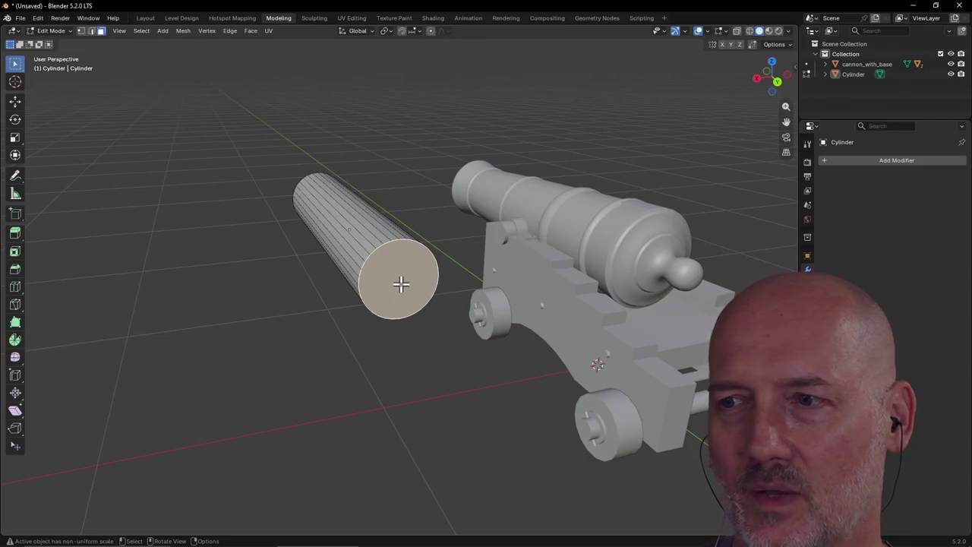
{"action": "key", "text": "s"}
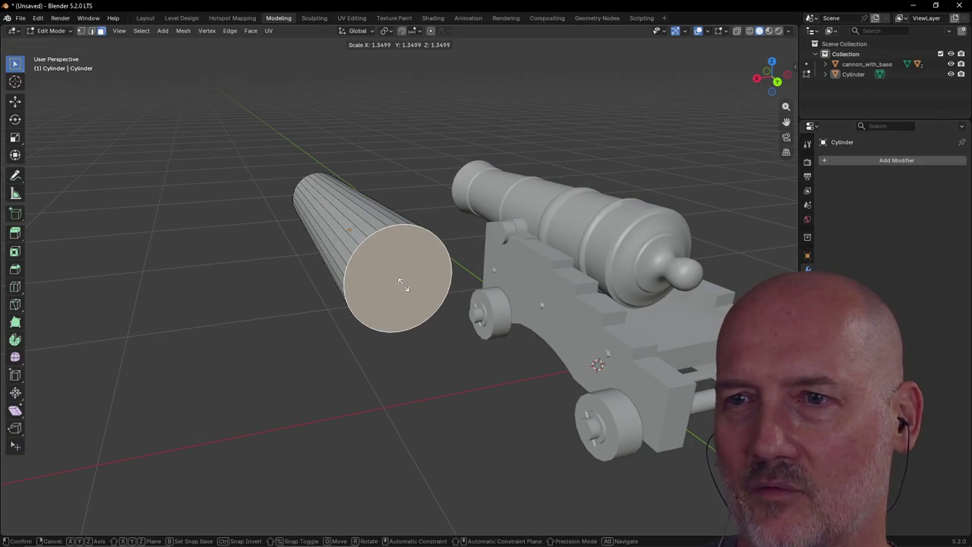
{"action": "left_click", "coordinate": [403, 285]}
{"action": "scroll", "coordinate": [334, 290], "scroll_direction": "down", "scroll_amount": 2}
{"action": "mouse_move", "coordinate": [332, 290]}
{"action": "middle_mouse_down"}
{"action": "mouse_move", "coordinate": [490, 302]}
{"action": "mouse_move", "coordinate": [340, 362]}
{"action": "mouse_move", "coordinate": [358, 334]}
{"action": "mouse_move", "coordinate": [376, 340]}
{"action": "middle_mouse_up"}
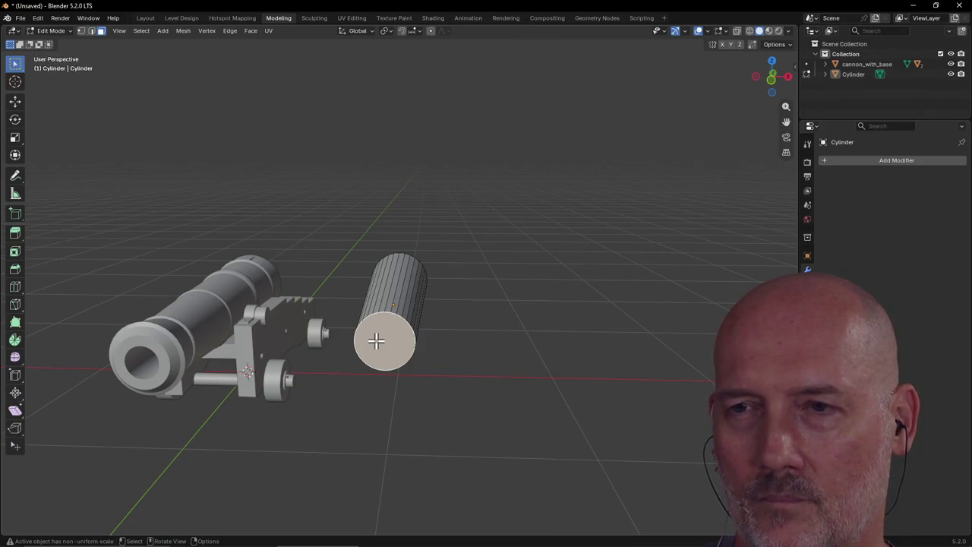
{"action": "middle_click_drag", "start_coordinate": [376, 341], "coordinate": [375, 341]}
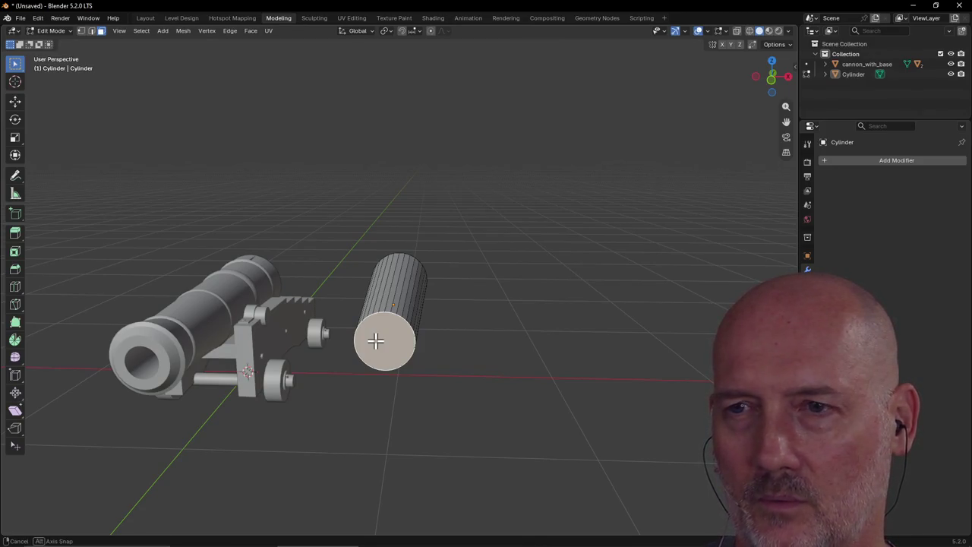
{"action": "key", "text": "s"}
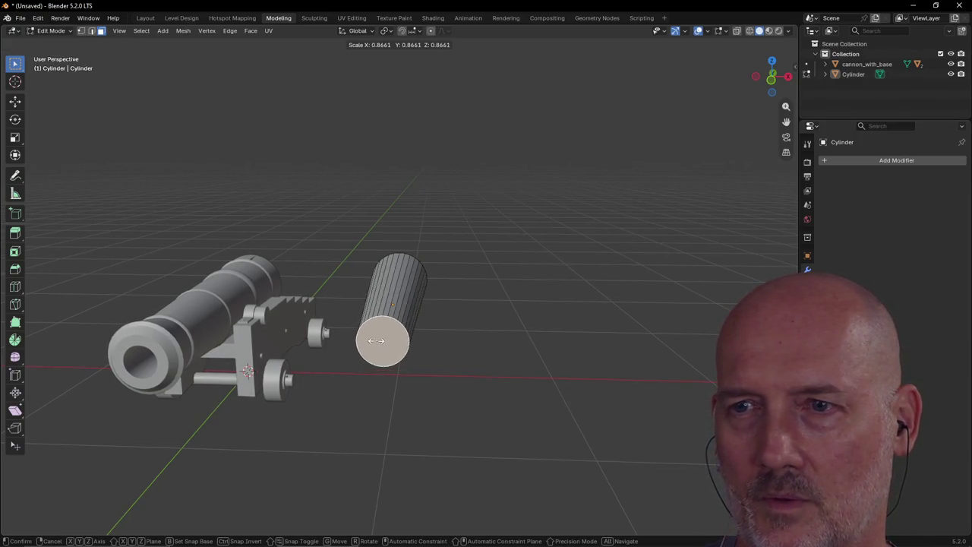
{"action": "left_click", "coordinate": [376, 340]}
{"action": "mouse_move", "coordinate": [503, 319]}
{"action": "middle_mouse_down"}
{"action": "mouse_move", "coordinate": [328, 334]}
{"action": "mouse_move", "coordinate": [372, 332]}
{"action": "mouse_move", "coordinate": [395, 349]}
{"action": "mouse_move", "coordinate": [433, 327]}
{"action": "mouse_move", "coordinate": [356, 303]}
{"action": "mouse_move", "coordinate": [354, 266]}
{"action": "mouse_move", "coordinate": [355, 283]}
{"action": "middle_mouse_up"}
{"action": "key", "text": "grave"}
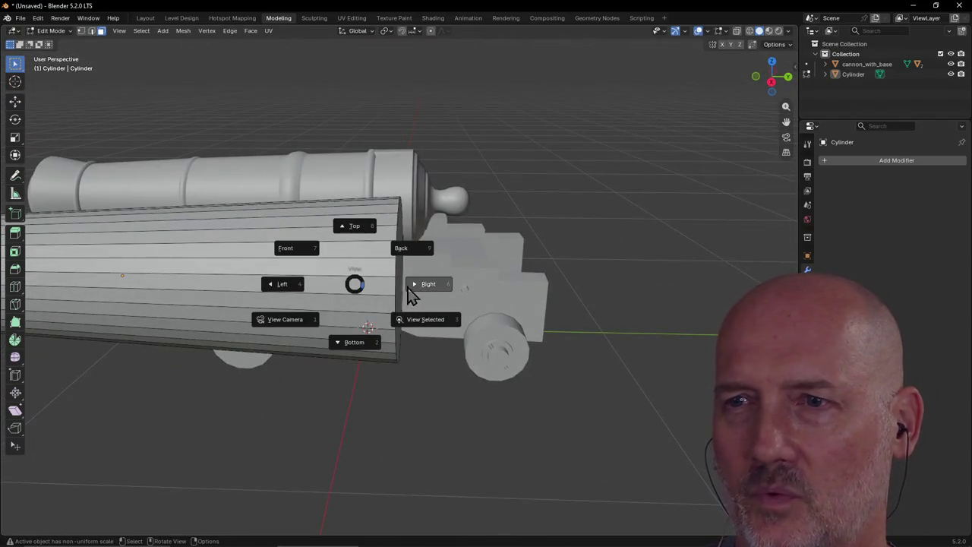
{"action": "left_click", "coordinate": [437, 289]}
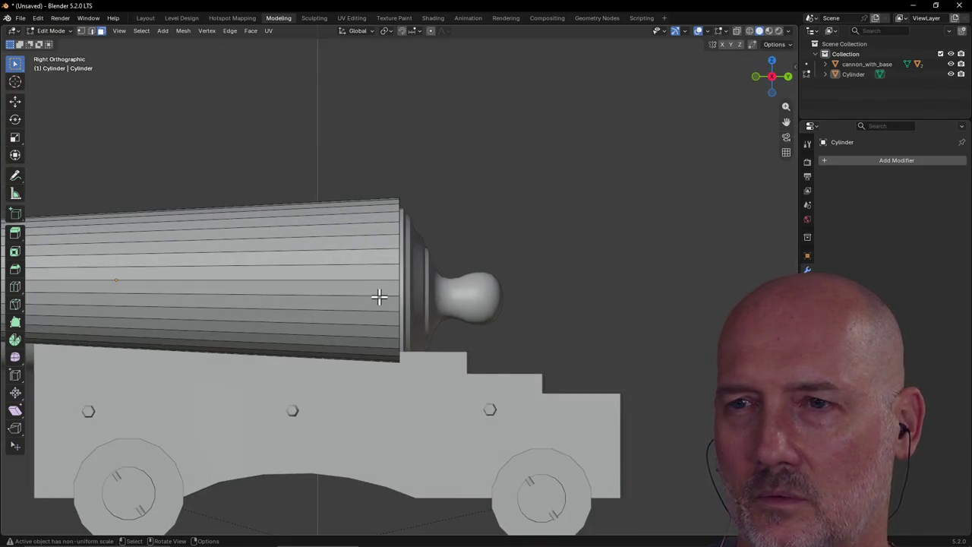
{"action": "mouse_move", "coordinate": [397, 286]}
{"action": "middle_mouse_down"}
{"action": "mouse_move", "coordinate": [331, 319]}
{"action": "mouse_move", "coordinate": [354, 319]}
{"action": "mouse_move", "coordinate": [280, 326]}
{"action": "mouse_move", "coordinate": [299, 312]}
{"action": "mouse_move", "coordinate": [415, 326]}
{"action": "mouse_move", "coordinate": [373, 318]}
{"action": "middle_mouse_up"}
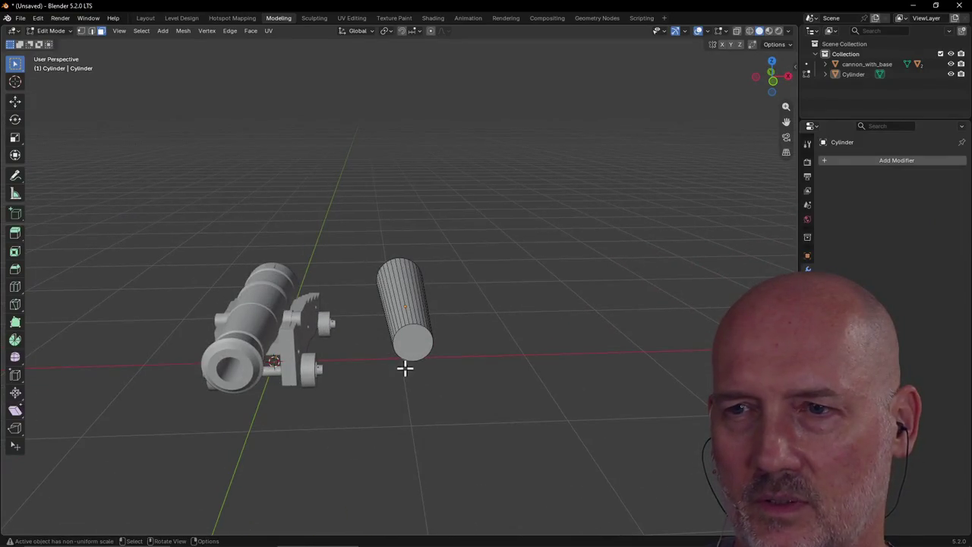
{"action": "mouse_move", "coordinate": [413, 346]}
{"action": "middle_mouse_down"}
{"action": "mouse_move", "coordinate": [425, 323]}
{"action": "mouse_move", "coordinate": [360, 358]}
{"action": "mouse_move", "coordinate": [317, 356]}
{"action": "mouse_move", "coordinate": [327, 349]}
{"action": "middle_mouse_up"}
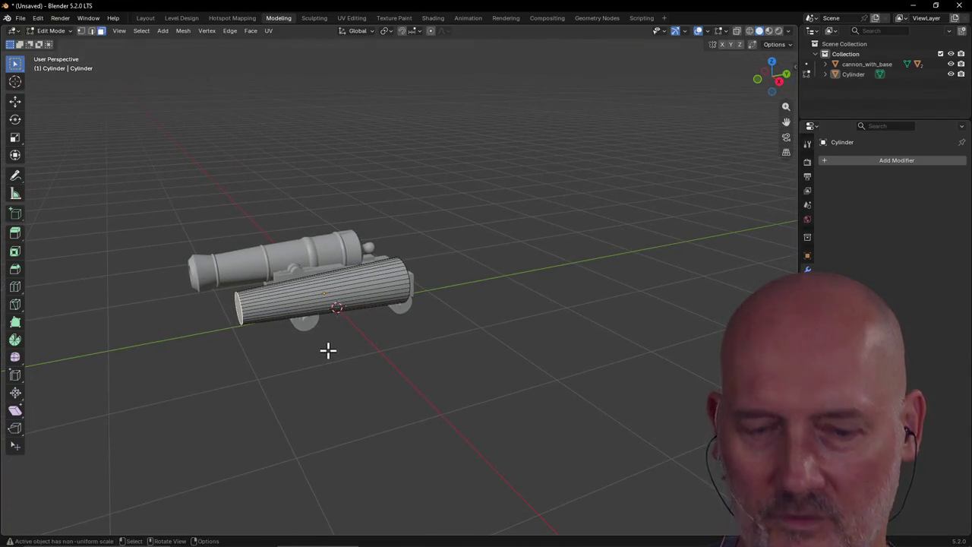
Try extruding and scaling the end face, then undo the attempt
{"action": "key", "text": "e"}
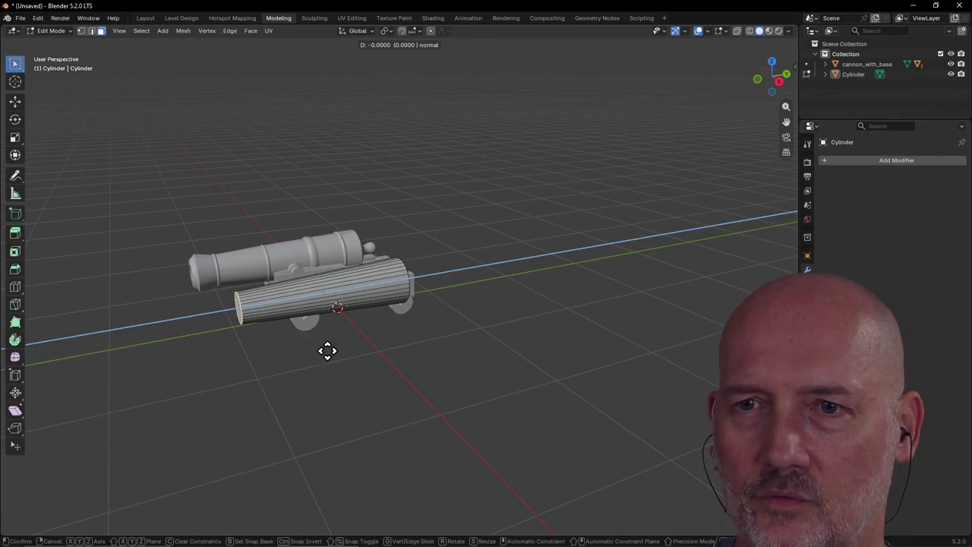
{"action": "left_click", "coordinate": [297, 354]}
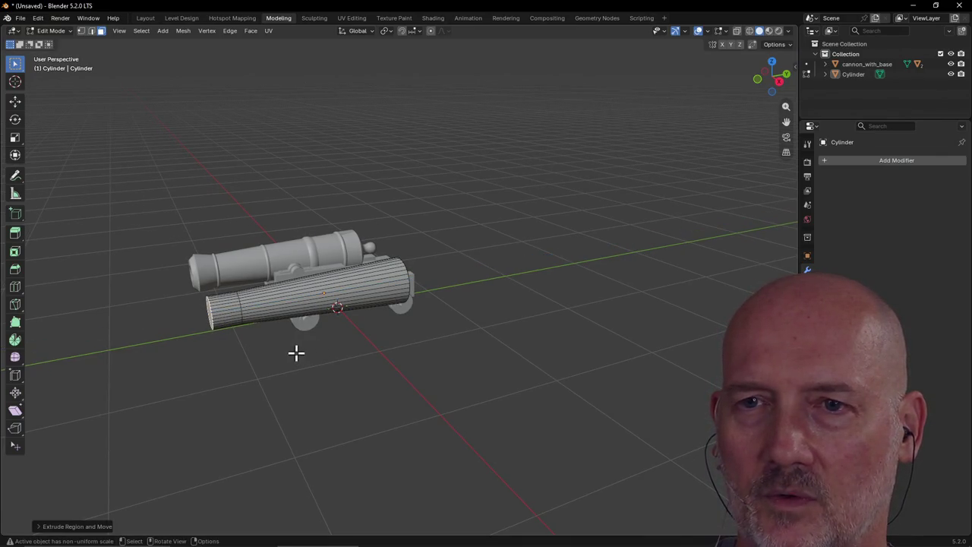
{"action": "key", "text": "s"}
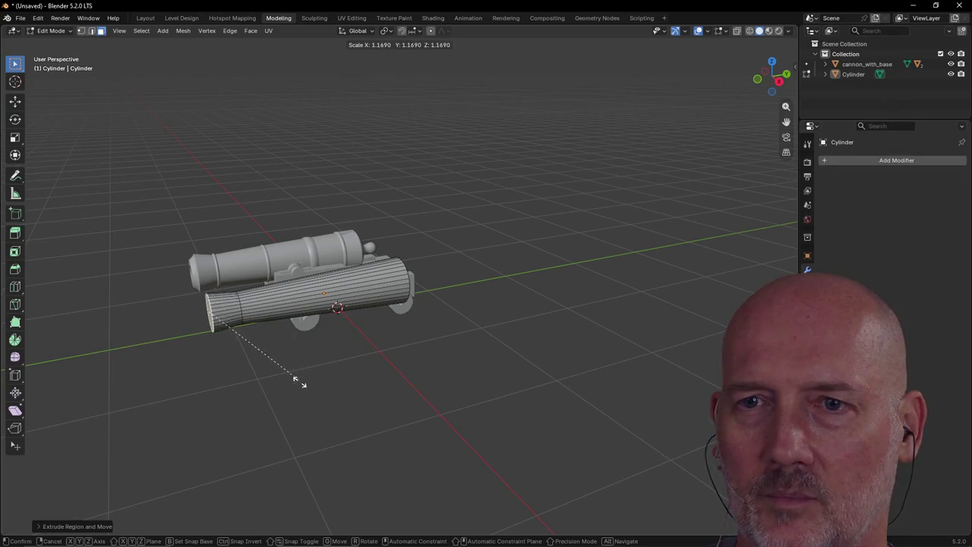
{"action": "left_click", "coordinate": [309, 382]}
{"action": "mouse_move", "coordinate": [310, 381]}
{"action": "middle_mouse_down"}
{"action": "mouse_move", "coordinate": [286, 341]}
{"action": "mouse_move", "coordinate": [271, 367]}
{"action": "mouse_move", "coordinate": [312, 358]}
{"action": "mouse_move", "coordinate": [285, 364]}
{"action": "middle_mouse_up"}
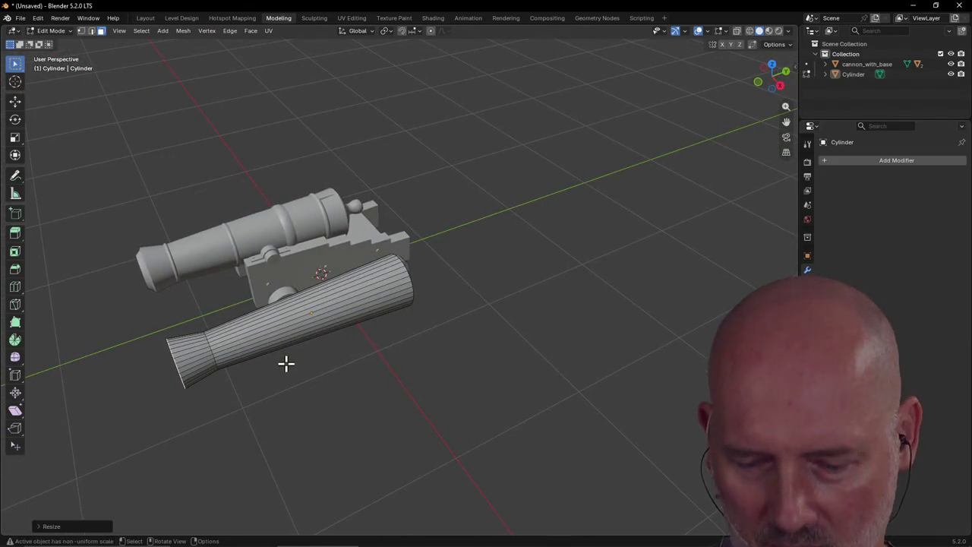
{"action": "key", "text": "ctrl+z"}
{"action": "key", "text": "ctrl+z"}
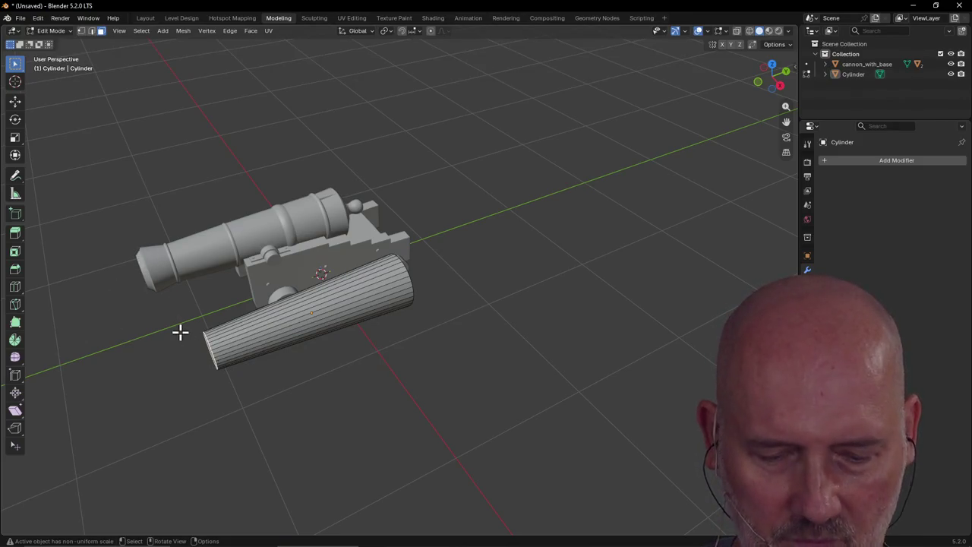
Extend the end face along Z and flare it outward to about 1.16 scale
{"action": "middle_click_drag", "start_coordinate": [180, 332], "coordinate": [180, 331]}
{"action": "key", "text": "g"}
{"action": "key", "text": "z"}
{"action": "key", "text": "z"}
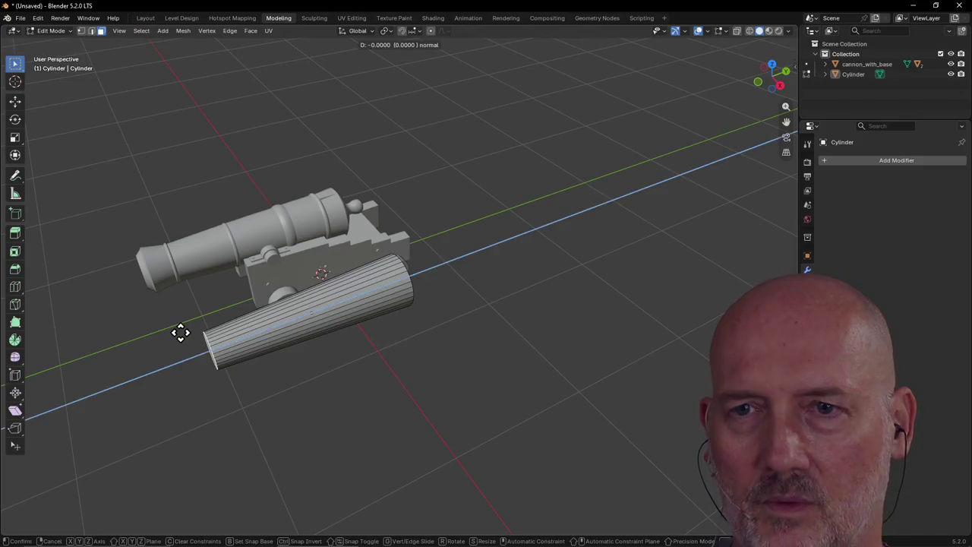
{"action": "left_click", "coordinate": [152, 339]}
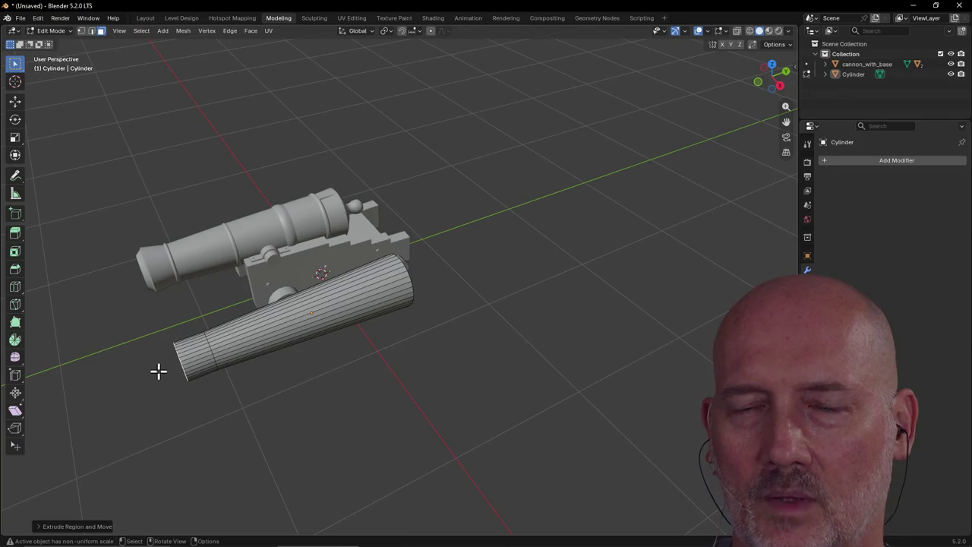
{"action": "middle_click_drag", "start_coordinate": [158, 370], "coordinate": [158, 370]}
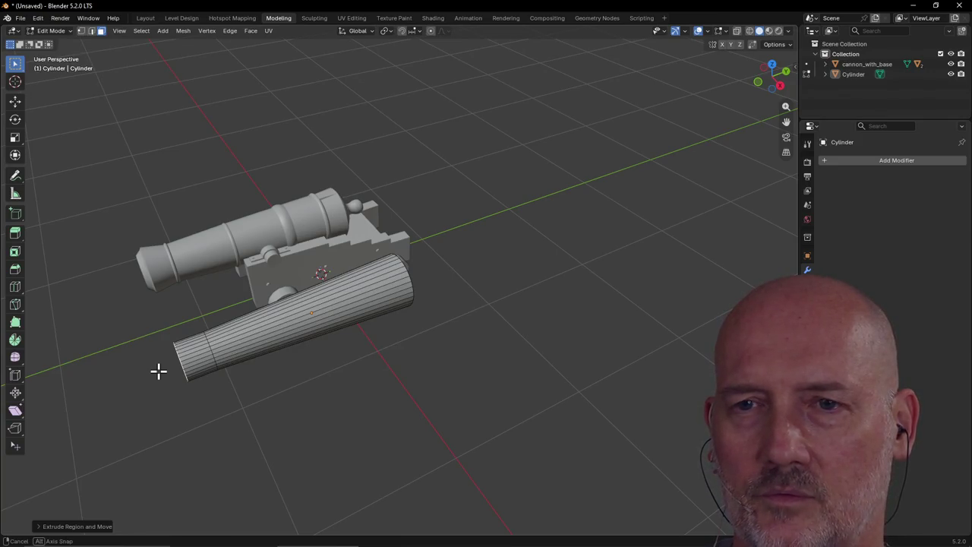
{"action": "key", "text": "s"}
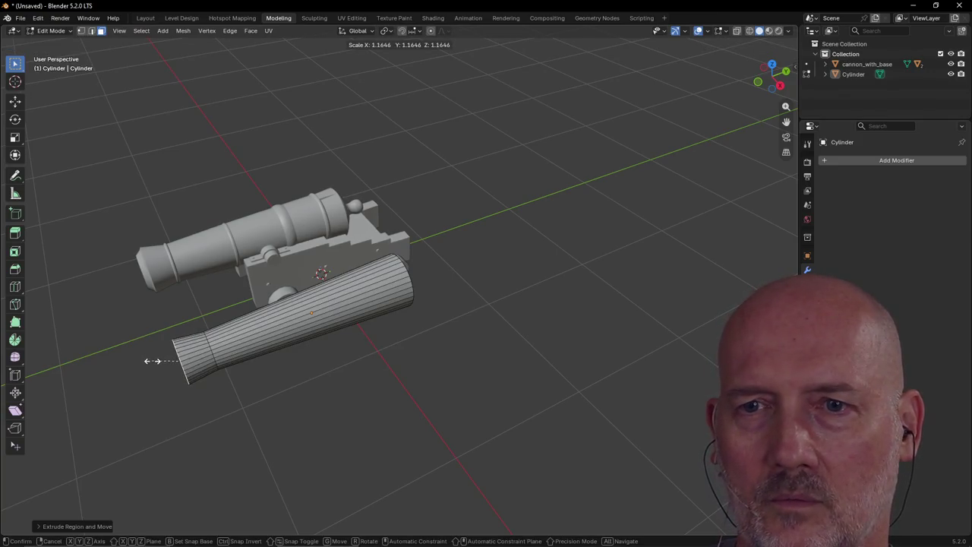
{"action": "left_click", "coordinate": [152, 361]}
{"action": "mouse_move", "coordinate": [152, 360]}
{"action": "middle_mouse_down"}
{"action": "mouse_move", "coordinate": [213, 390]}
{"action": "mouse_move", "coordinate": [367, 372]}
{"action": "mouse_move", "coordinate": [303, 385]}
{"action": "mouse_move", "coordinate": [233, 384]}
{"action": "mouse_move", "coordinate": [238, 337]}
{"action": "mouse_move", "coordinate": [228, 332]}
{"action": "mouse_move", "coordinate": [297, 382]}
{"action": "mouse_move", "coordinate": [297, 336]}
{"action": "mouse_move", "coordinate": [423, 337]}
{"action": "mouse_move", "coordinate": [427, 311]}
{"action": "mouse_move", "coordinate": [406, 305]}
{"action": "middle_mouse_up"}
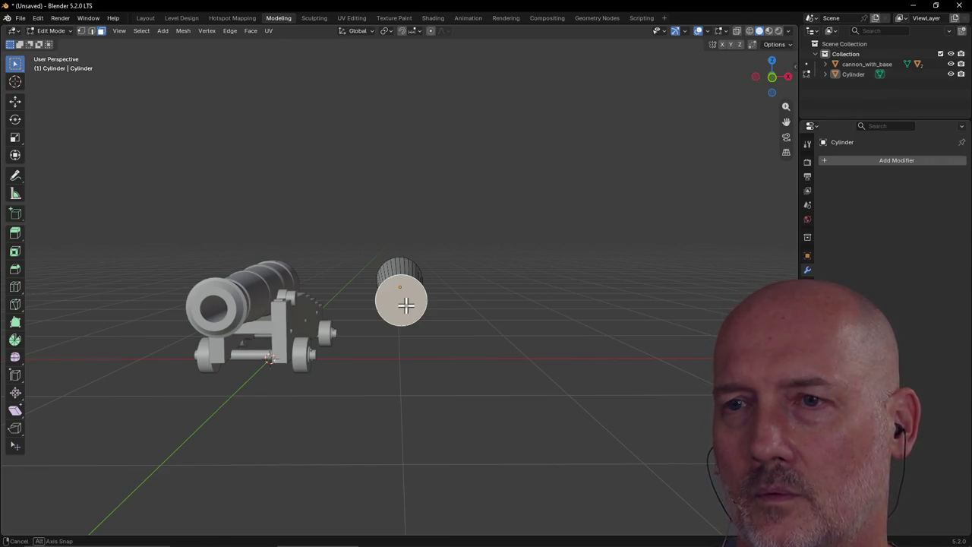
Inset the muzzle end face to form a rim
{"action": "key", "text": "i"}
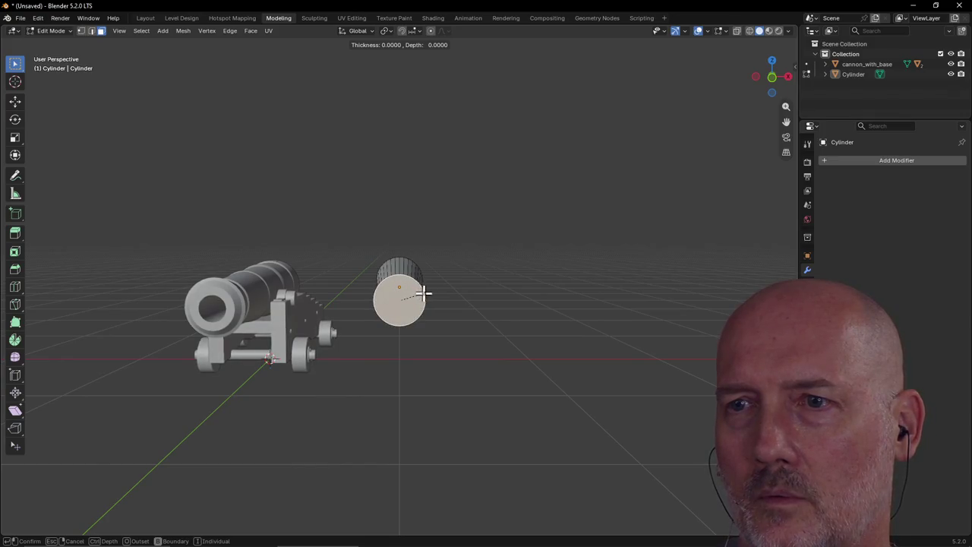
{"action": "right_click", "coordinate": [467, 313]}
{"action": "scroll", "coordinate": [475, 315], "scroll_direction": "up", "scroll_amount": 2}
{"action": "scroll", "coordinate": [529, 320], "scroll_direction": "up", "scroll_amount": 4}
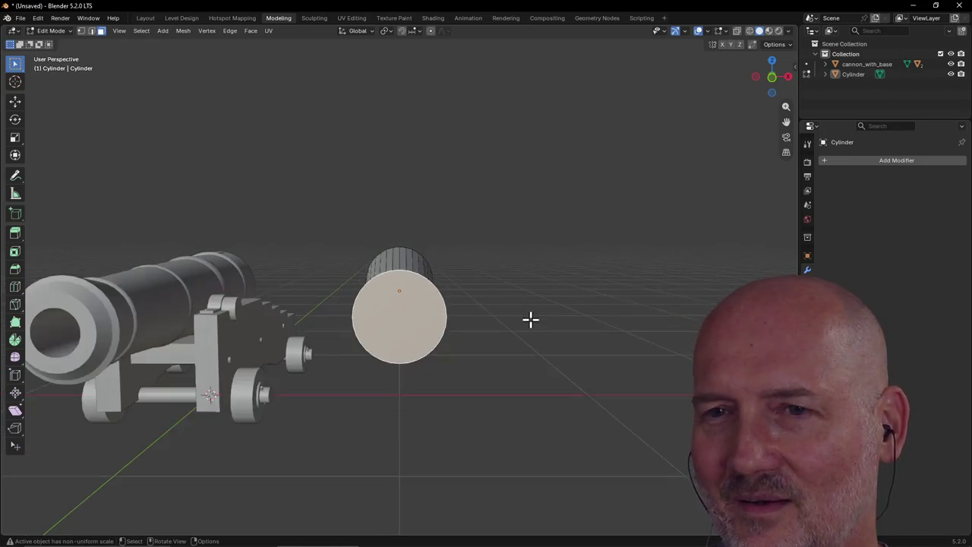
{"action": "scroll", "coordinate": [529, 320], "scroll_direction": "down", "scroll_amount": 4}
{"action": "scroll", "coordinate": [530, 319], "scroll_direction": "down", "scroll_amount": 2}
{"action": "scroll", "coordinate": [529, 319], "scroll_direction": "up", "scroll_amount": 2}
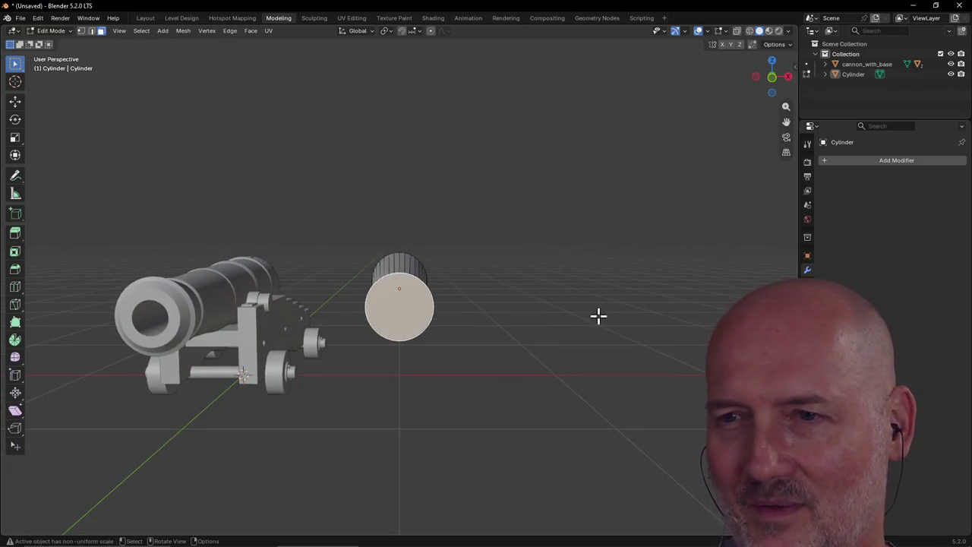
{"action": "key", "text": "i"}
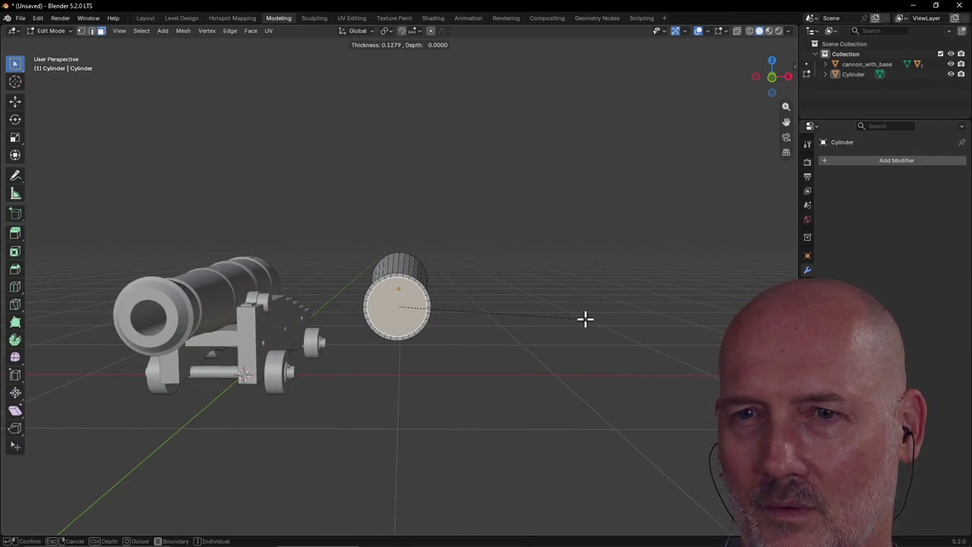
{"action": "left_click", "coordinate": [585, 319]}
{"action": "middle_click_drag", "start_coordinate": [580, 320], "coordinate": [545, 335]}
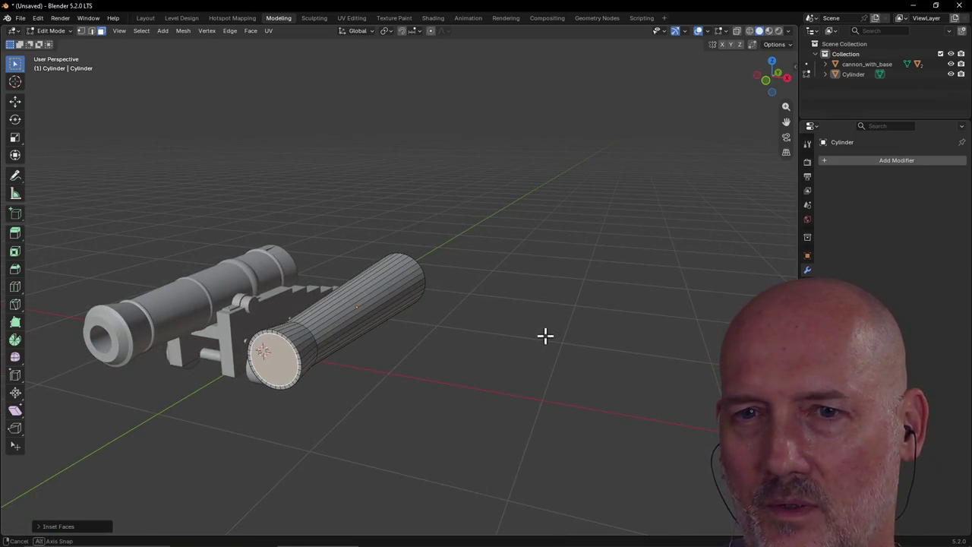
Extrude the inset face slightly and scale it to about 0.92 for a step
{"action": "key", "text": "e"}
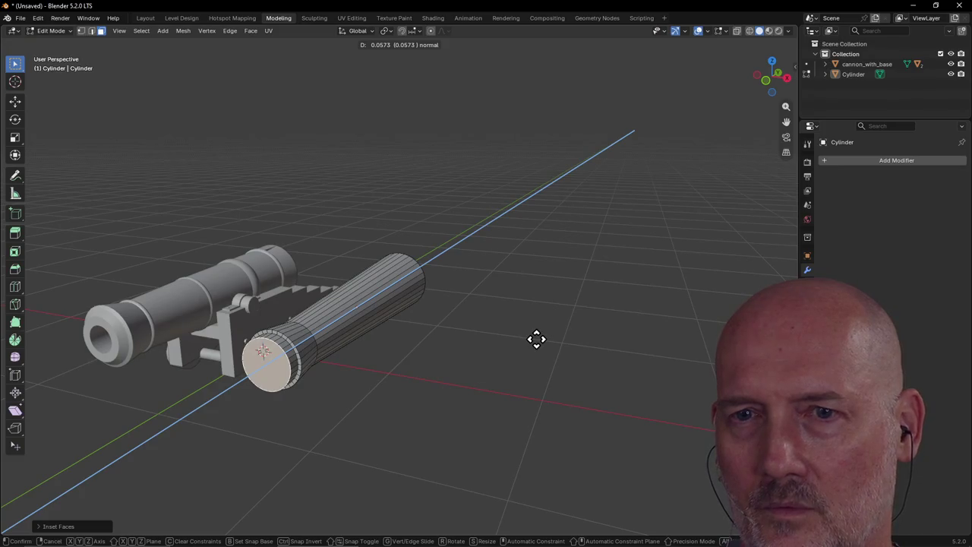
{"action": "left_click", "coordinate": [535, 339]}
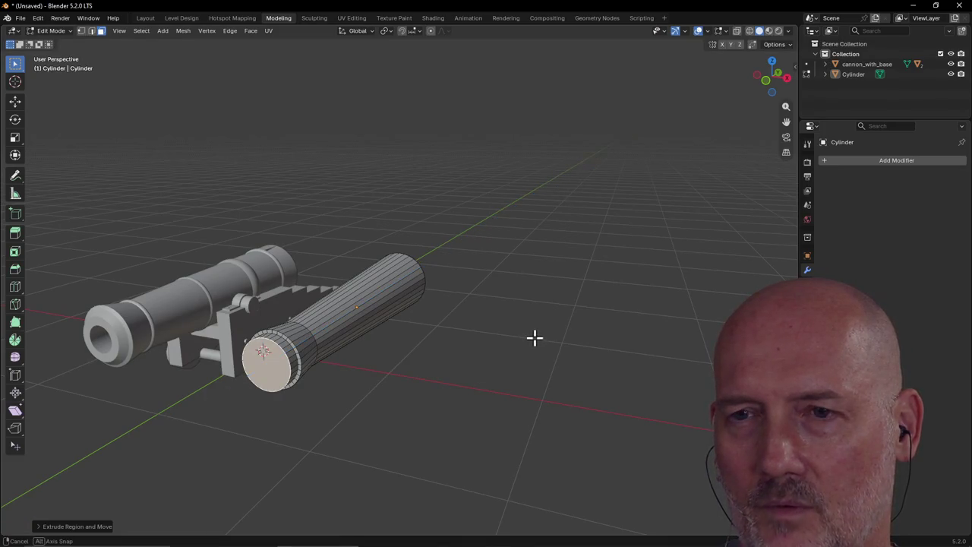
{"action": "key", "text": "s"}
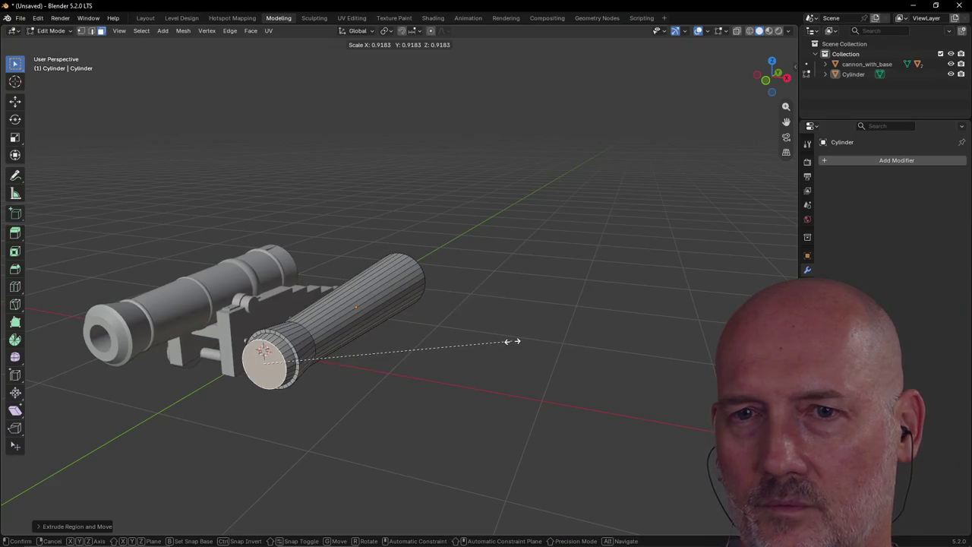
{"action": "left_click", "coordinate": [510, 341]}
{"action": "middle_click_drag", "start_coordinate": [492, 347], "coordinate": [519, 327]}
{"action": "scroll", "coordinate": [519, 327], "scroll_direction": "up", "scroll_amount": 3}
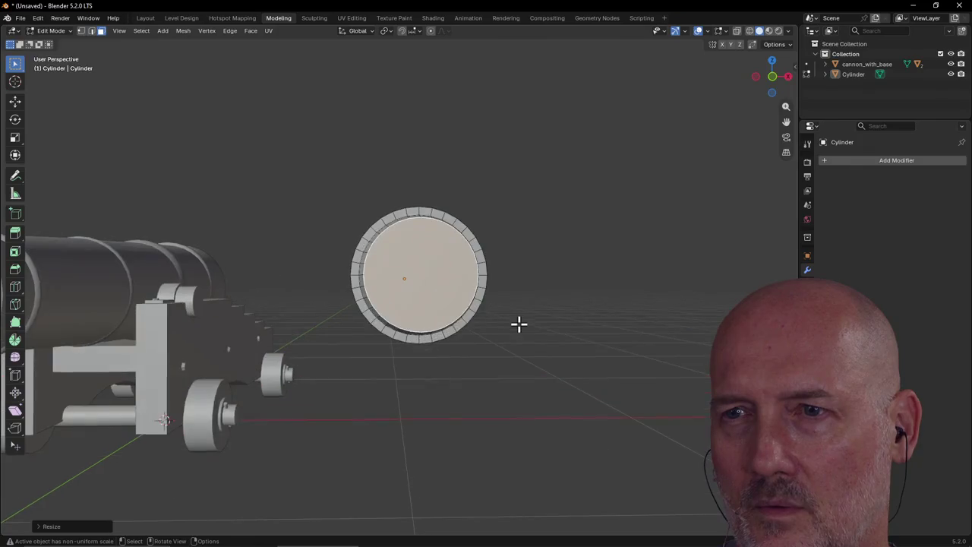
{"action": "scroll", "coordinate": [520, 328], "scroll_direction": "down", "scroll_amount": 4}
{"action": "middle_click_drag", "start_coordinate": [521, 329], "coordinate": [507, 347]}
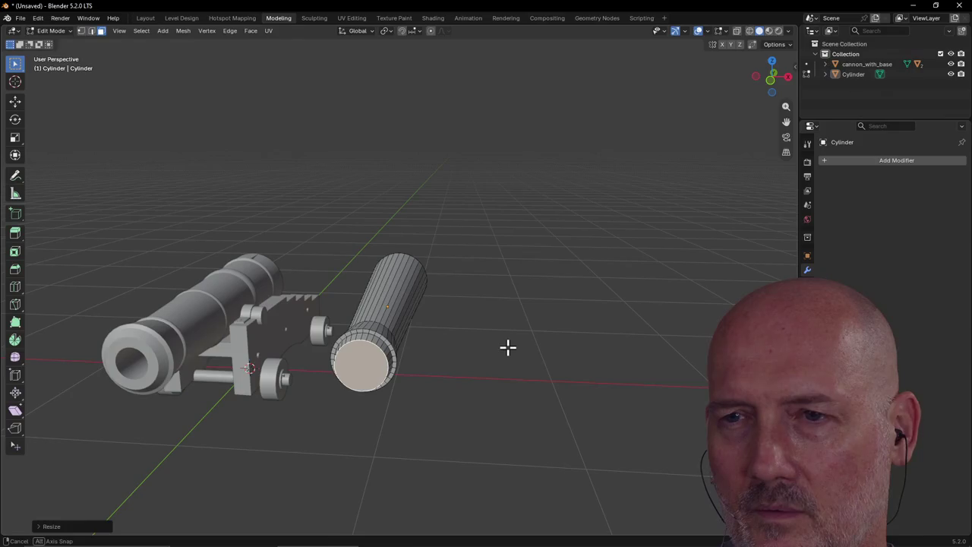
{"action": "key", "text": "s"}
{"action": "left_click", "coordinate": [498, 351]}
{"action": "mouse_move", "coordinate": [501, 347]}
{"action": "middle_mouse_down"}
{"action": "mouse_move", "coordinate": [525, 331]}
{"action": "mouse_move", "coordinate": [508, 341]}
{"action": "mouse_move", "coordinate": [512, 325]}
{"action": "middle_mouse_up"}
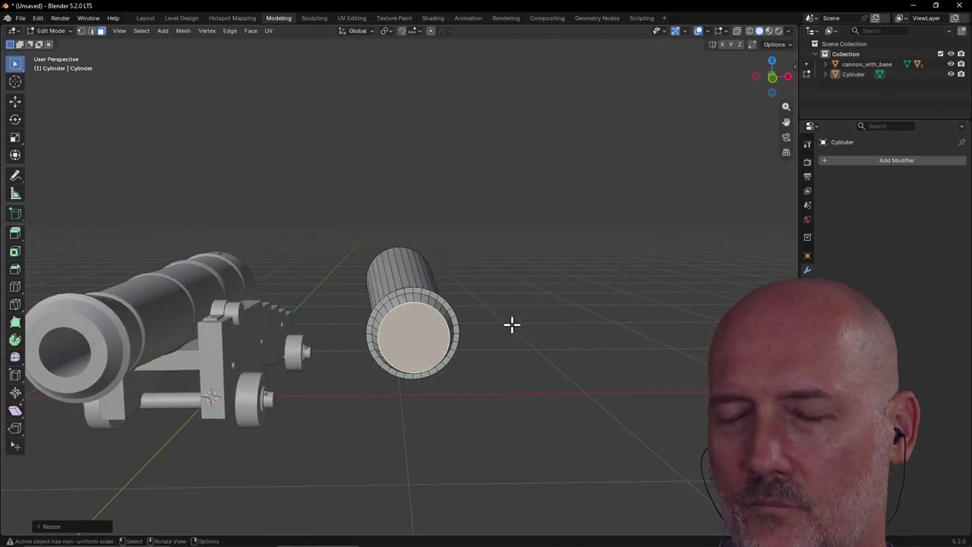
Inset the end face again and push it inward to form the bore
{"action": "key", "text": "i"}
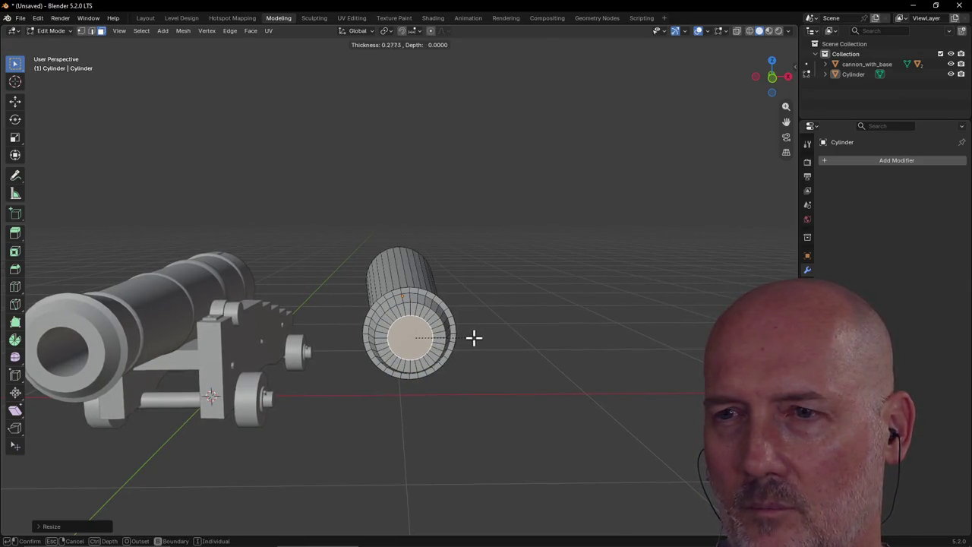
{"action": "left_click", "coordinate": [472, 337]}
{"action": "middle_click_drag", "start_coordinate": [496, 324], "coordinate": [494, 318]}
{"action": "key", "text": "e"}
{"action": "left_click", "coordinate": [501, 294]}
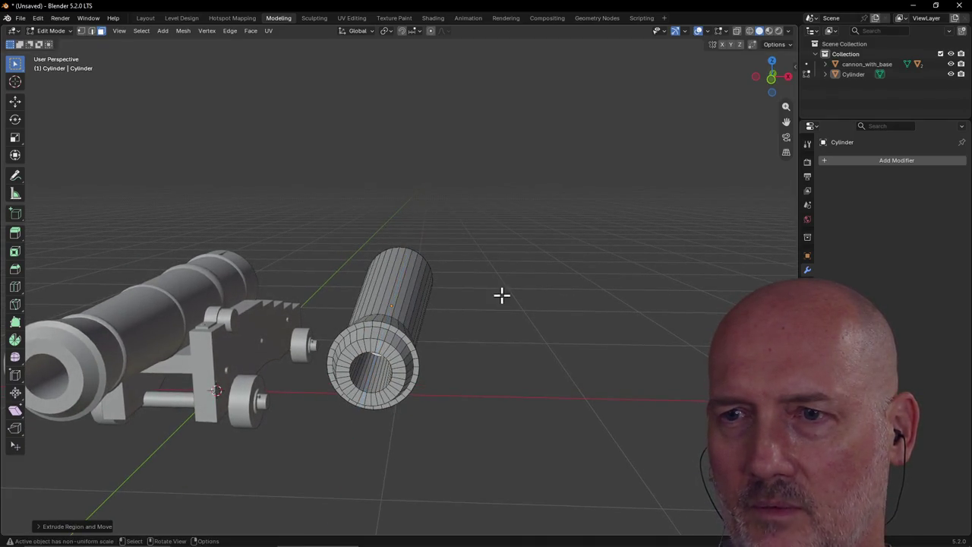
{"action": "mouse_move", "coordinate": [510, 353]}
{"action": "middle_mouse_down"}
{"action": "mouse_move", "coordinate": [316, 382]}
{"action": "mouse_move", "coordinate": [521, 353]}
{"action": "mouse_move", "coordinate": [493, 341]}
{"action": "mouse_move", "coordinate": [362, 378]}
{"action": "mouse_move", "coordinate": [304, 373]}
{"action": "middle_mouse_up"}
{"action": "scroll", "coordinate": [372, 372], "scroll_direction": "down", "scroll_amount": 3}
{"action": "scroll", "coordinate": [496, 352], "scroll_direction": "up", "scroll_amount": 1}
{"action": "left_click", "coordinate": [401, 288]}
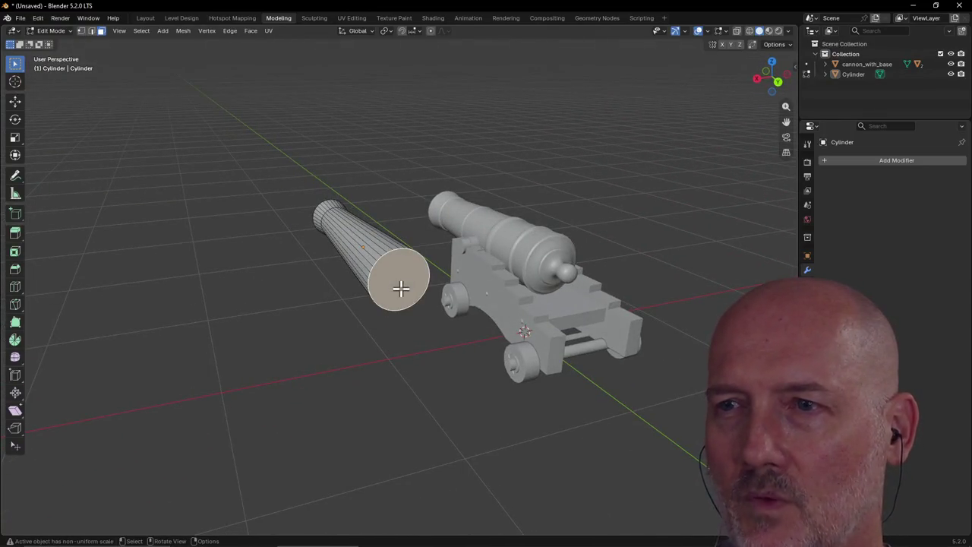
Inset the barrel's wide end face and extrude it outward
{"action": "mouse_move", "coordinate": [401, 288]}
{"action": "middle_mouse_down"}
{"action": "mouse_move", "coordinate": [482, 283]}
{"action": "mouse_move", "coordinate": [430, 285]}
{"action": "mouse_move", "coordinate": [440, 271]}
{"action": "middle_mouse_up"}
{"action": "scroll", "coordinate": [417, 267], "scroll_direction": "up", "scroll_amount": 4}
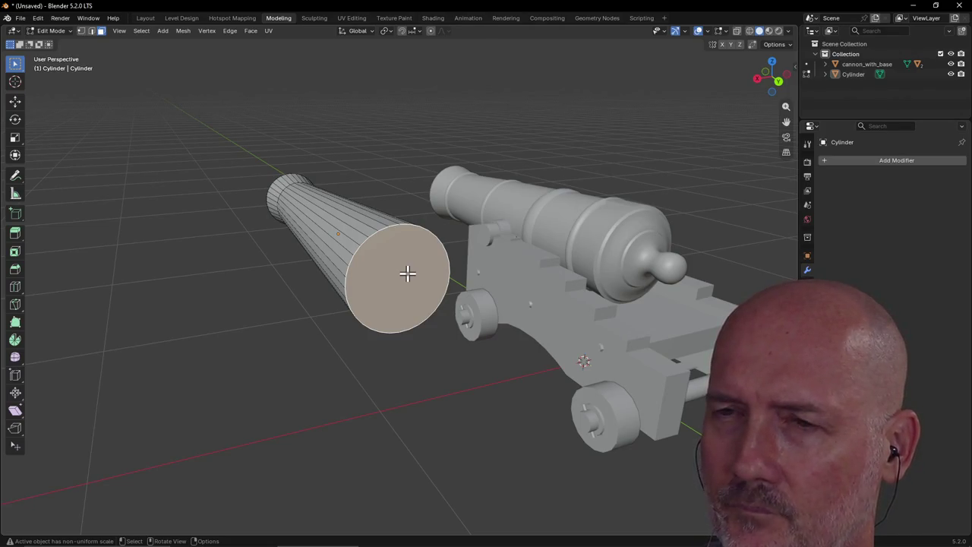
{"action": "key", "text": "i"}
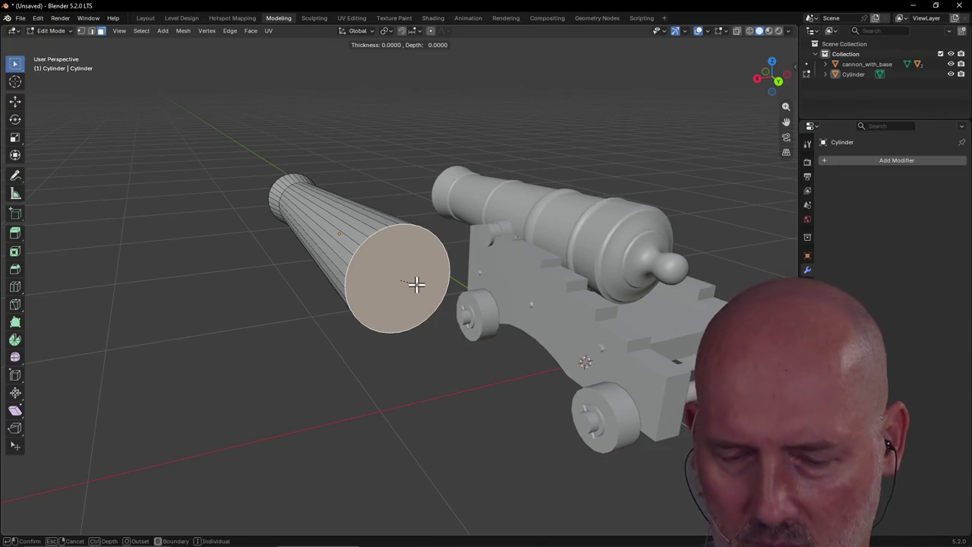
{"action": "key", "text": "Escape"}
{"action": "key", "text": "i"}
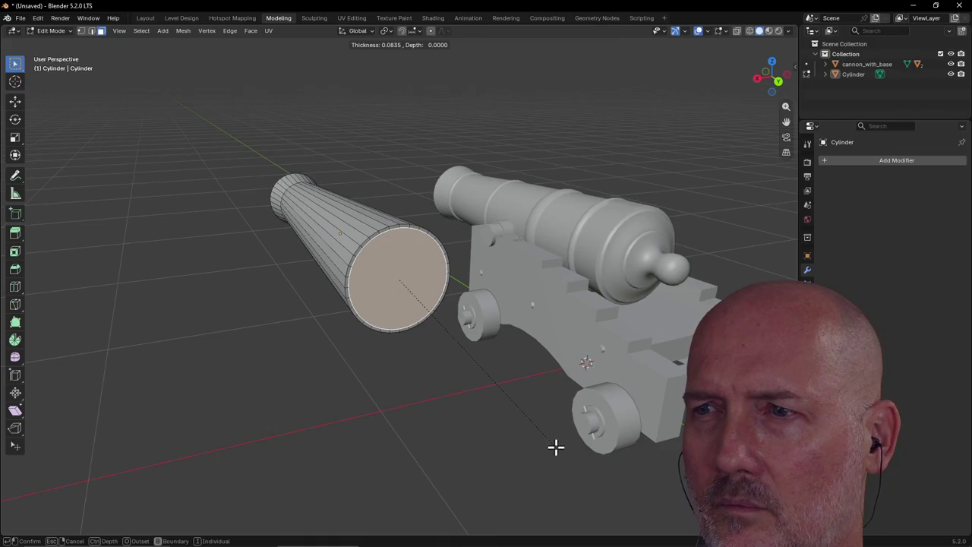
{"action": "left_click", "coordinate": [554, 445]}
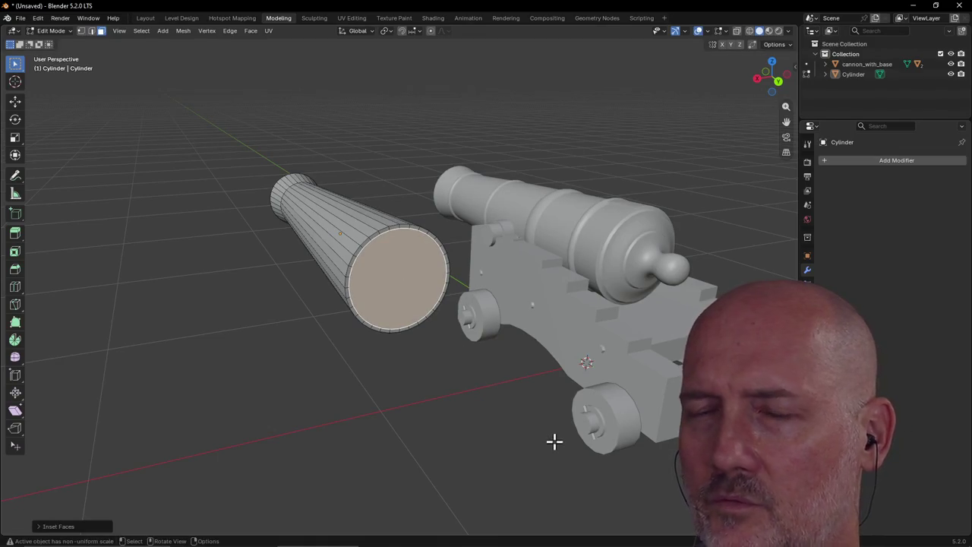
{"action": "key", "text": "e"}
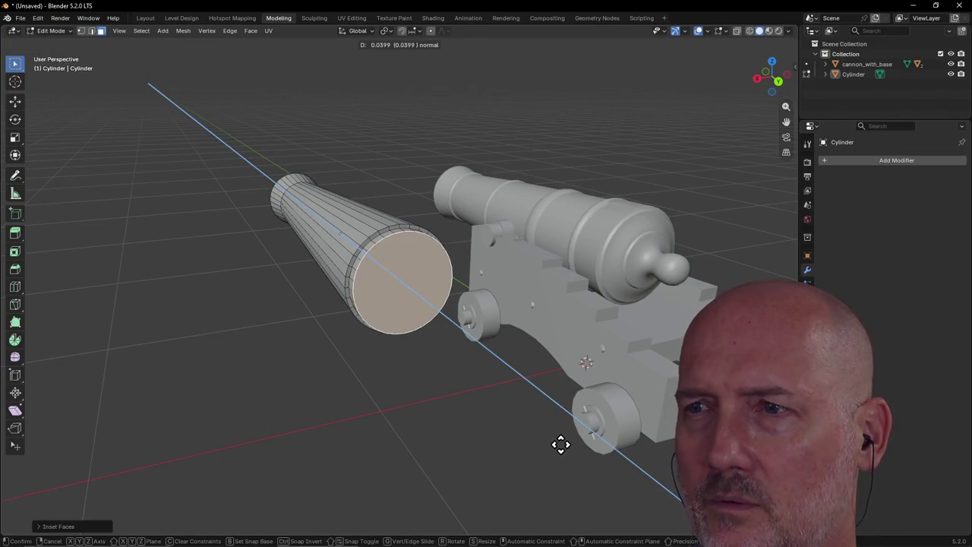
{"action": "left_click", "coordinate": [557, 442]}
Shrink the extruded end slightly and flatten the section along Y
{"action": "scroll", "coordinate": [553, 390], "scroll_direction": "up", "scroll_amount": 2}
{"action": "scroll", "coordinate": [553, 390], "scroll_direction": "up", "scroll_amount": 2}
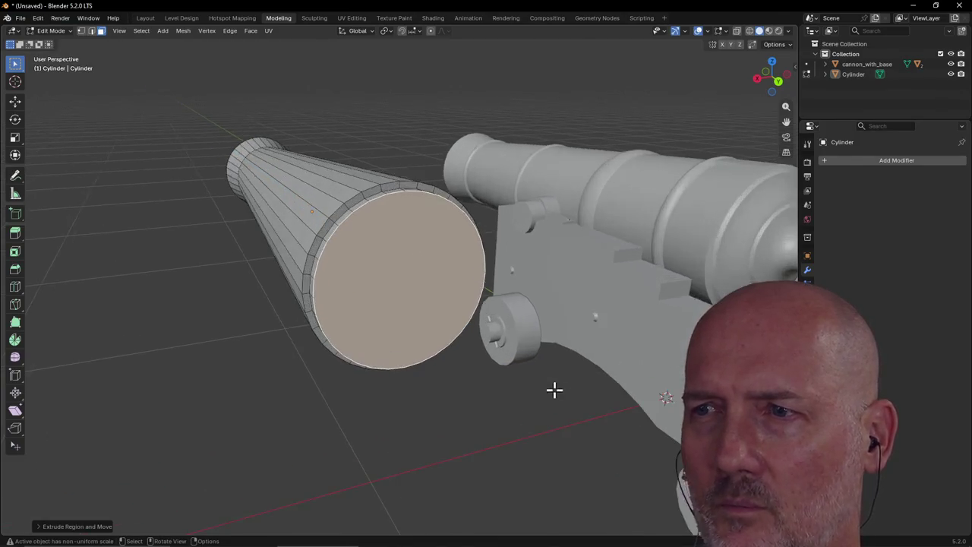
{"action": "scroll", "coordinate": [561, 391], "scroll_direction": "up", "scroll_amount": 3}
{"action": "middle_click_drag", "start_coordinate": [570, 391], "coordinate": [521, 402]}
{"action": "key", "text": "s"}
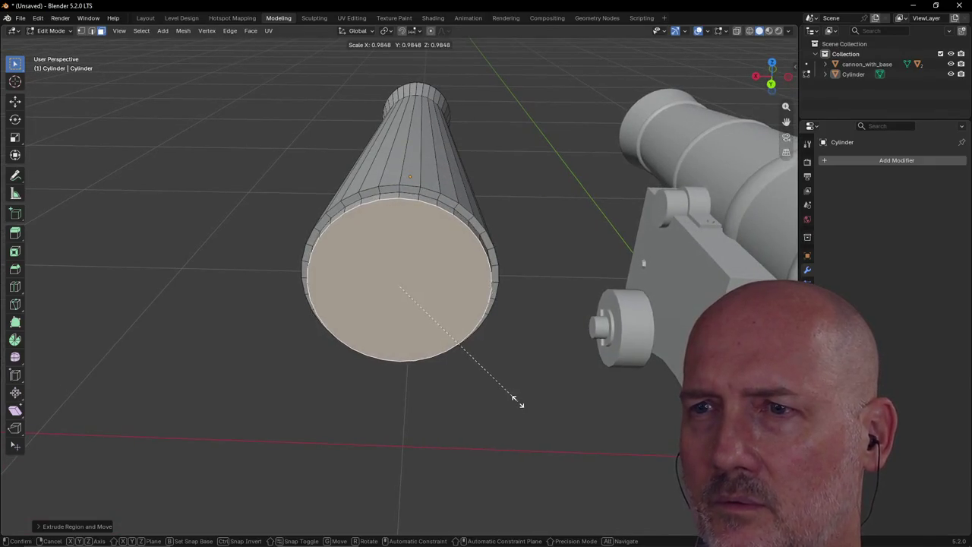
{"action": "left_click", "coordinate": [512, 399]}
{"action": "middle_click_drag", "start_coordinate": [512, 397], "coordinate": [635, 384]}
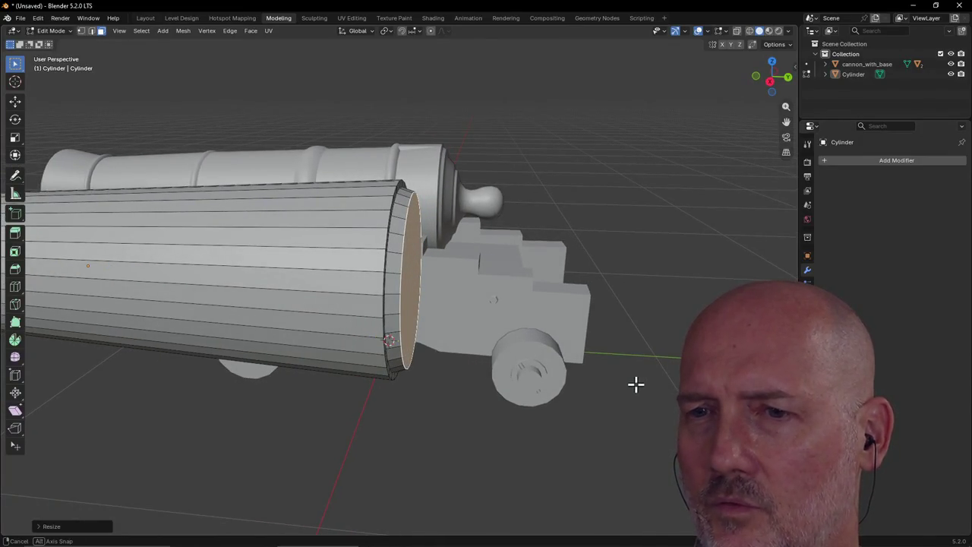
{"action": "key", "text": "s"}
{"action": "key", "text": "y"}
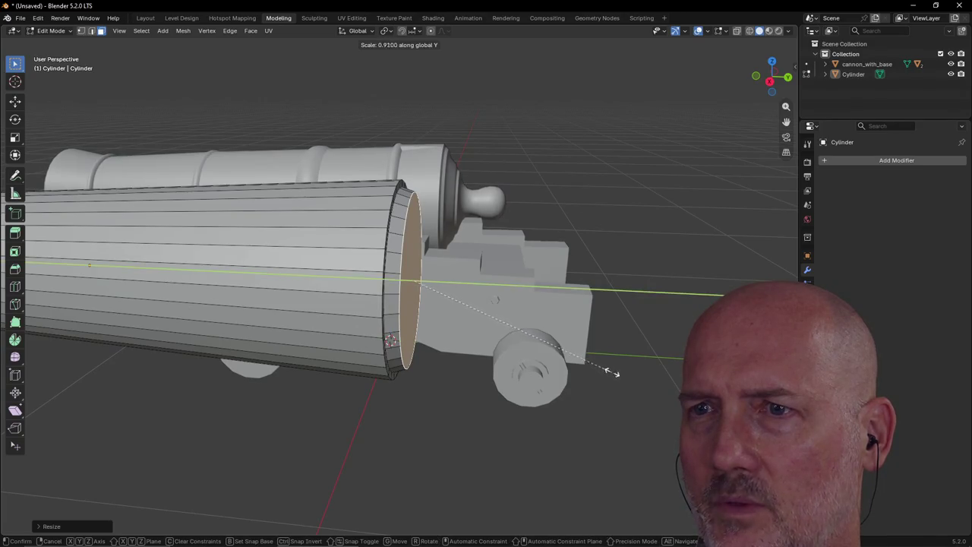
{"action": "left_click", "coordinate": [577, 353]}
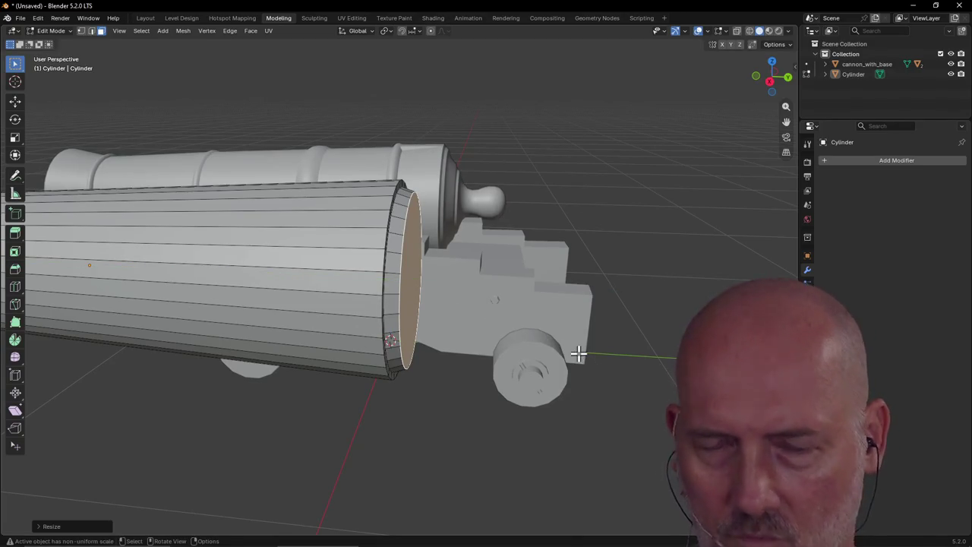
Move the end face along Y and extrude another stepped ring at the muzzle
{"action": "key", "text": "g"}
{"action": "key", "text": "y"}
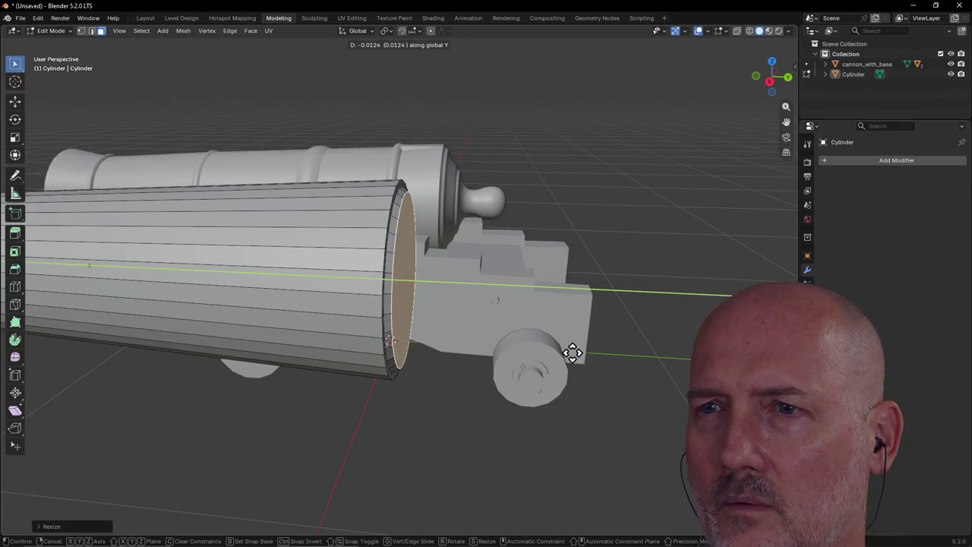
{"action": "left_click", "coordinate": [571, 351]}
{"action": "mouse_move", "coordinate": [574, 321]}
{"action": "middle_mouse_down", "text": "ctrl"}
{"action": "mouse_move", "coordinate": [554, 309]}
{"action": "mouse_move", "coordinate": [478, 318]}
{"action": "mouse_move", "coordinate": [566, 315]}
{"action": "mouse_move", "coordinate": [495, 314]}
{"action": "middle_mouse_up", "text": "ctrl"}
{"action": "scroll", "coordinate": [555, 315], "scroll_direction": "down", "scroll_amount": 2}
{"action": "scroll", "coordinate": [559, 315], "scroll_direction": "down", "scroll_amount": 3}
{"action": "scroll", "coordinate": [494, 313], "scroll_direction": "up", "scroll_amount": 2}
{"action": "left_click", "coordinate": [571, 314]}
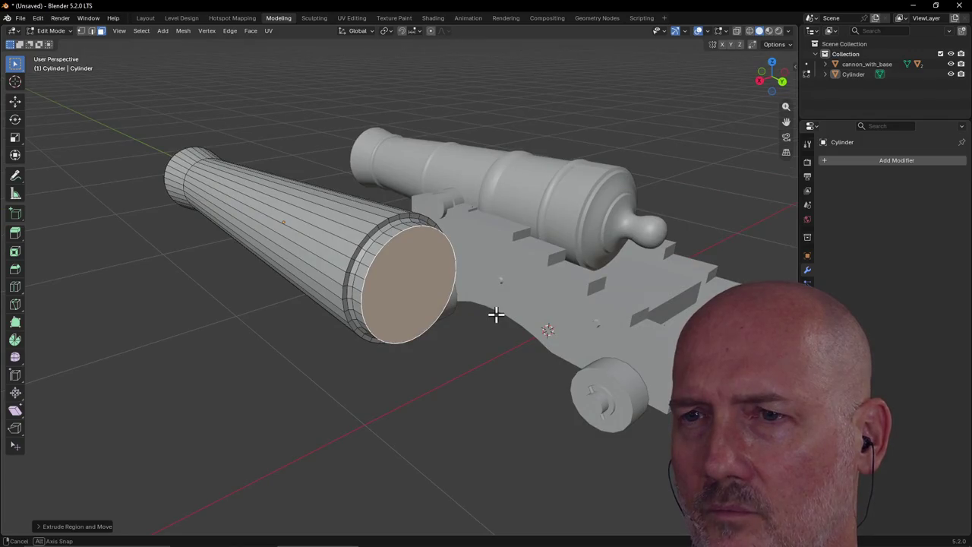
Shrink the barrel's end face to about half size and fine-tune its scale
{"action": "key", "text": "s"}
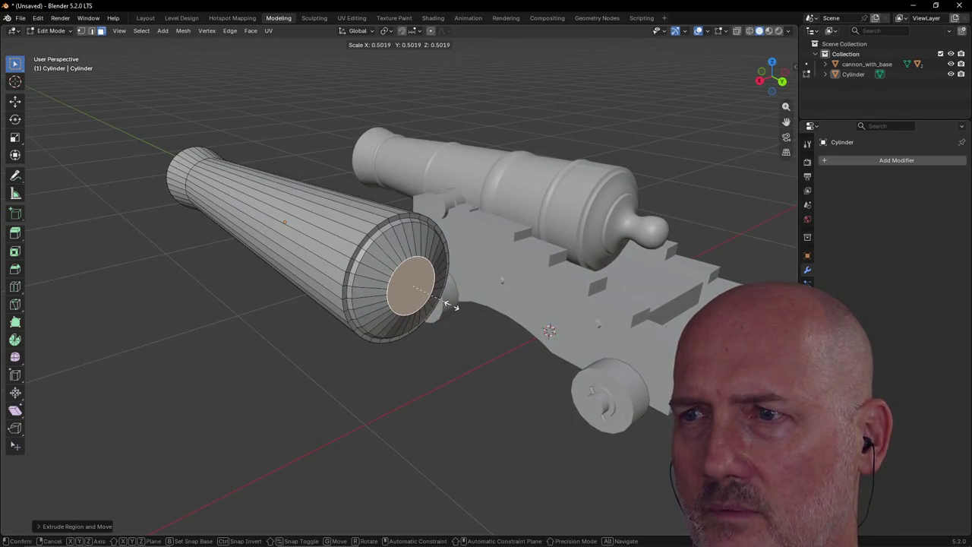
{"action": "left_click", "coordinate": [454, 306]}
{"action": "mouse_move", "coordinate": [451, 304]}
{"action": "middle_mouse_down"}
{"action": "mouse_move", "coordinate": [540, 286]}
{"action": "mouse_move", "coordinate": [448, 299]}
{"action": "mouse_move", "coordinate": [440, 288]}
{"action": "mouse_move", "coordinate": [451, 299]}
{"action": "mouse_move", "coordinate": [545, 278]}
{"action": "mouse_move", "coordinate": [438, 288]}
{"action": "mouse_move", "coordinate": [441, 299]}
{"action": "middle_mouse_up"}
{"action": "scroll", "coordinate": [439, 295], "scroll_direction": "up", "scroll_amount": 1}
{"action": "key", "text": "s"}
{"action": "left_click", "coordinate": [457, 293]}
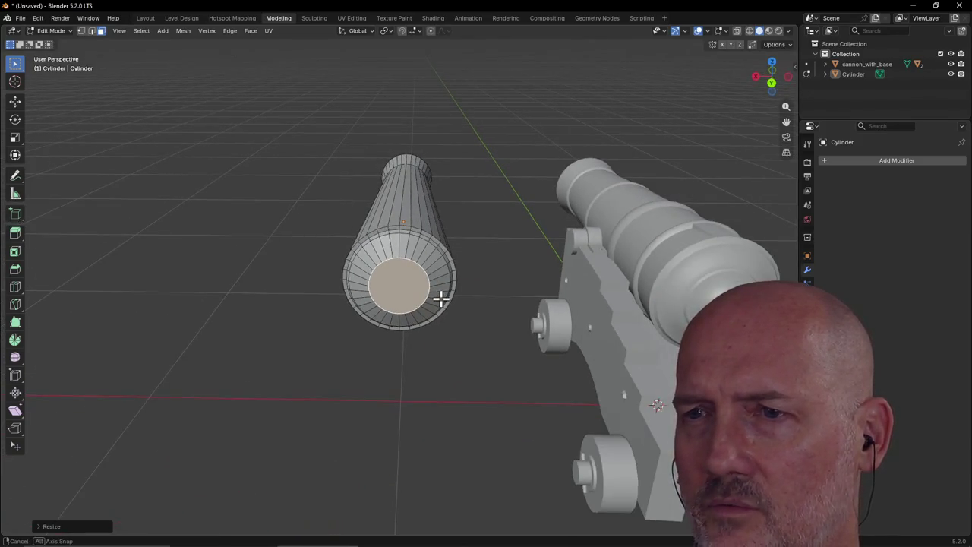
Inset the end face and extrude it to form the recessed inner disc
{"action": "key", "text": "i"}
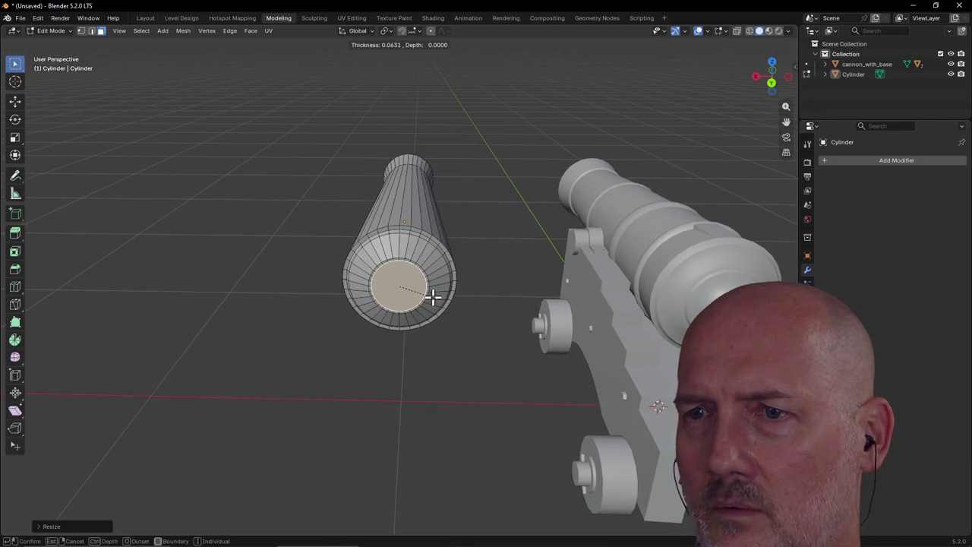
{"action": "left_click", "coordinate": [433, 296]}
{"action": "mouse_move", "coordinate": [434, 293]}
{"action": "middle_mouse_down"}
{"action": "mouse_move", "coordinate": [551, 289]}
{"action": "mouse_move", "coordinate": [487, 290]}
{"action": "middle_mouse_up"}
{"action": "key", "text": "e"}
{"action": "left_click", "coordinate": [553, 292]}
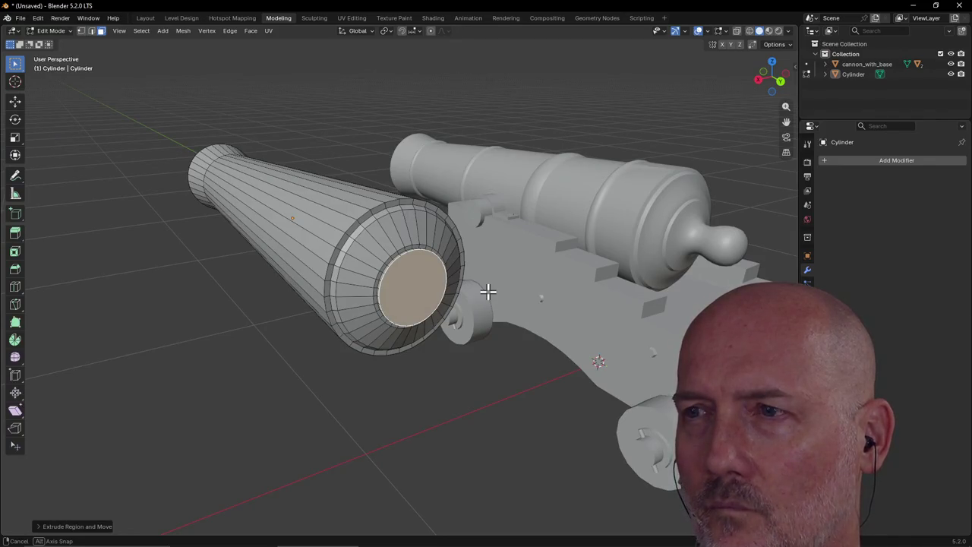
{"action": "mouse_move", "coordinate": [487, 291]}
{"action": "middle_mouse_down"}
{"action": "mouse_move", "coordinate": [527, 288]}
{"action": "mouse_move", "coordinate": [504, 293]}
{"action": "mouse_move", "coordinate": [499, 284]}
{"action": "mouse_move", "coordinate": [524, 290]}
{"action": "mouse_move", "coordinate": [511, 290]}
{"action": "middle_mouse_up"}
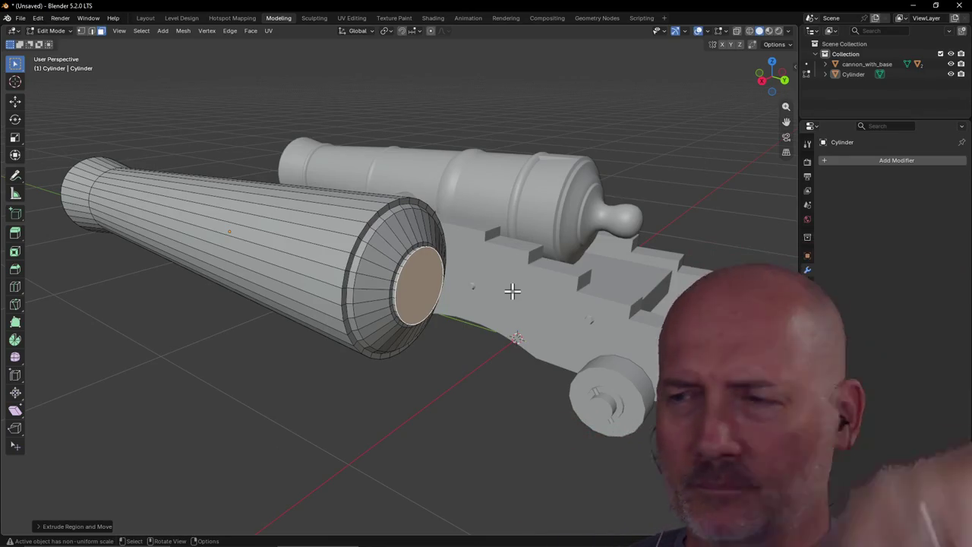
{"action": "scroll", "coordinate": [509, 290], "scroll_direction": "up", "scroll_amount": 3}
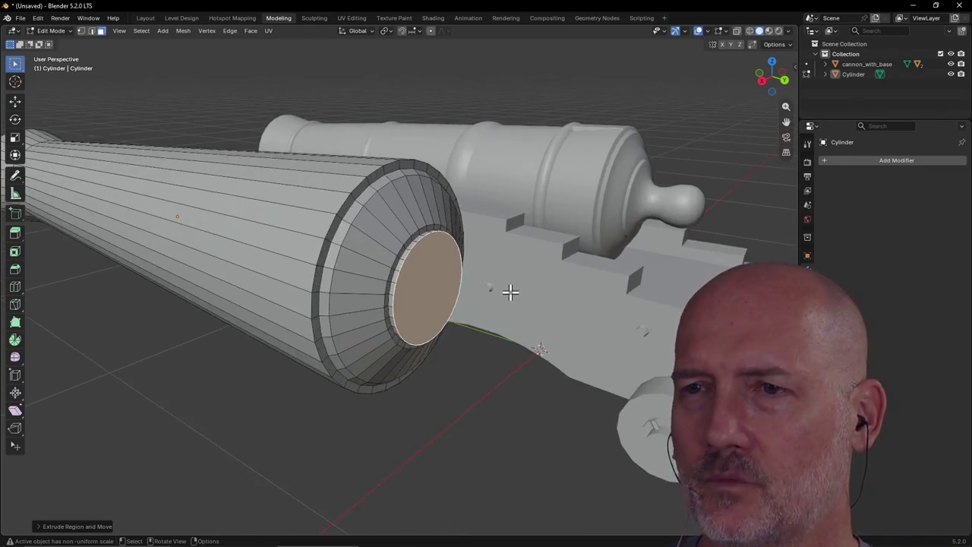
Inset the muzzle's inner disc once more, leaving a smaller disc inside a thin ring
{"action": "scroll", "coordinate": [510, 292], "scroll_direction": "down", "scroll_amount": 2}
{"action": "scroll", "coordinate": [509, 291], "scroll_direction": "up", "scroll_amount": 1}
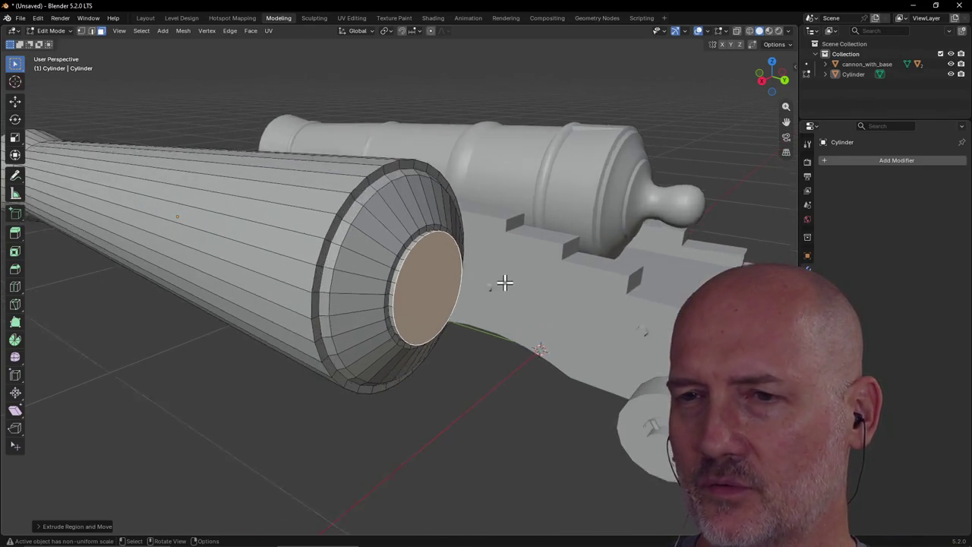
{"action": "scroll", "coordinate": [505, 284], "scroll_direction": "up", "scroll_amount": 1}
{"action": "middle_click_drag", "start_coordinate": [504, 284], "coordinate": [490, 279]}
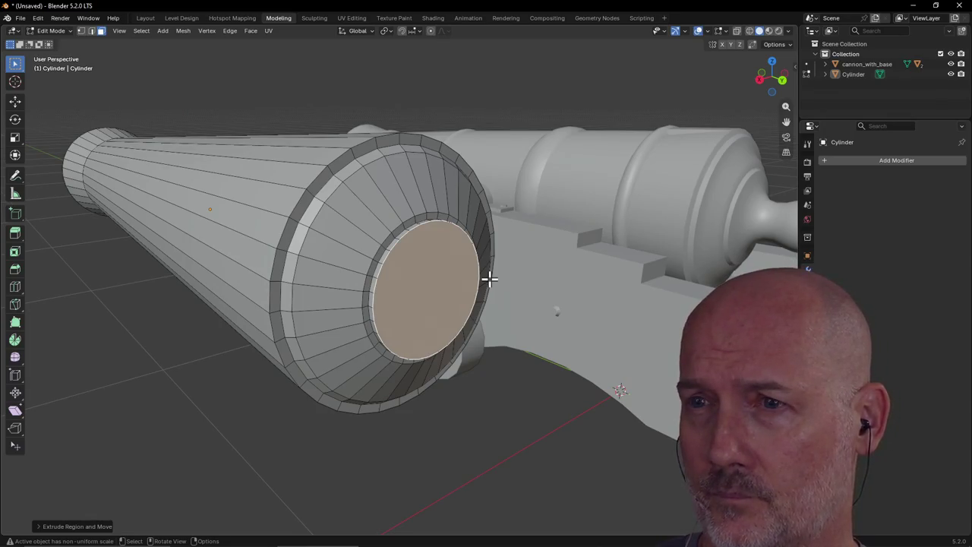
{"action": "key", "text": "g"}
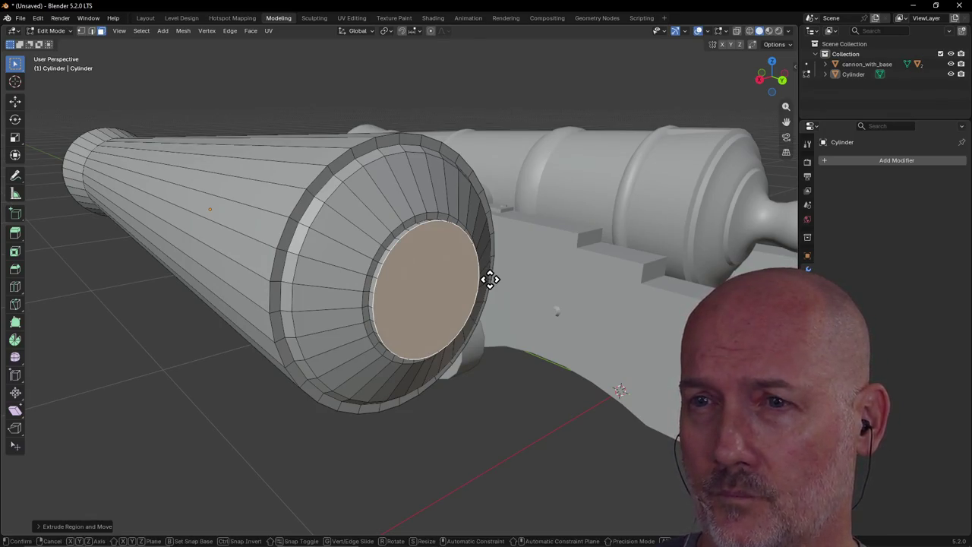
{"action": "right_click", "coordinate": [490, 279]}
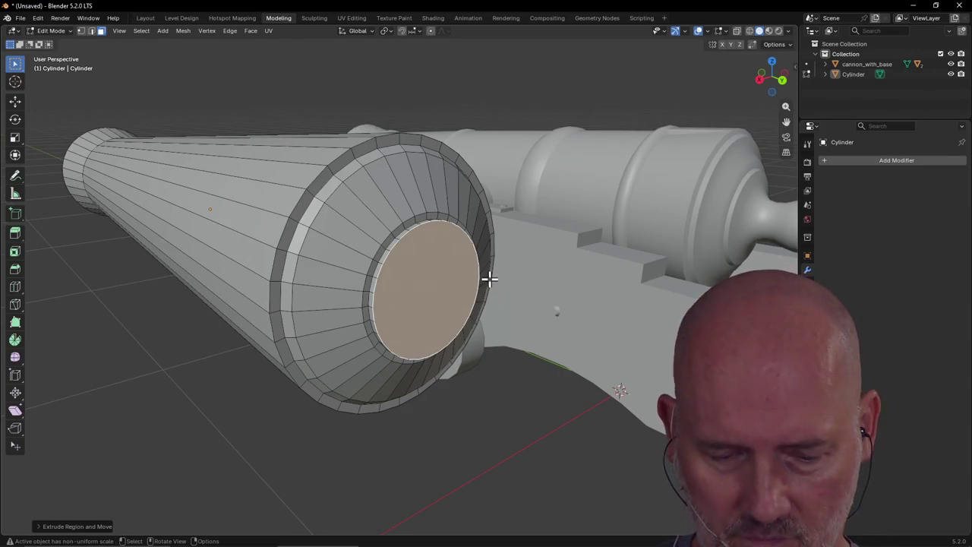
{"action": "middle_click_drag", "start_coordinate": [490, 279], "coordinate": [490, 279]}
{"action": "key", "text": "i"}
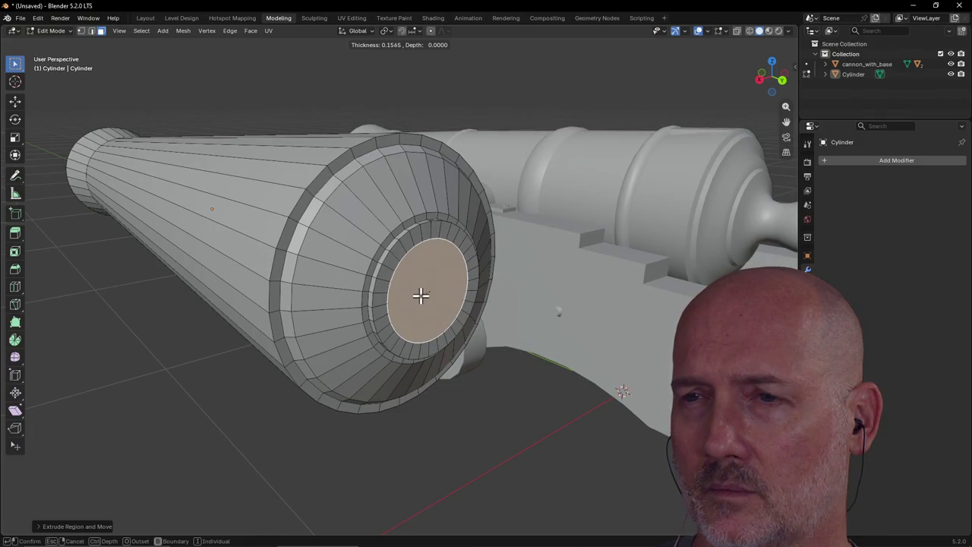
{"action": "key", "text": "Escape"}
{"action": "scroll", "coordinate": [241, 367], "scroll_direction": "up", "scroll_amount": 2}
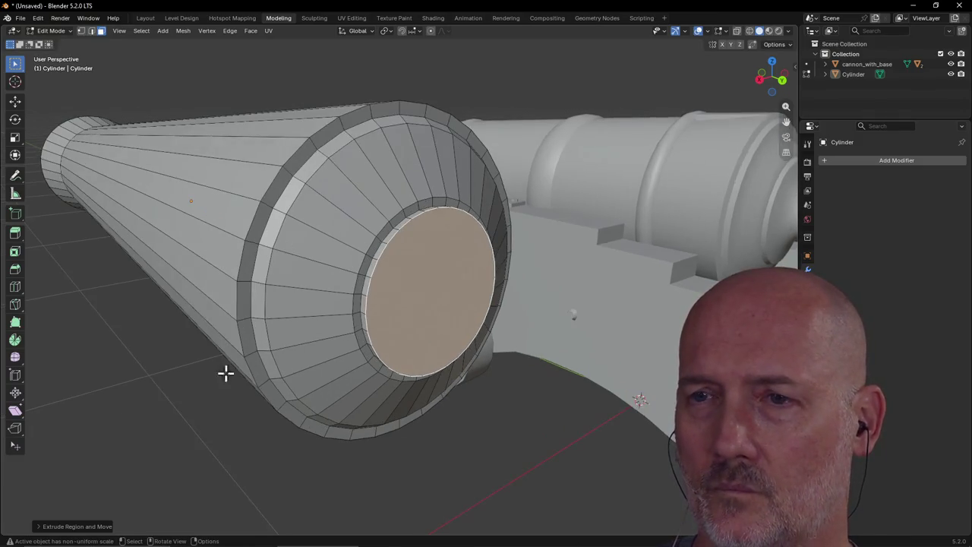
{"action": "scroll", "coordinate": [72, 414], "scroll_direction": "down", "scroll_amount": 1}
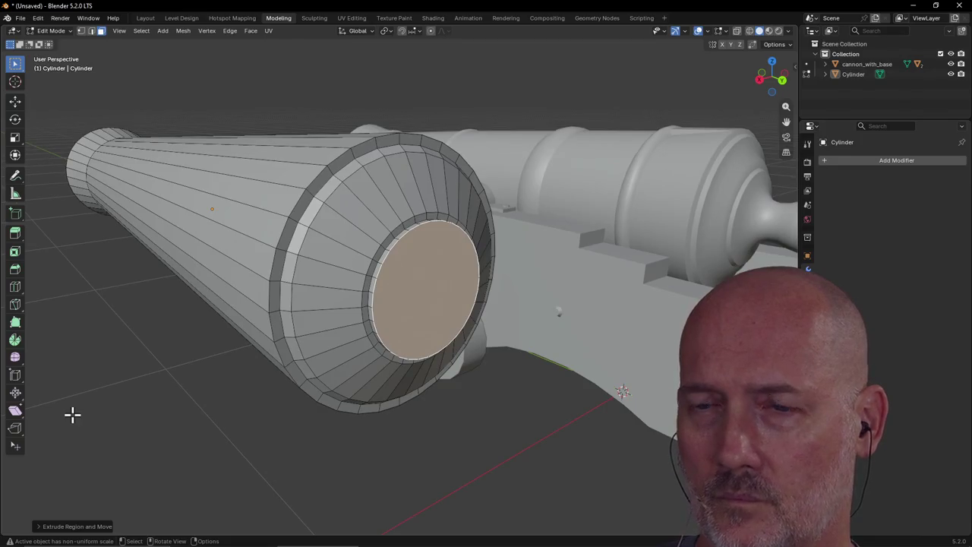
{"action": "key", "text": "i"}
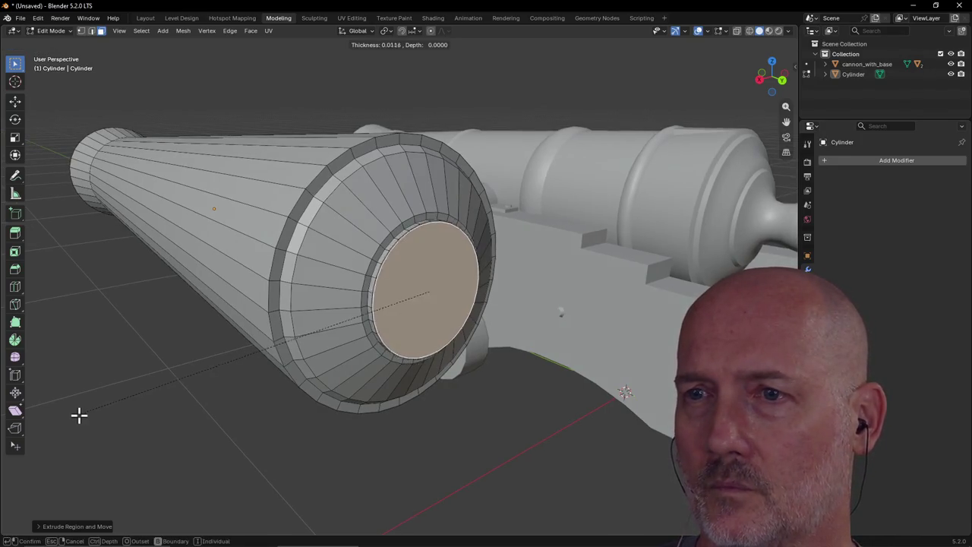
{"action": "left_click", "coordinate": [124, 410]}
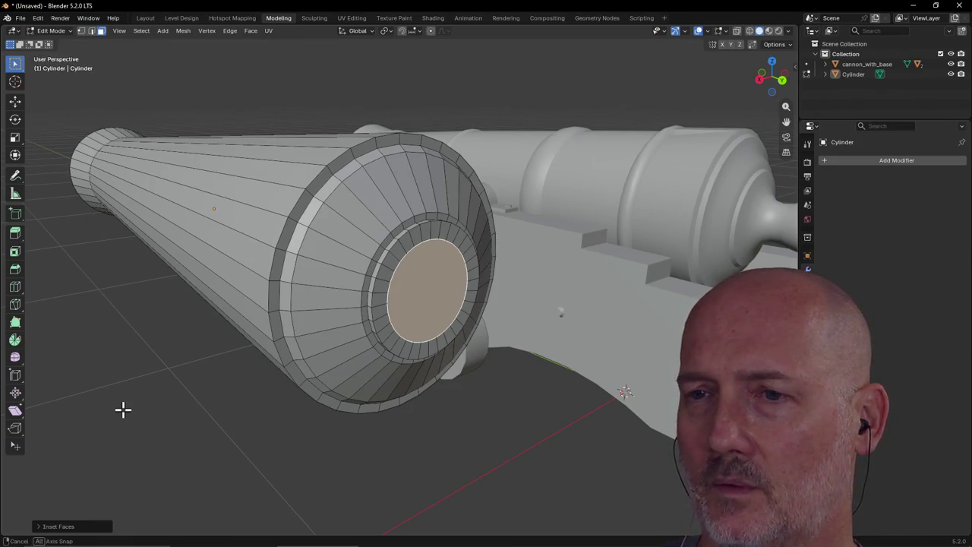
Push the muzzle end face back along the Y axis
{"action": "key", "text": "s"}
{"action": "key", "text": "y"}
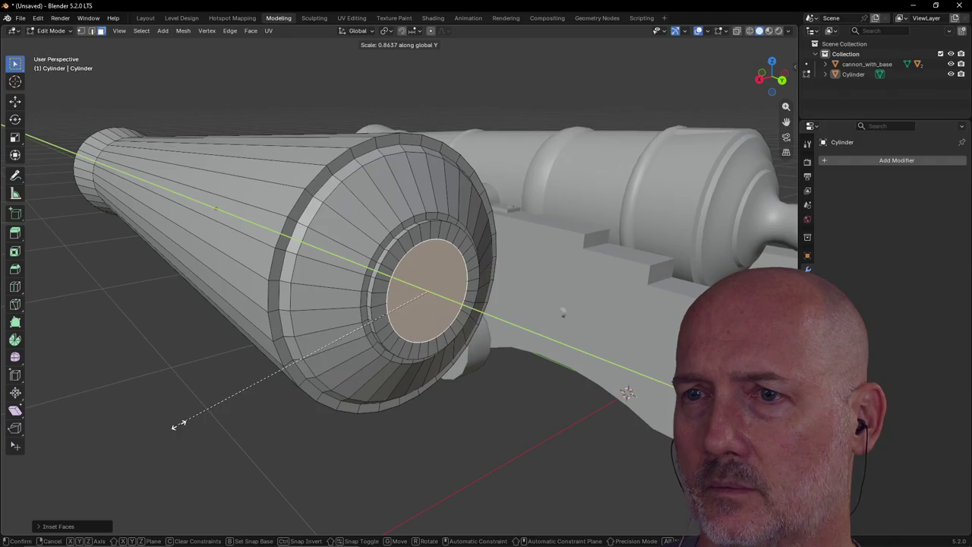
{"action": "right_click", "coordinate": [586, 413]}
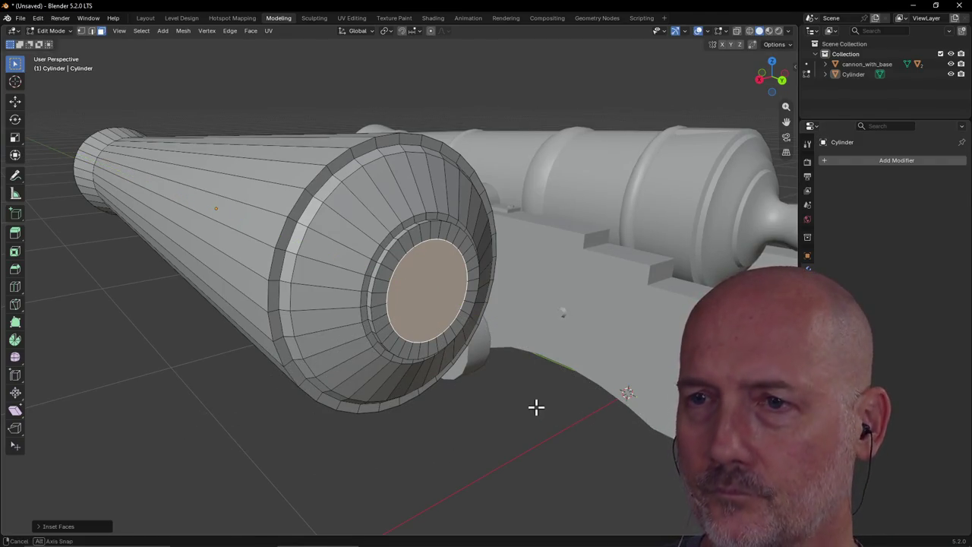
{"action": "key", "text": "g"}
{"action": "key", "text": "y"}
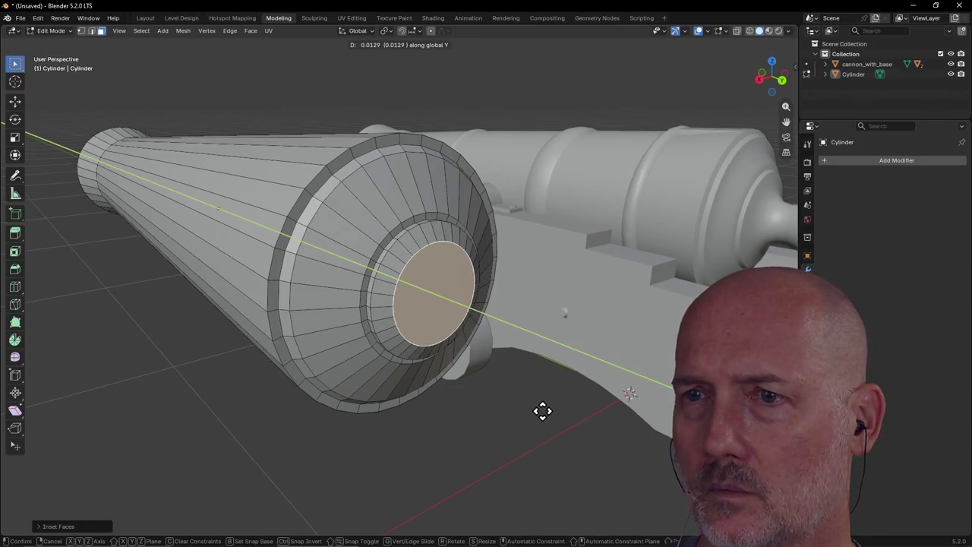
{"action": "left_click", "coordinate": [542, 411]}
{"action": "middle_click_drag", "start_coordinate": [561, 403], "coordinate": [565, 403]}
Inset the muzzle cap face and push it back along the barrel axis
{"action": "key", "text": "i"}
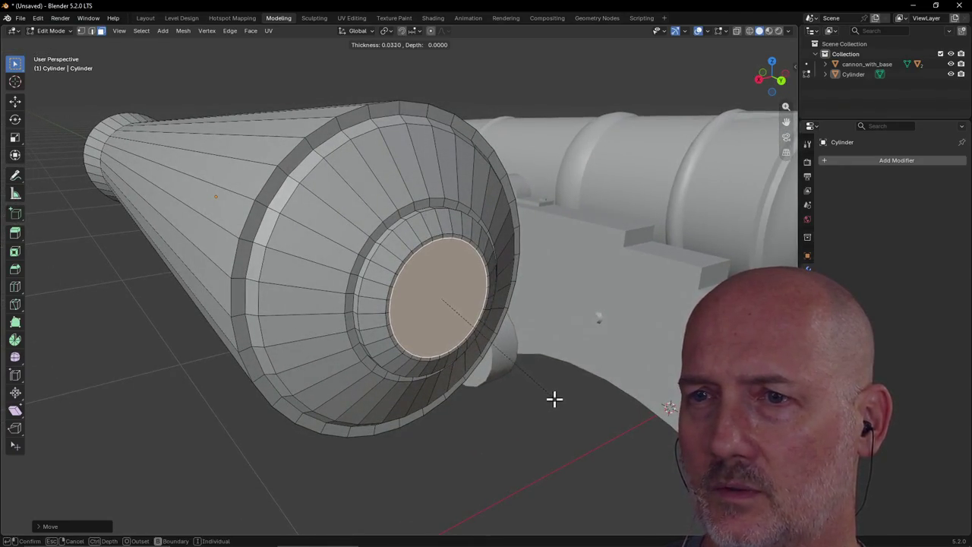
{"action": "left_click", "coordinate": [531, 390]}
{"action": "mouse_move", "coordinate": [532, 390]}
{"action": "middle_mouse_down"}
{"action": "mouse_move", "coordinate": [583, 390]}
{"action": "mouse_move", "coordinate": [555, 395]}
{"action": "middle_mouse_up"}
{"action": "key", "text": "g"}
{"action": "key", "text": "z"}
{"action": "key", "text": "z"}
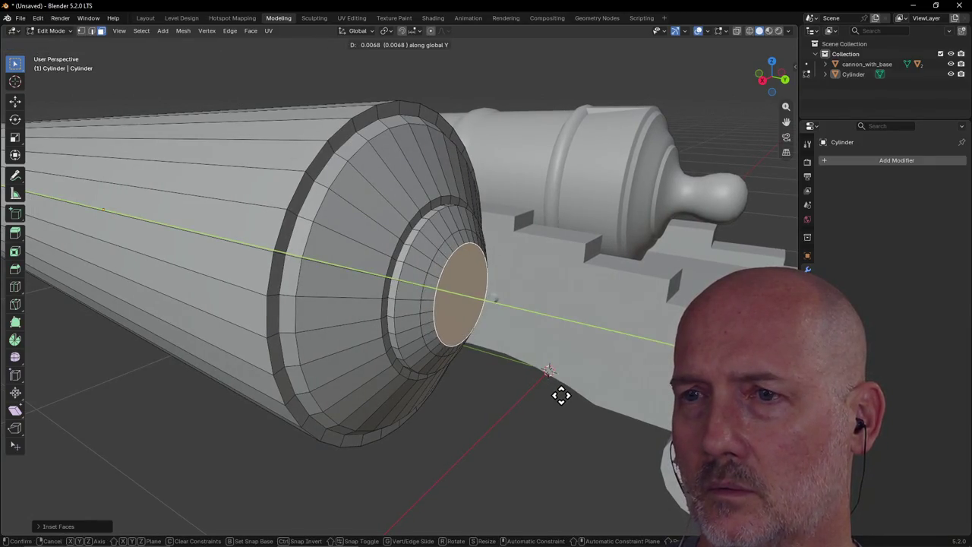
{"action": "left_click", "coordinate": [560, 394]}
Add a second inset ring on the cap and recess it along Y
{"action": "middle_click_drag", "start_coordinate": [560, 375], "coordinate": [560, 369]}
{"action": "key", "text": "i"}
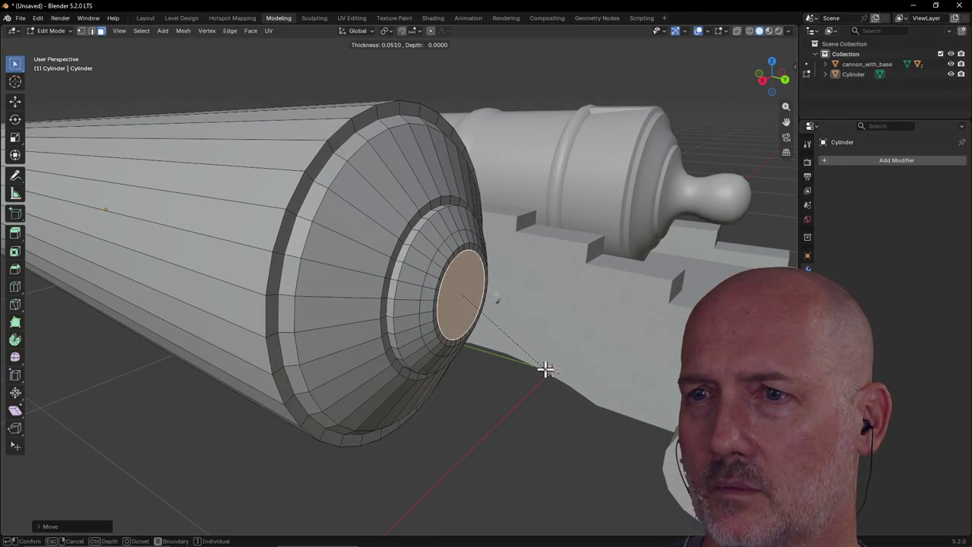
{"action": "left_click", "coordinate": [531, 368]}
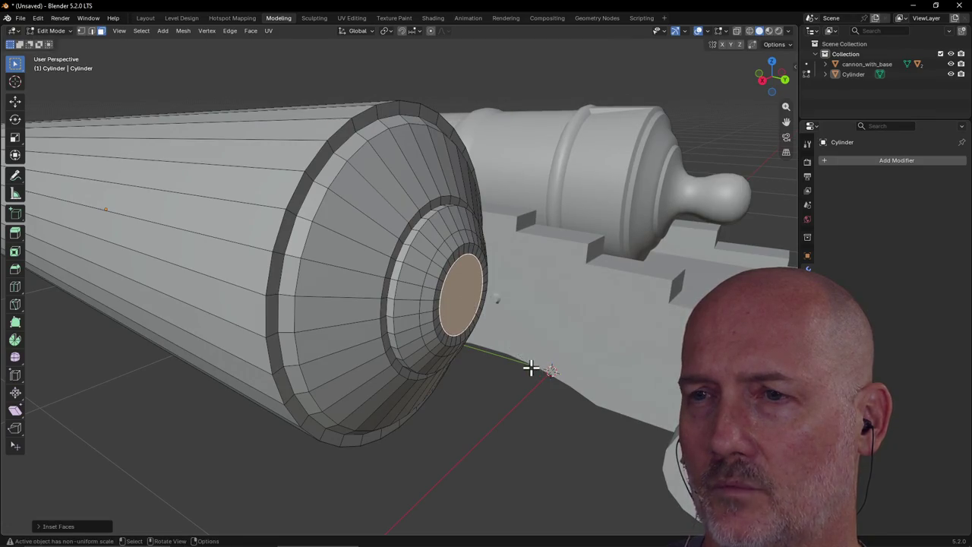
{"action": "key", "text": "g"}
{"action": "key", "text": "y"}
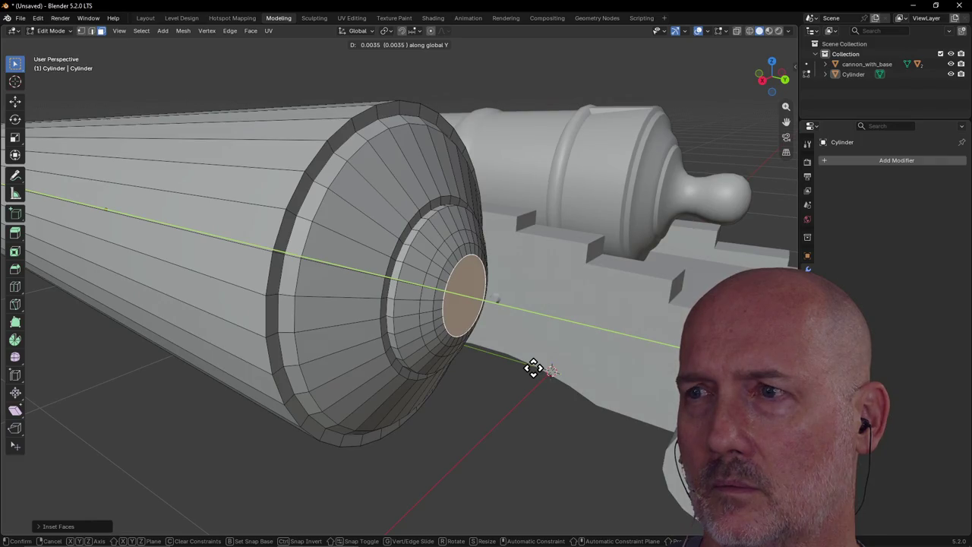
{"action": "left_click", "coordinate": [533, 368]}
{"action": "scroll", "coordinate": [544, 360], "scroll_direction": "up", "scroll_amount": 1}
{"action": "scroll", "coordinate": [544, 359], "scroll_direction": "down", "scroll_amount": 1}
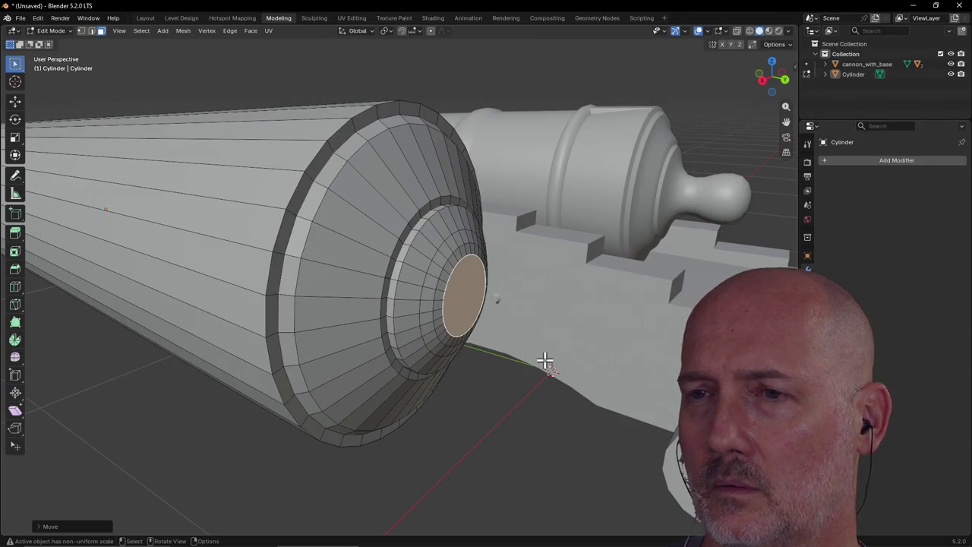
{"action": "key", "text": "g"}
{"action": "key", "text": "y"}
{"action": "left_click", "coordinate": [546, 360]}
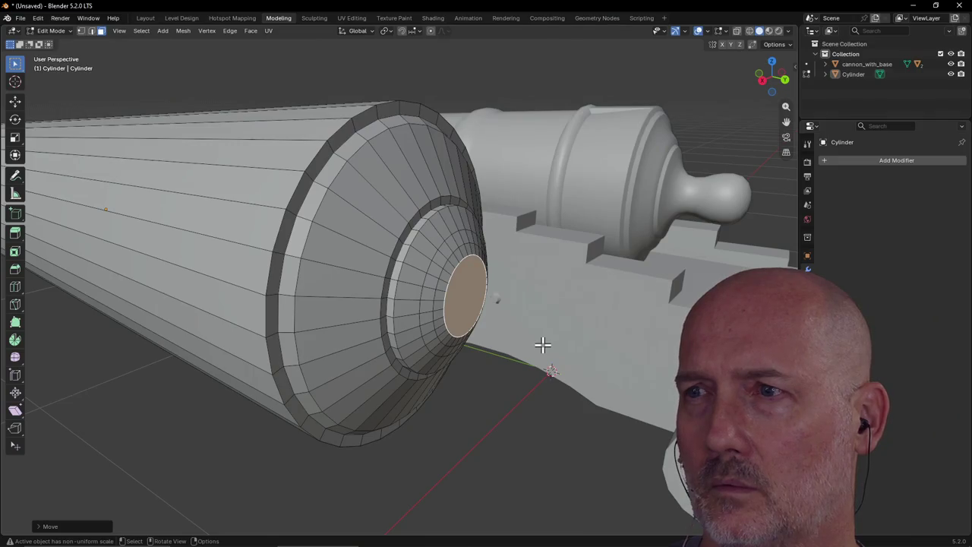
In edge mode, select the inner ring loop and slide it along Y
{"action": "middle_click_drag", "start_coordinate": [546, 345], "coordinate": [562, 341]}
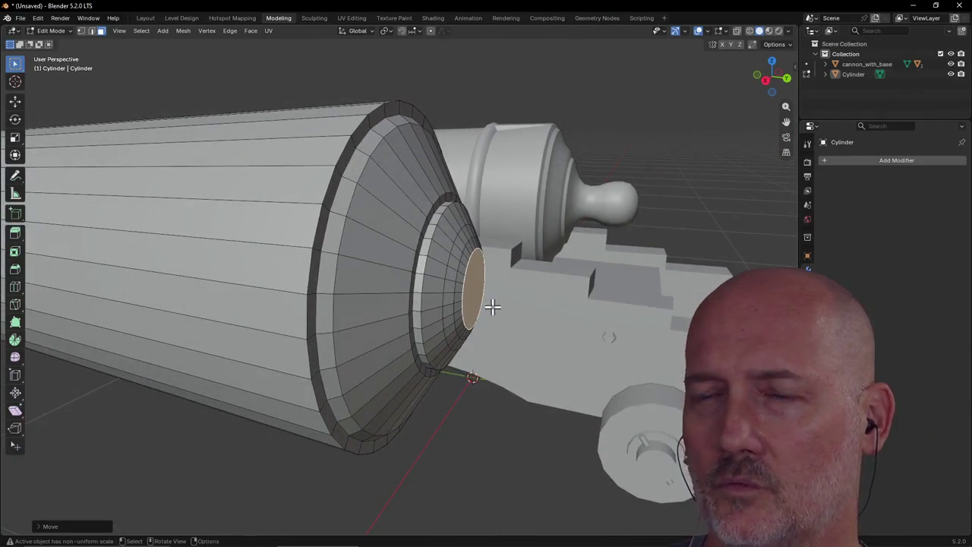
{"action": "left_click", "coordinate": [92, 30]}
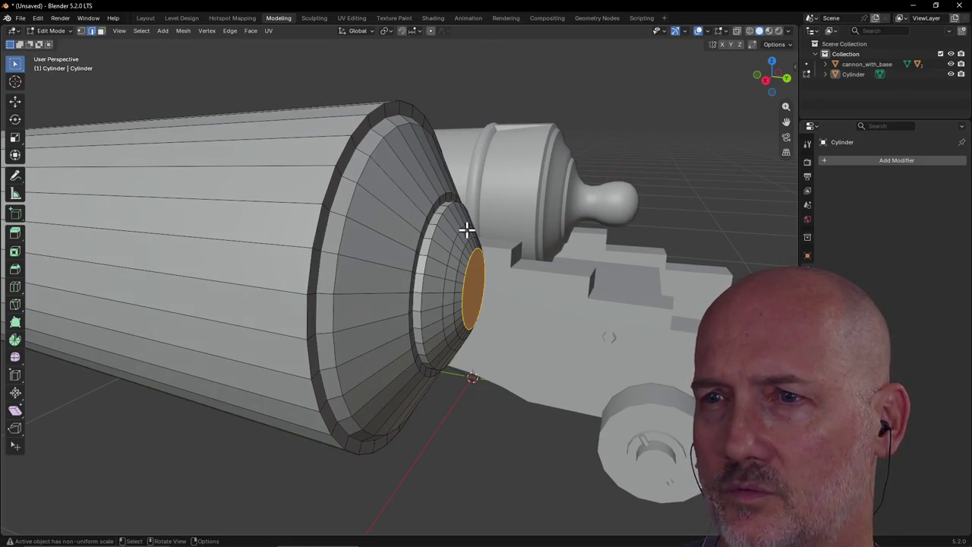
{"action": "key", "text": "x"}
{"action": "key", "text": "f"}
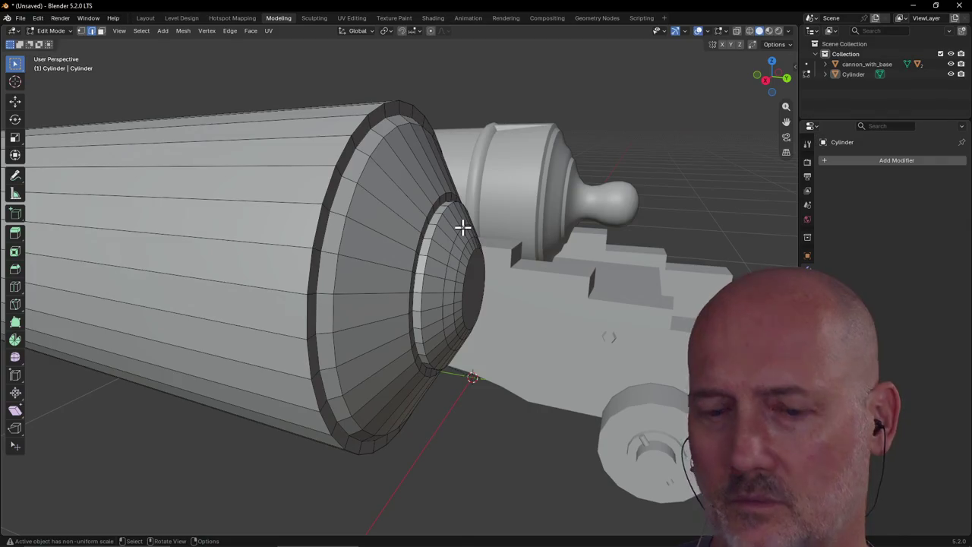
{"action": "left_click", "coordinate": [462, 227], "text": "alt"}
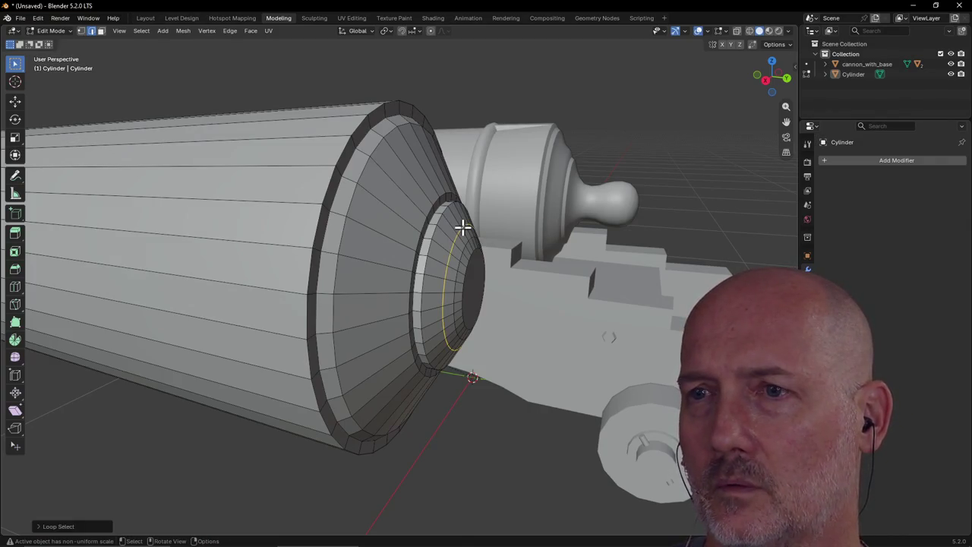
{"action": "key", "text": "g"}
{"action": "key", "text": "y"}
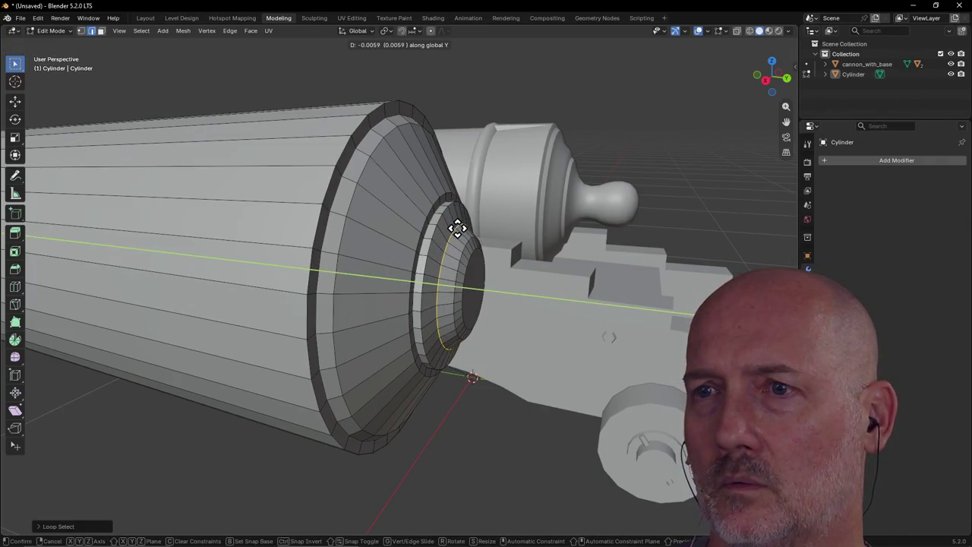
{"action": "left_click", "coordinate": [460, 228]}
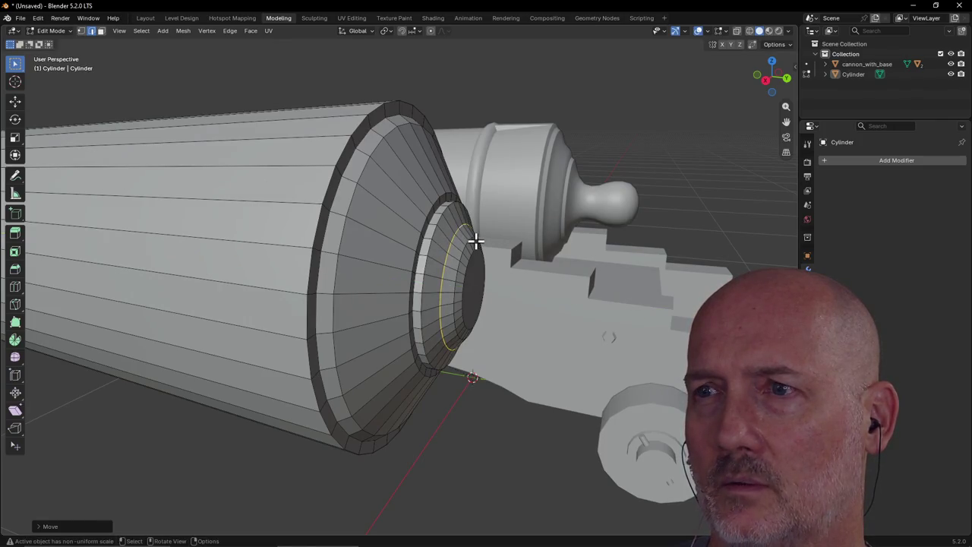
Reselect the inner ring loop and shift it further along Y
{"action": "left_click", "coordinate": [470, 239], "text": "alt"}
{"action": "scroll", "coordinate": [470, 251], "scroll_direction": "up", "scroll_amount": 1}
{"action": "left_click", "coordinate": [474, 249], "text": "alt"}
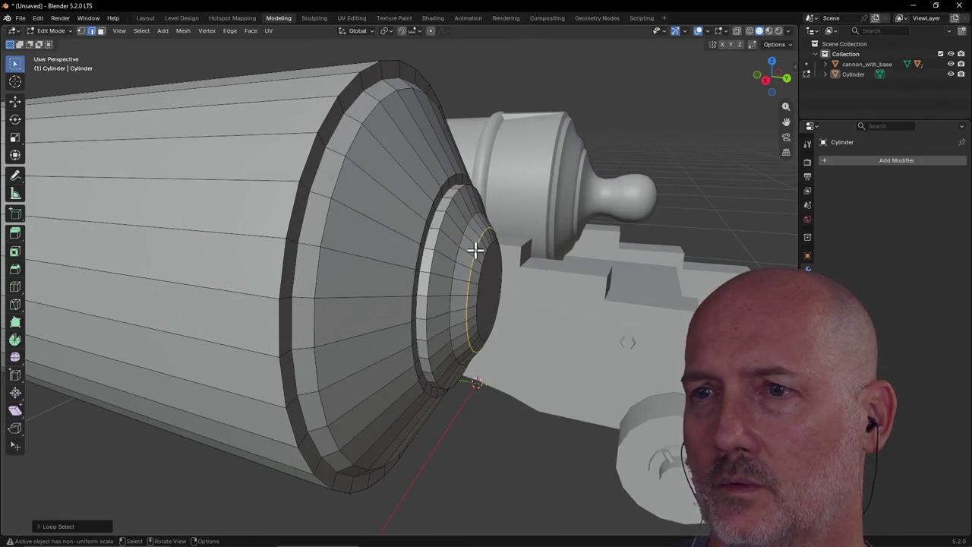
{"action": "key", "text": "g"}
{"action": "key", "text": "y"}
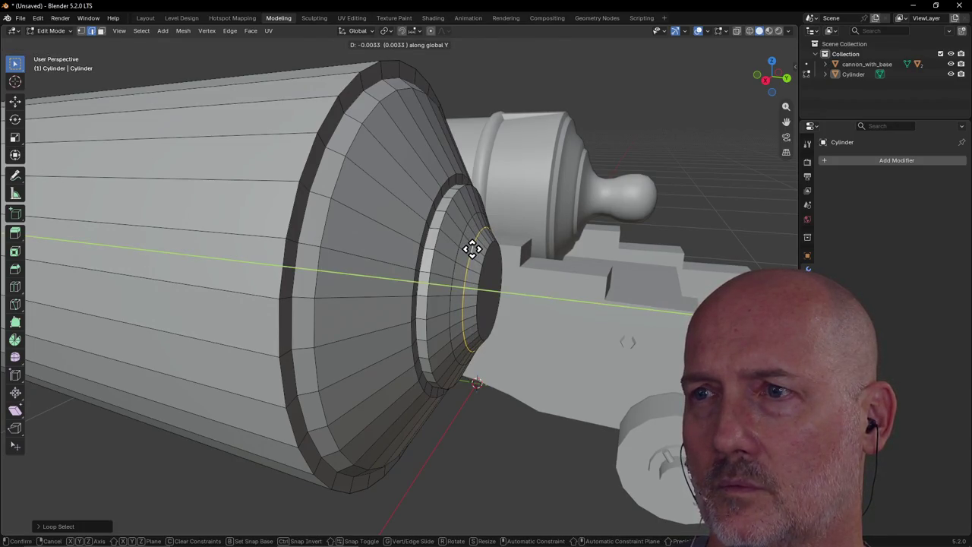
{"action": "left_click", "coordinate": [471, 249]}
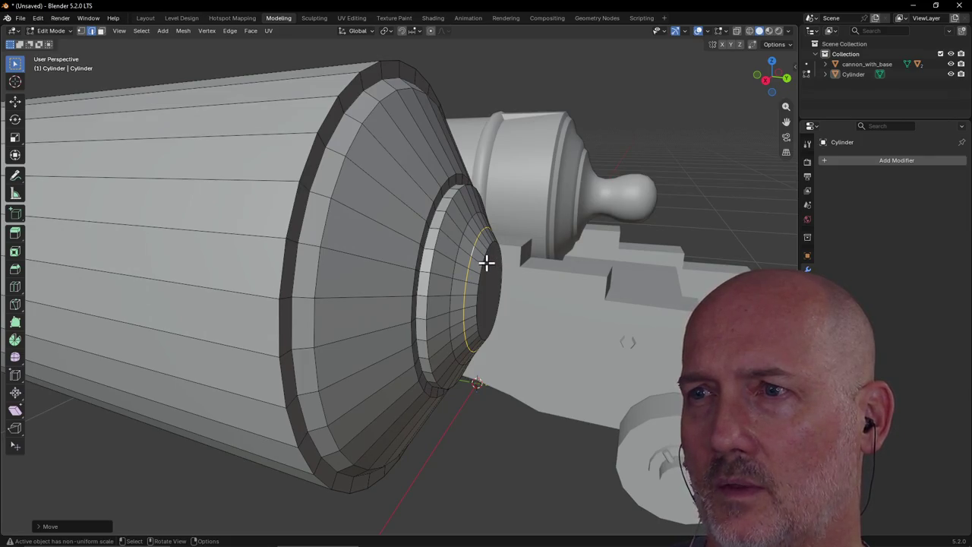
Return to face selection and select the muzzle's end cap face
{"action": "left_click", "coordinate": [495, 267]}
{"action": "mouse_move", "coordinate": [486, 278]}
{"action": "middle_mouse_down"}
{"action": "mouse_move", "coordinate": [449, 283]}
{"action": "mouse_move", "coordinate": [463, 283]}
{"action": "middle_mouse_up"}
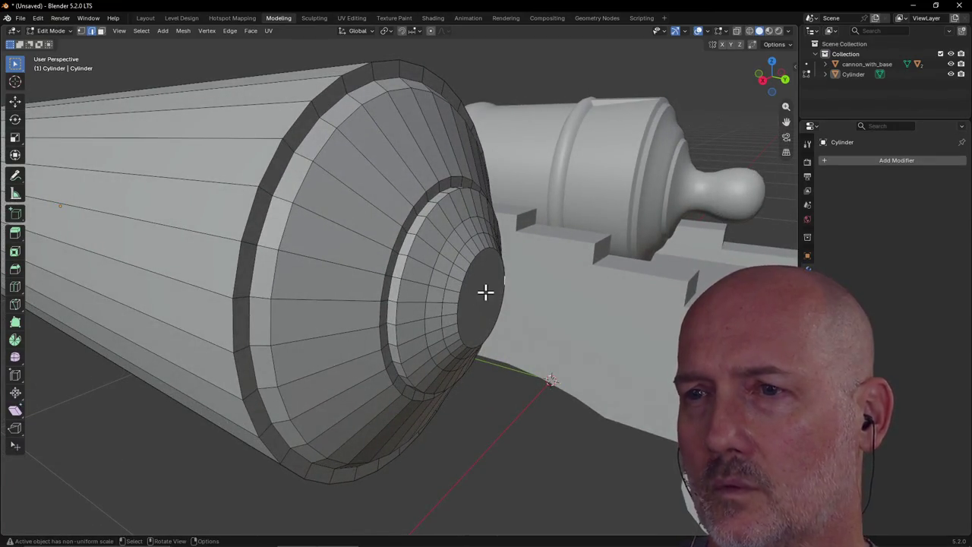
{"action": "left_click", "coordinate": [100, 31]}
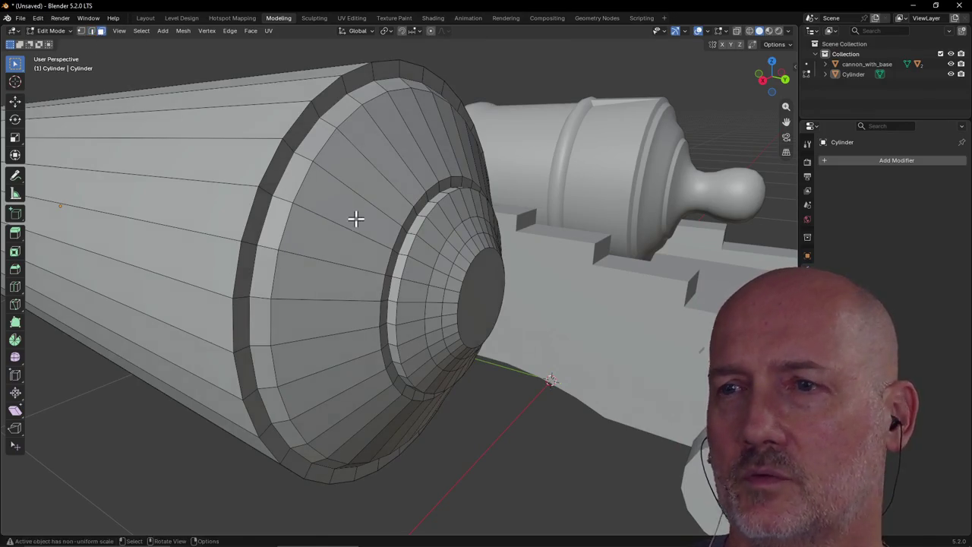
{"action": "left_click", "coordinate": [479, 301]}
{"action": "scroll", "coordinate": [479, 302], "scroll_direction": "up", "scroll_amount": 1}
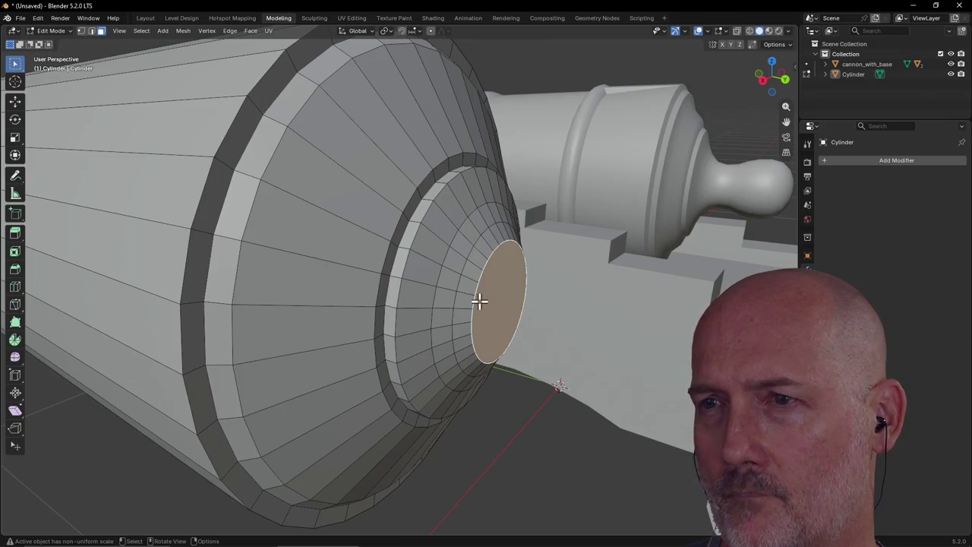
Inset the end cap face and scale the new face smaller
{"action": "key", "text": "i"}
{"action": "left_click", "coordinate": [478, 302]}
{"action": "key", "text": "s"}
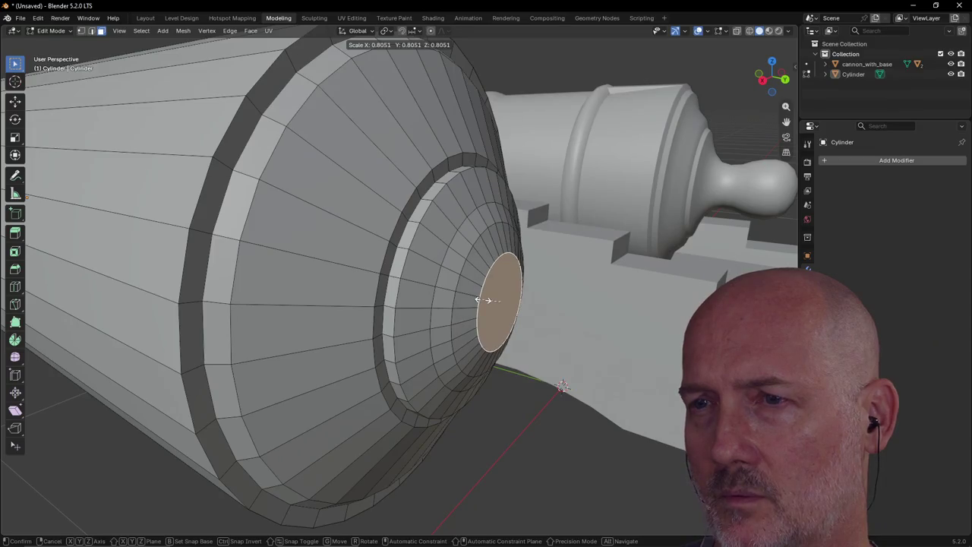
{"action": "left_click", "coordinate": [488, 299]}
{"action": "mouse_move", "coordinate": [487, 300]}
{"action": "middle_mouse_down"}
{"action": "mouse_move", "coordinate": [532, 286]}
{"action": "mouse_move", "coordinate": [511, 286]}
{"action": "middle_mouse_up"}
{"action": "scroll", "coordinate": [511, 286], "scroll_direction": "up", "scroll_amount": 3}
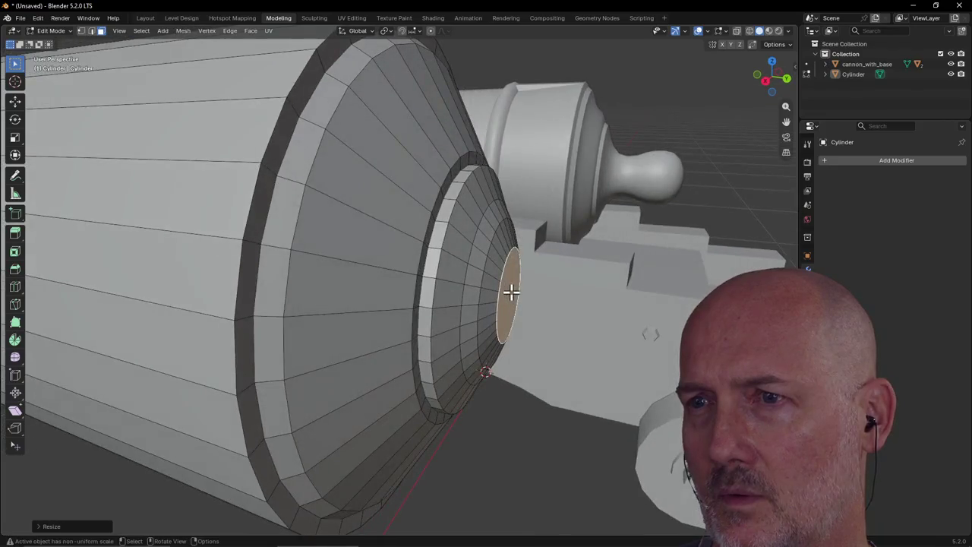
Shrink the mouth edge loop slightly in two passes and slide it along Y
{"action": "key", "text": "2"}
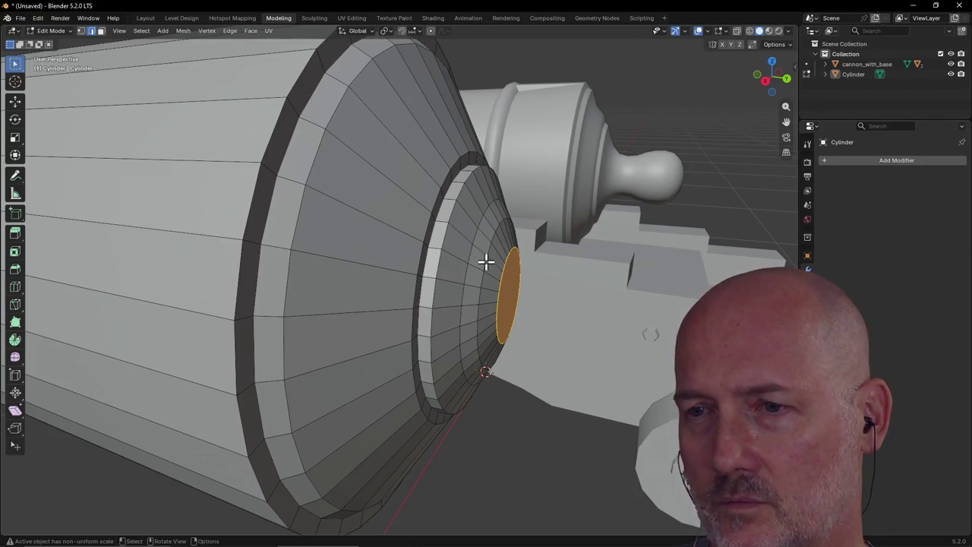
{"action": "left_click", "coordinate": [486, 262], "text": "alt"}
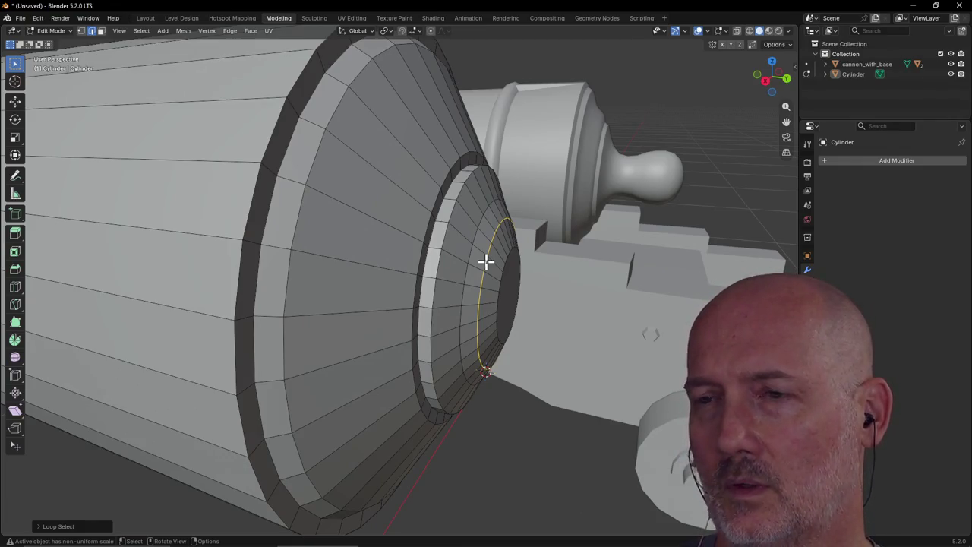
{"action": "key", "text": "s"}
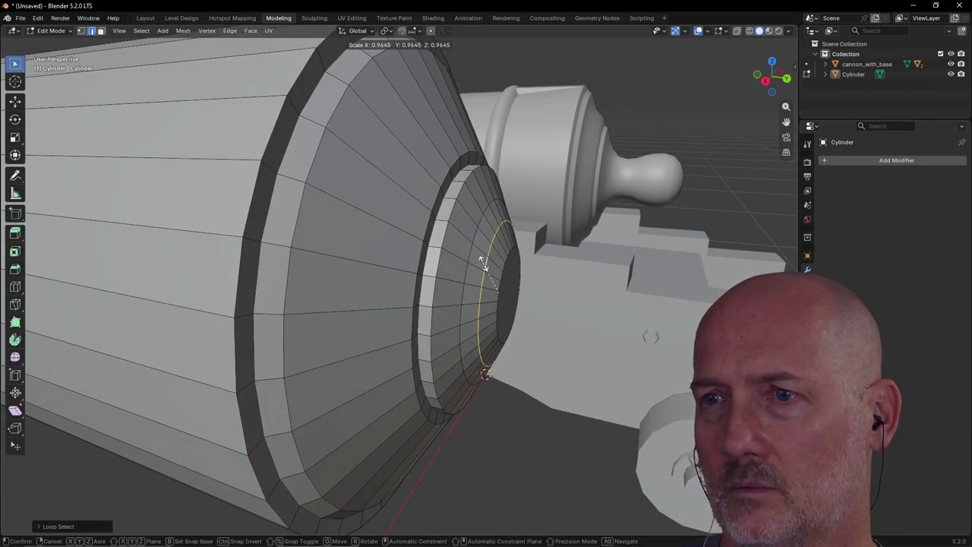
{"action": "left_click", "coordinate": [483, 262]}
{"action": "mouse_move", "coordinate": [486, 263]}
{"action": "middle_mouse_down"}
{"action": "mouse_move", "coordinate": [480, 268]}
{"action": "mouse_move", "coordinate": [493, 267]}
{"action": "middle_mouse_up"}
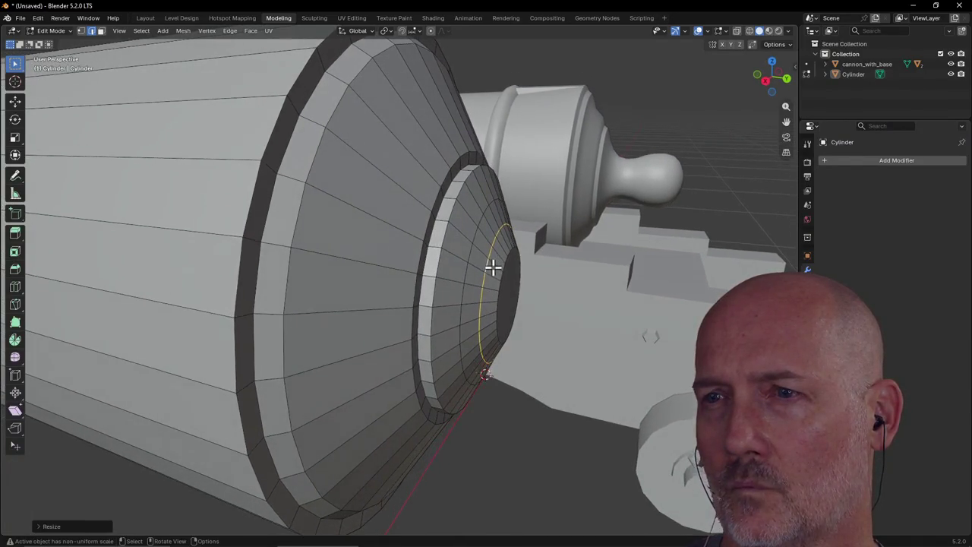
{"action": "key", "text": "s"}
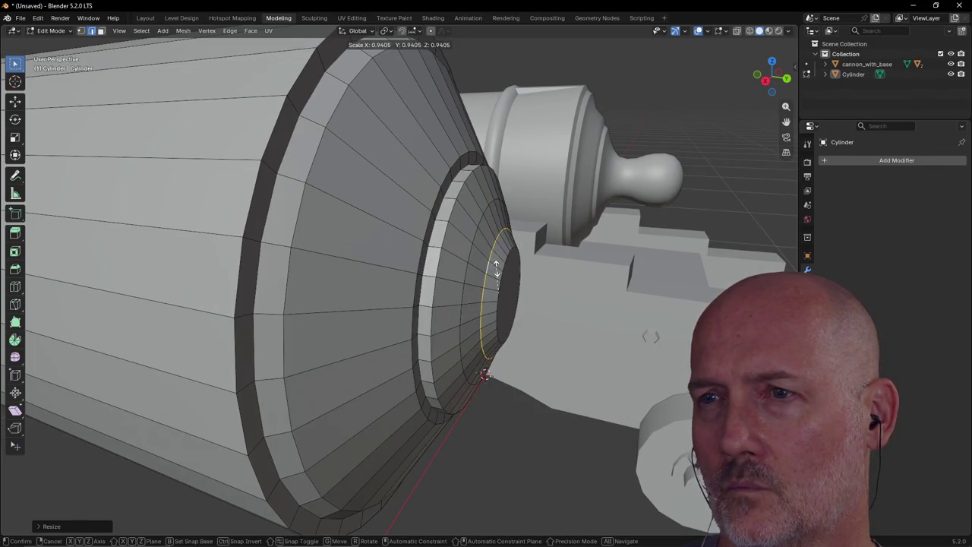
{"action": "left_click", "coordinate": [497, 268]}
{"action": "key", "text": "g"}
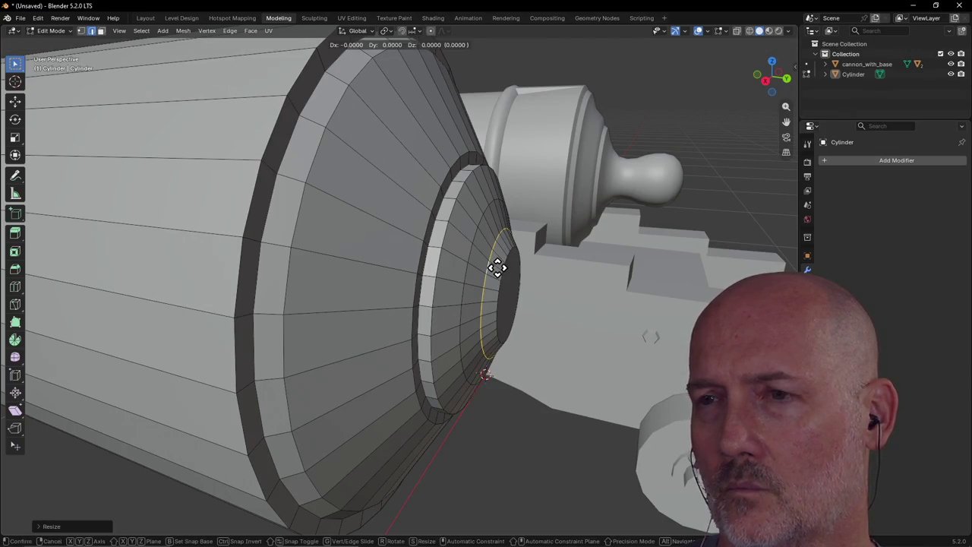
{"action": "key", "text": "y"}
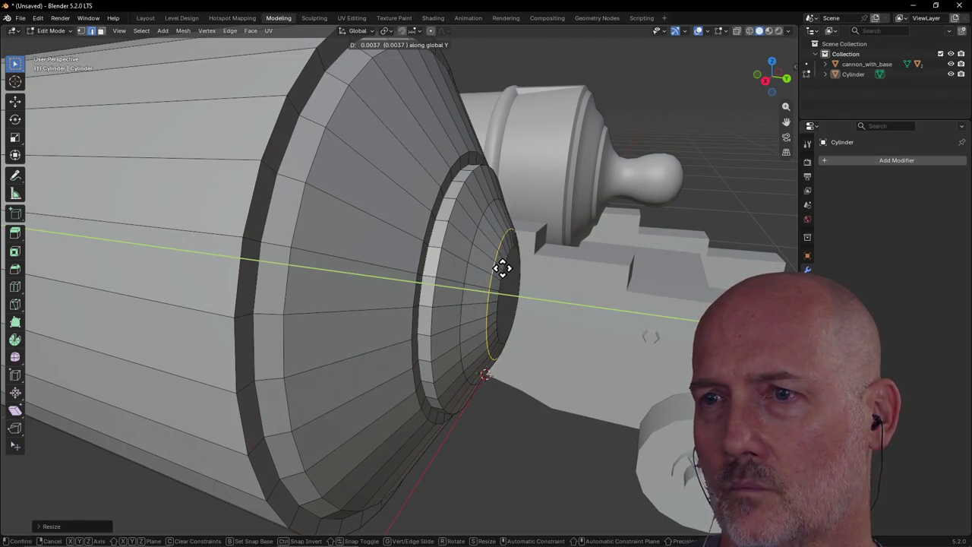
{"action": "left_click", "coordinate": [501, 267]}
{"action": "key", "text": "alt+a"}
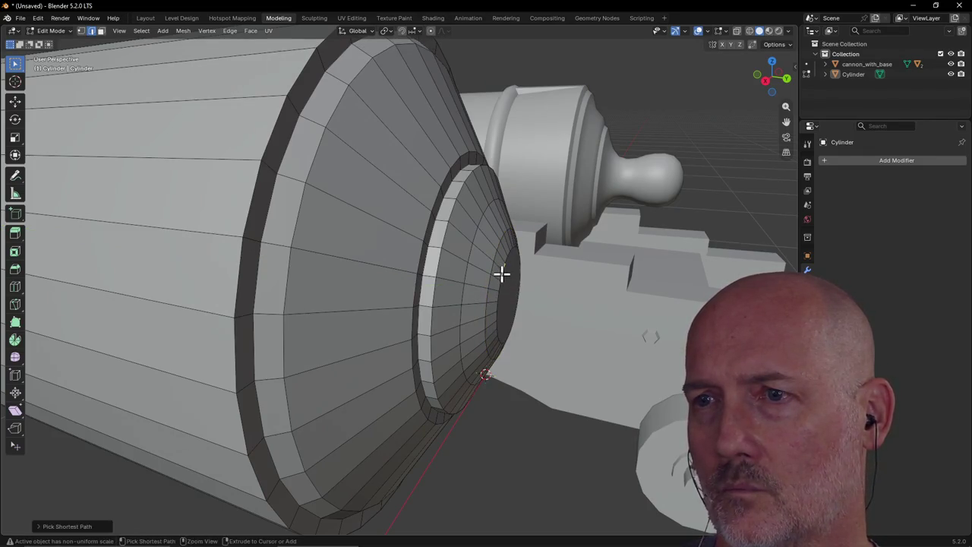
Nudge the inner cone's end cap about 0.004 along the global Y axis
{"action": "left_click", "coordinate": [501, 272], "text": "alt"}
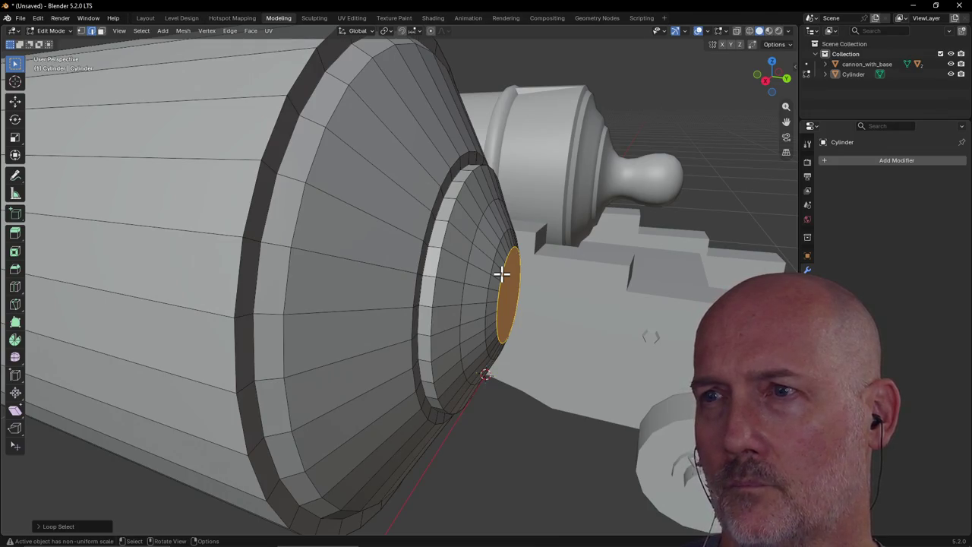
{"action": "key", "text": "g"}
{"action": "key", "text": "y"}
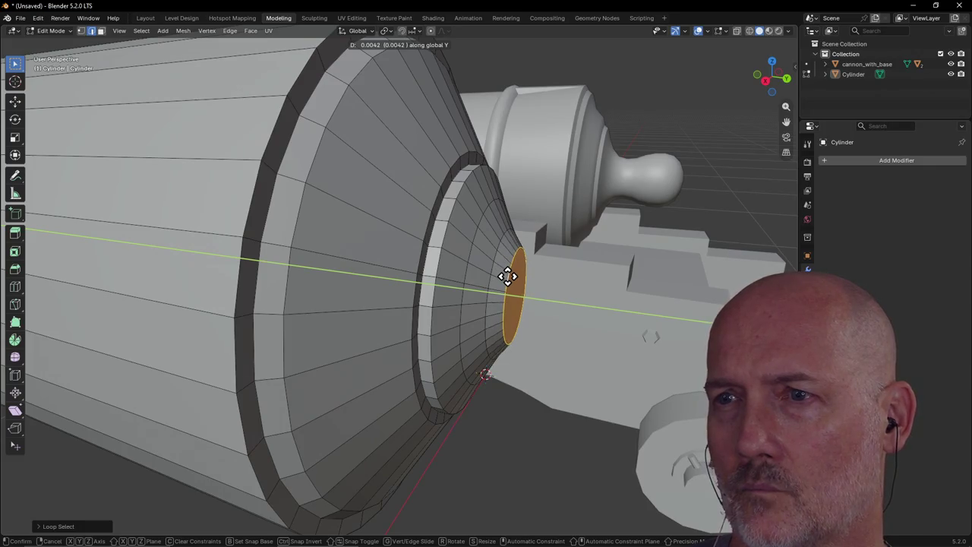
{"action": "left_click", "coordinate": [505, 275]}
{"action": "mouse_move", "coordinate": [538, 276]}
{"action": "middle_mouse_down"}
{"action": "mouse_move", "coordinate": [566, 263]}
{"action": "mouse_move", "coordinate": [563, 274]}
{"action": "mouse_move", "coordinate": [509, 270]}
{"action": "middle_mouse_up"}
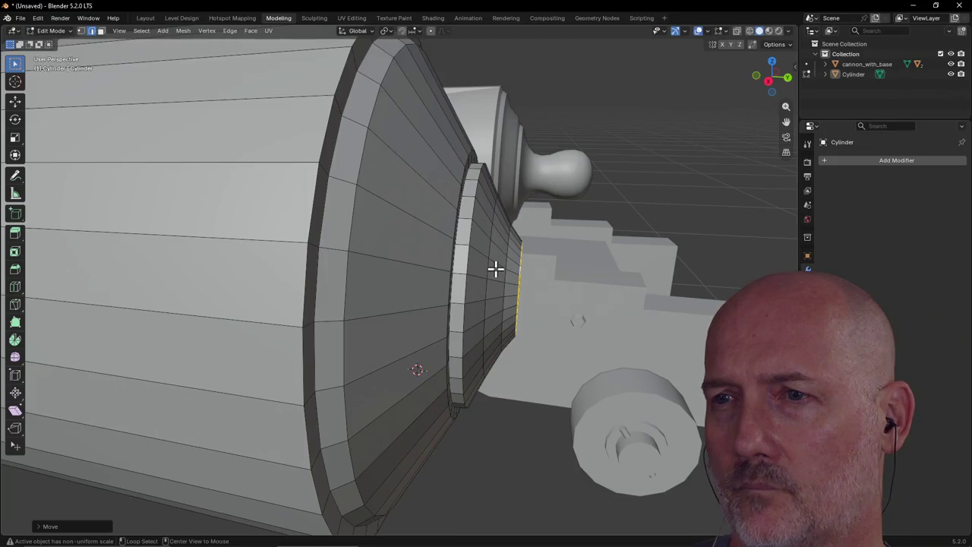
Slide one edge loop of the muzzle ring along the Y axis
{"action": "left_click", "coordinate": [489, 266], "text": "alt"}
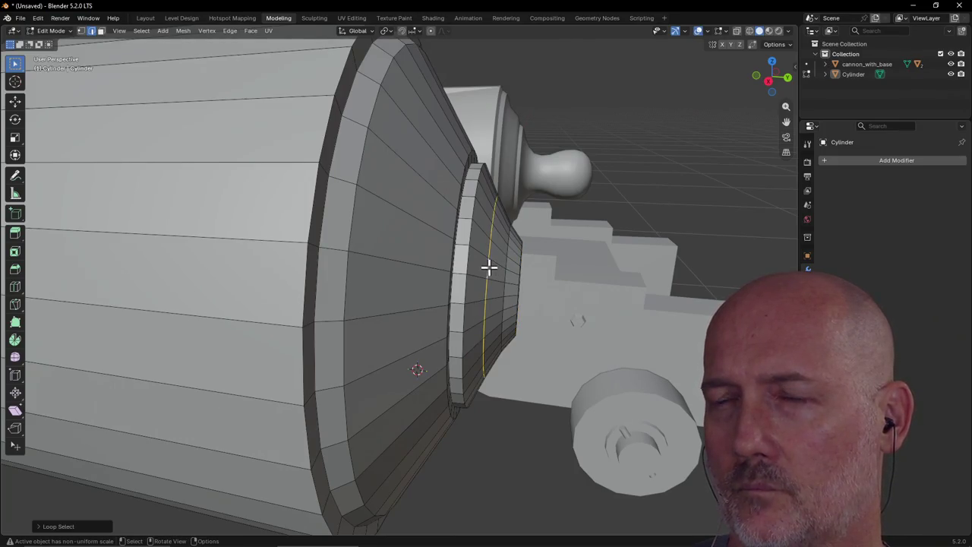
{"action": "key", "text": "g"}
{"action": "key", "text": "y"}
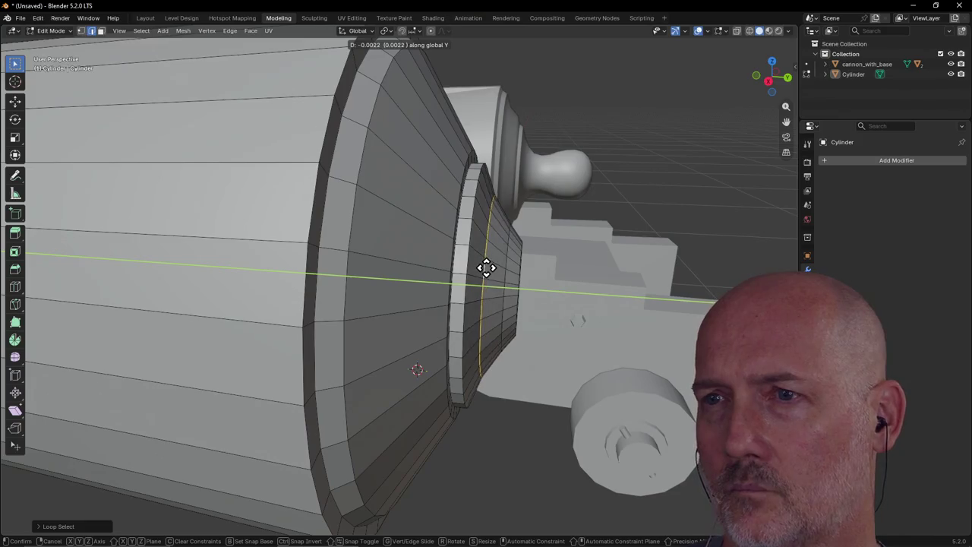
{"action": "left_click", "coordinate": [485, 267]}
{"action": "scroll", "coordinate": [515, 272], "scroll_direction": "up", "scroll_amount": 1}
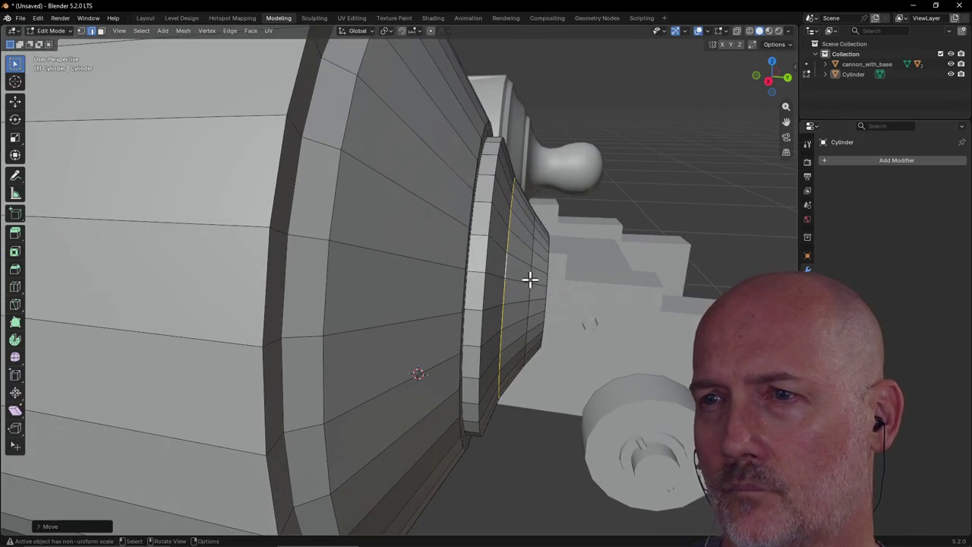
{"action": "key", "text": "alt+a"}
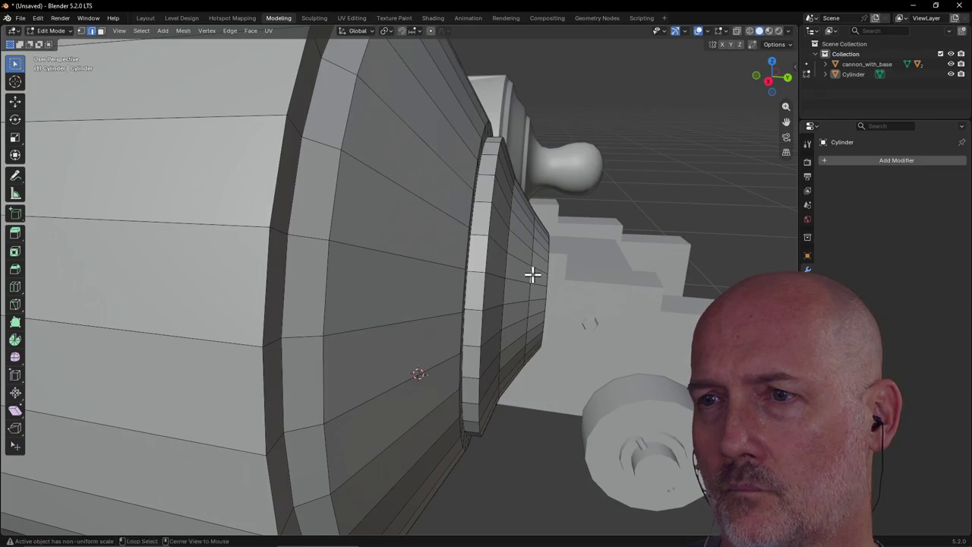
Slide another ring loop and the cone-tip loop along Y
{"action": "left_click", "coordinate": [533, 275], "text": "alt"}
{"action": "key", "text": "g"}
{"action": "key", "text": "y"}
{"action": "left_click", "coordinate": [528, 274]}
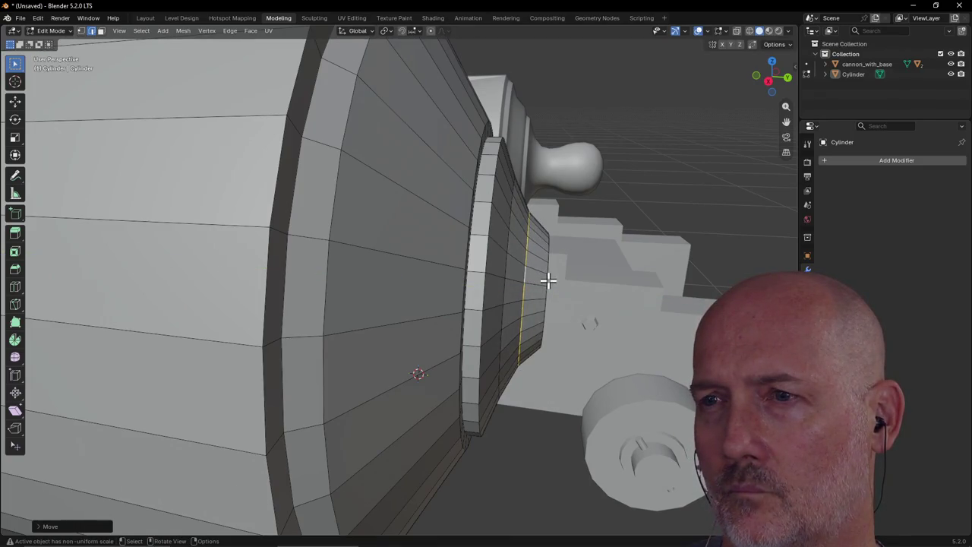
{"action": "left_click", "coordinate": [547, 280]}
{"action": "left_click", "coordinate": [547, 280], "text": "alt"}
{"action": "key", "text": "g"}
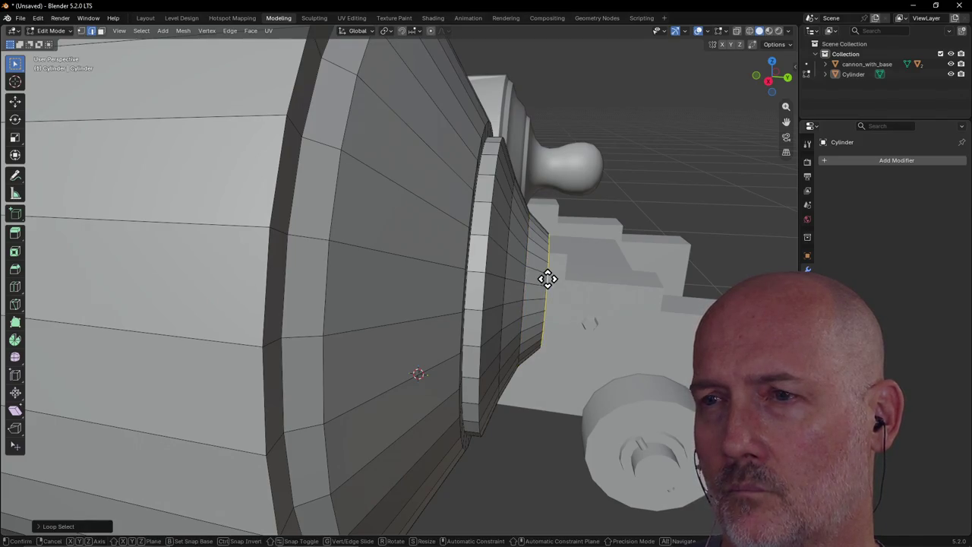
{"action": "key", "text": "y"}
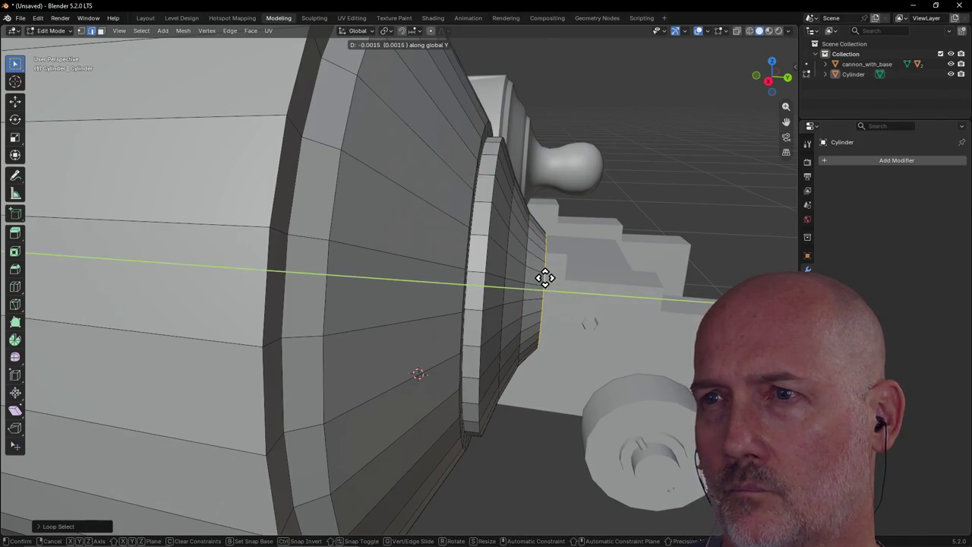
{"action": "left_click", "coordinate": [544, 277]}
Narrow one edge loop slightly and shift it along Y
{"action": "left_click", "coordinate": [524, 276], "text": "alt"}
{"action": "key", "text": "s"}
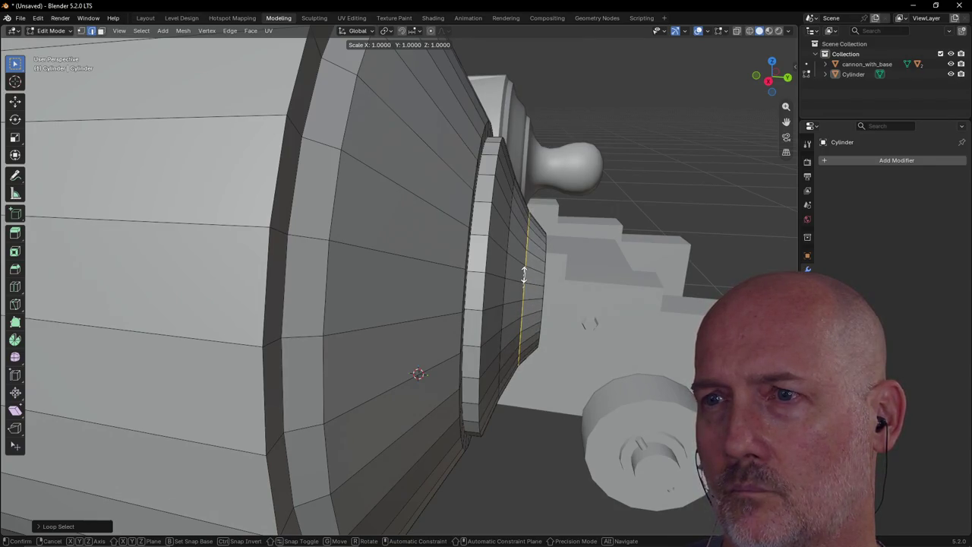
{"action": "left_click", "coordinate": [524, 276]}
{"action": "key", "text": "g"}
{"action": "key", "text": "y"}
{"action": "left_click", "coordinate": [527, 278]}
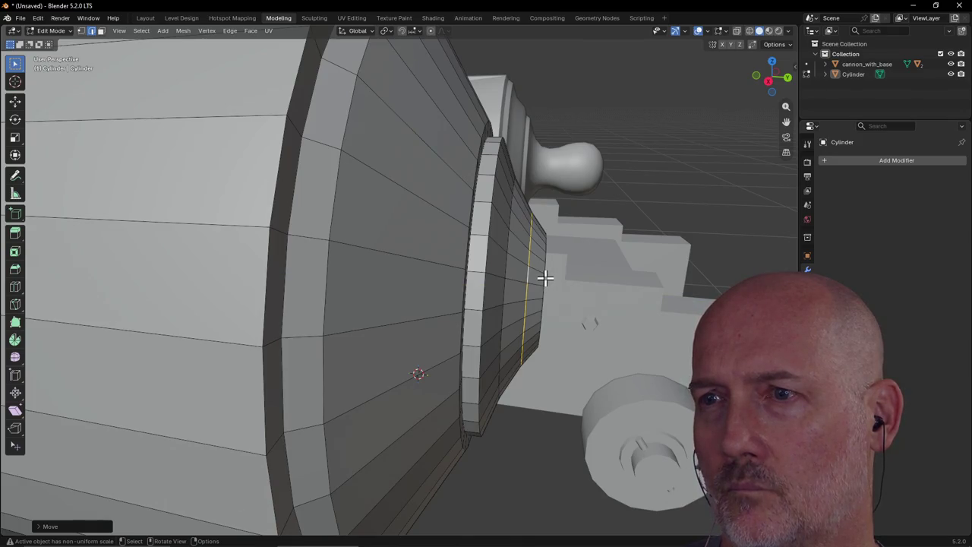
Select the muzzle's end cap face and view it head-on
{"action": "key", "text": "alt+a"}
{"action": "left_click", "coordinate": [543, 280], "text": "alt"}
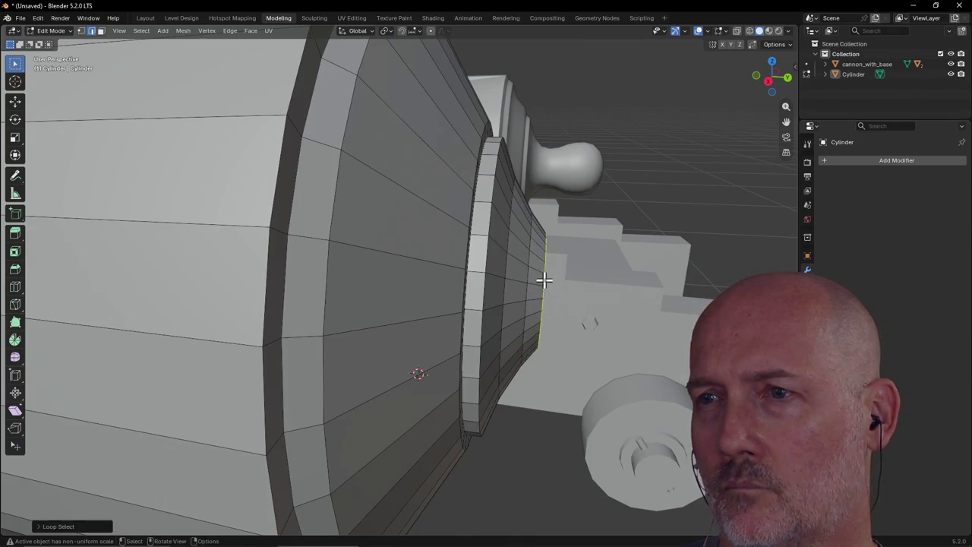
{"action": "mouse_move", "coordinate": [544, 280]}
{"action": "middle_mouse_down"}
{"action": "mouse_move", "coordinate": [503, 266]}
{"action": "mouse_move", "coordinate": [435, 289]}
{"action": "mouse_move", "coordinate": [444, 283]}
{"action": "middle_mouse_up"}
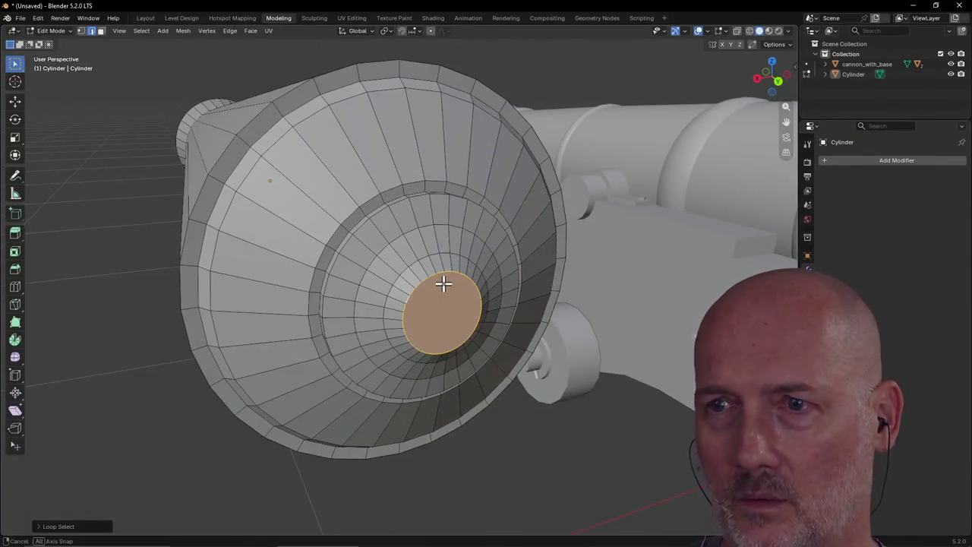
Inset a smaller face in the end cap and push it 0.013 along Y
{"action": "middle_click_drag", "start_coordinate": [444, 284], "coordinate": [443, 282]}
{"action": "key", "text": "i"}
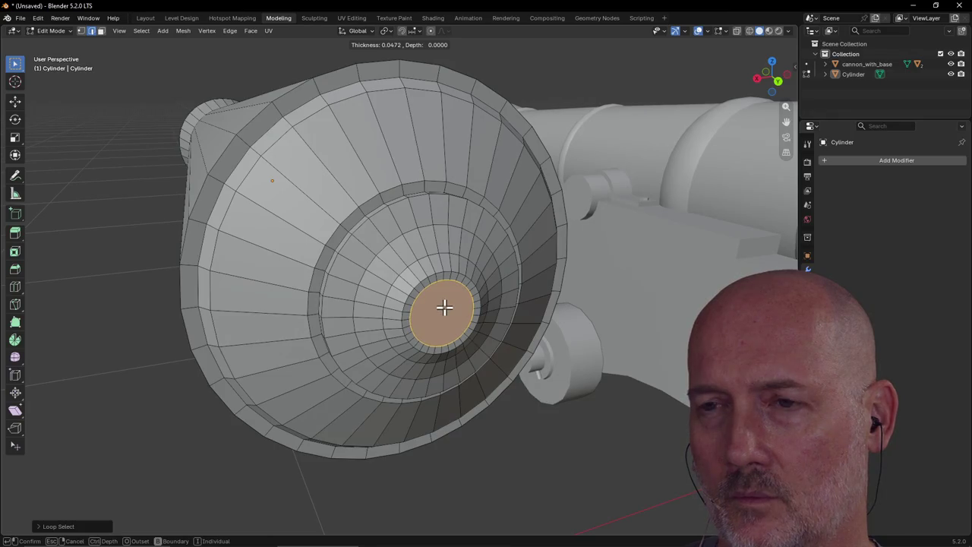
{"action": "left_click", "coordinate": [413, 266]}
{"action": "key", "text": "g"}
{"action": "key", "text": "y"}
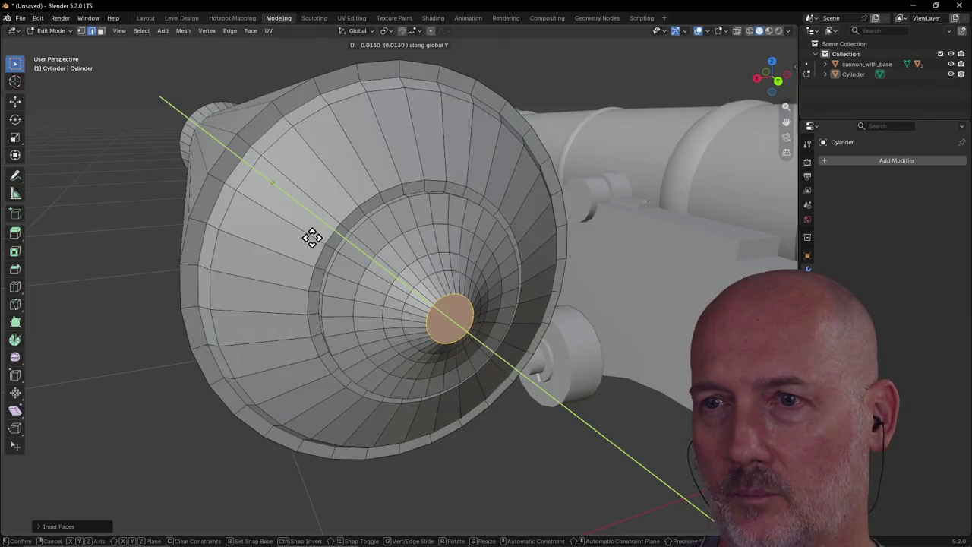
{"action": "left_click", "coordinate": [314, 236]}
{"action": "middle_click_drag", "start_coordinate": [314, 236], "coordinate": [489, 276]}
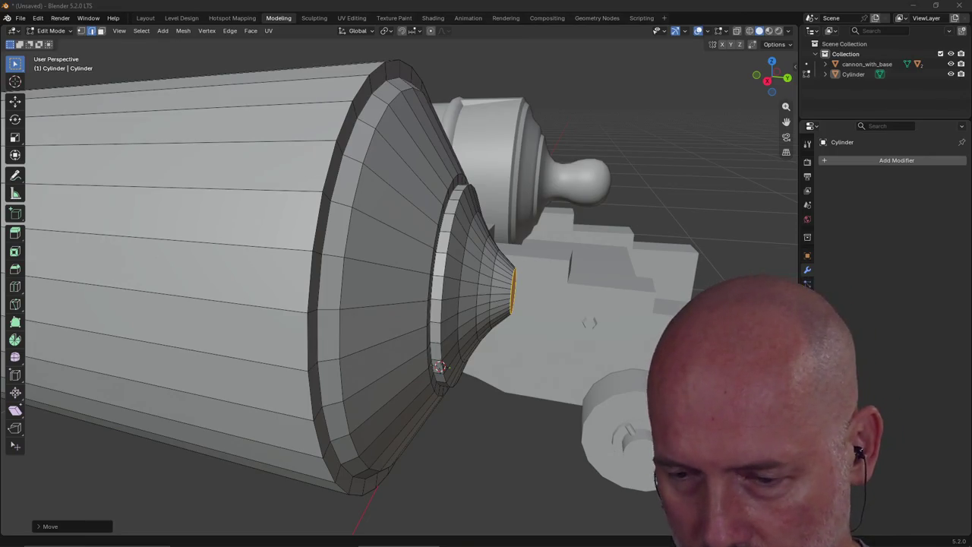
Save the cannon scene as canon_copy.blend
{"action": "key", "text": "ctrl+s"}
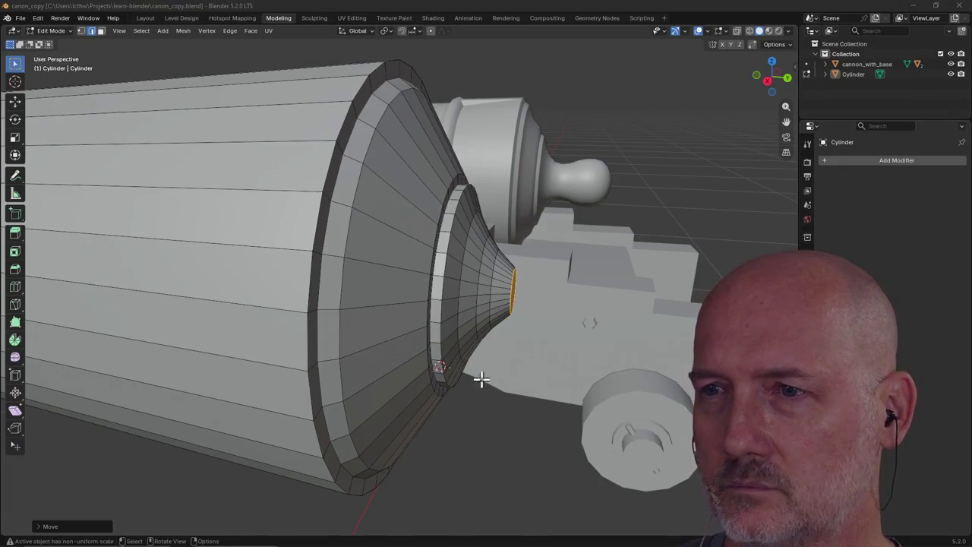
Resize the cone's end face in place to begin the knob tip
{"action": "scroll", "coordinate": [600, 327], "scroll_direction": "up", "scroll_amount": 2}
{"action": "mouse_move", "coordinate": [599, 327]}
{"action": "middle_mouse_down"}
{"action": "mouse_move", "coordinate": [579, 319]}
{"action": "mouse_move", "coordinate": [605, 315]}
{"action": "mouse_move", "coordinate": [580, 325]}
{"action": "middle_mouse_up"}
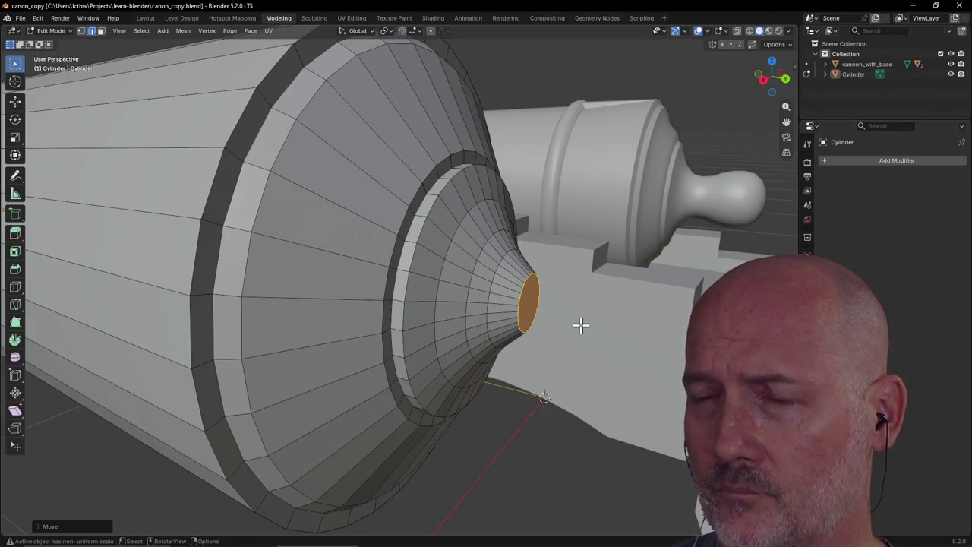
{"action": "key", "text": "g"}
{"action": "key", "text": "z"}
{"action": "key", "text": "z"}
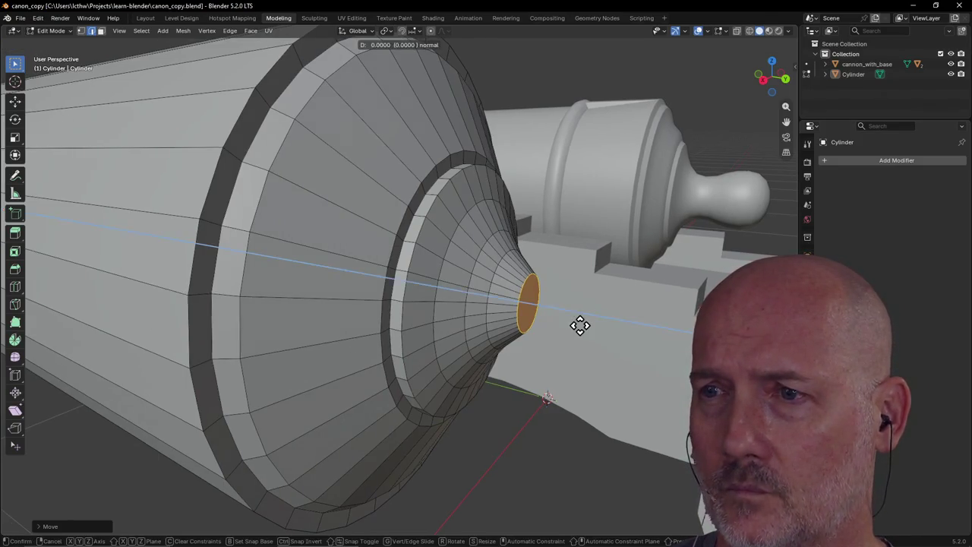
{"action": "right_click", "coordinate": [586, 328]}
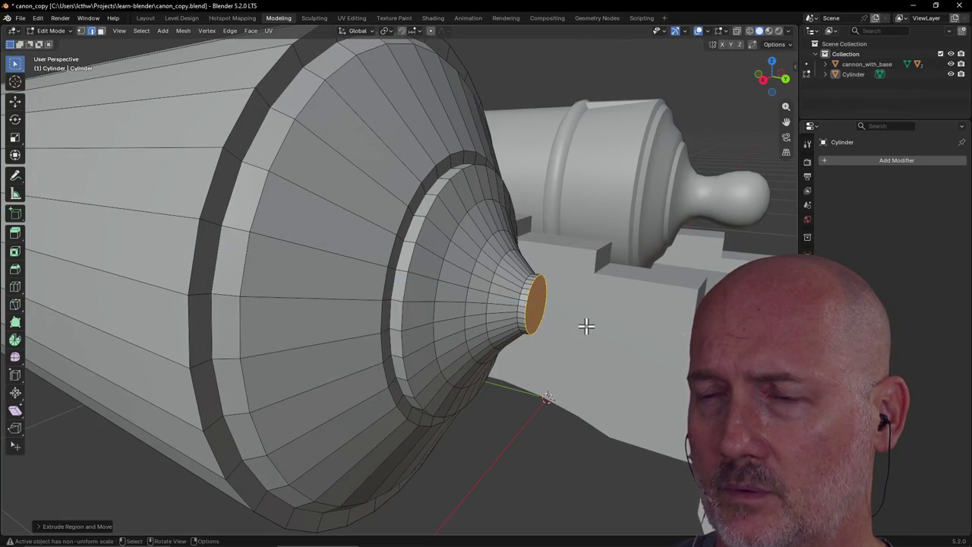
{"action": "key", "text": "s"}
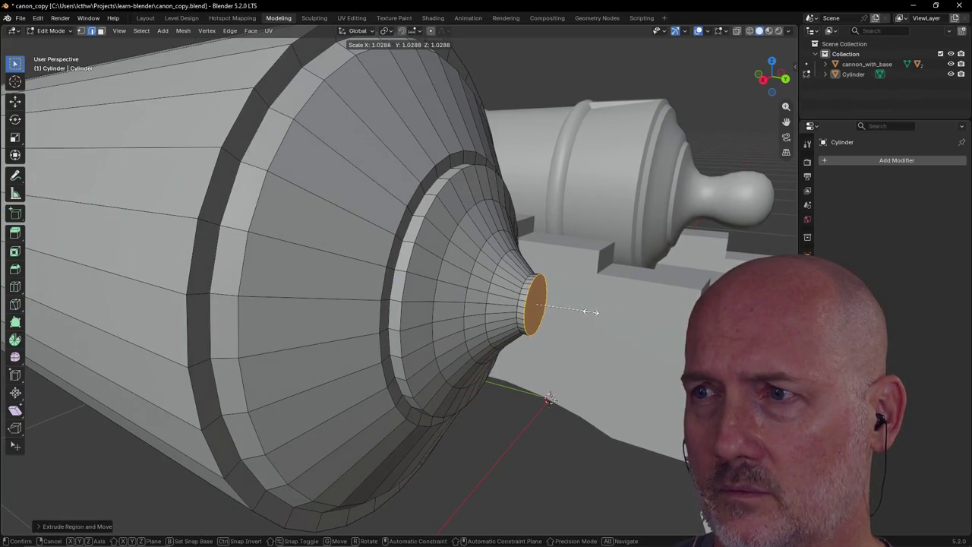
{"action": "left_click", "coordinate": [591, 311]}
Extrude the tip's end face outward and shrink it
{"action": "mouse_move", "coordinate": [591, 311]}
{"action": "middle_mouse_down"}
{"action": "mouse_move", "coordinate": [615, 310]}
{"action": "mouse_move", "coordinate": [592, 311]}
{"action": "middle_mouse_up"}
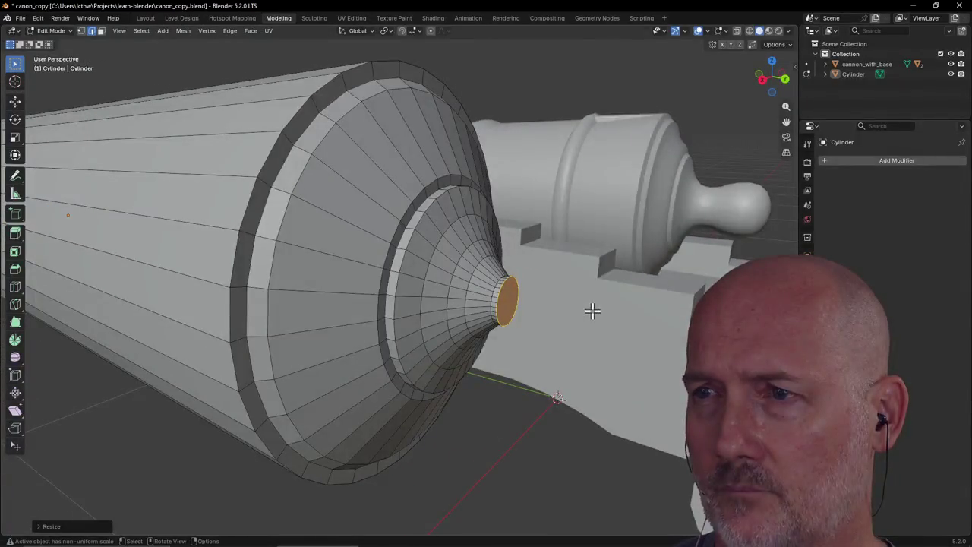
{"action": "key", "text": "e"}
{"action": "left_click", "coordinate": [599, 311]}
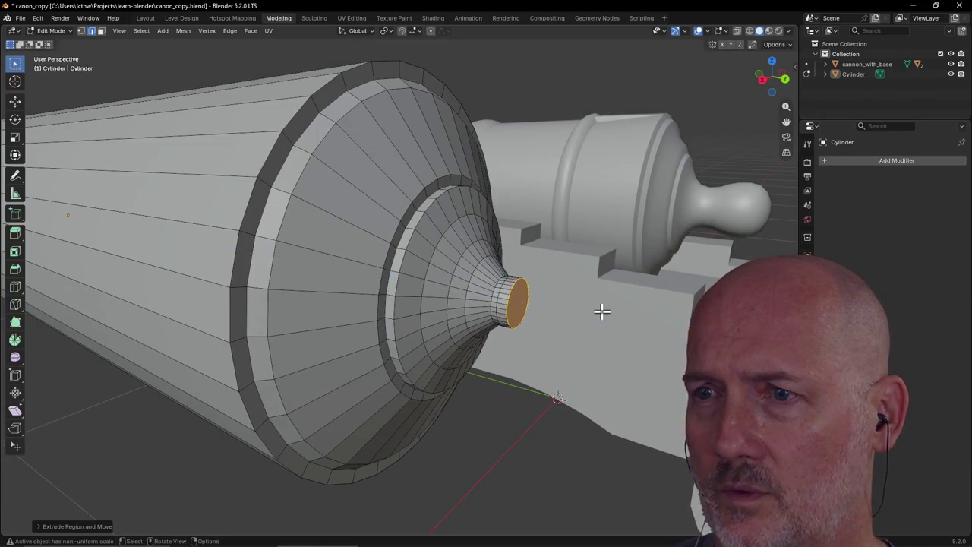
{"action": "middle_click_drag", "start_coordinate": [600, 310], "coordinate": [601, 310]}
{"action": "key", "text": "s"}
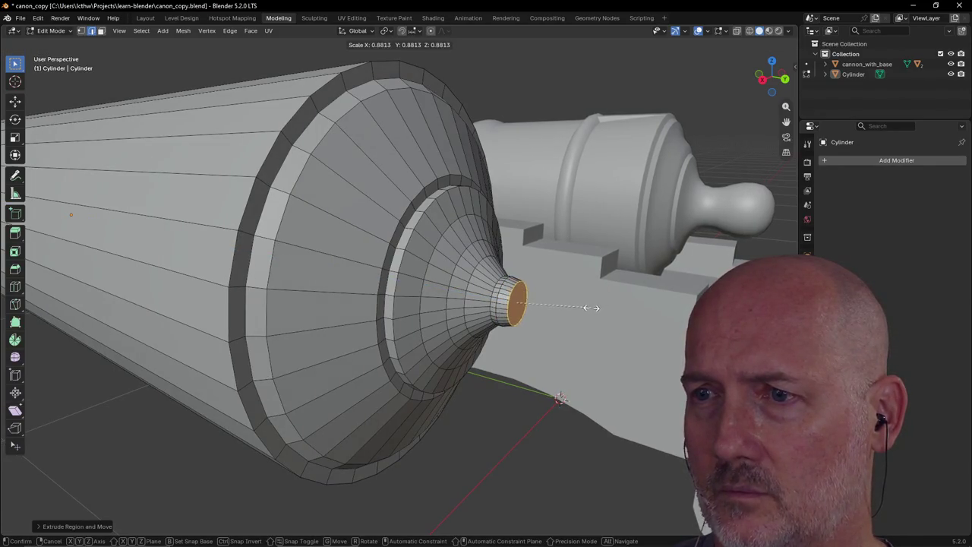
{"action": "left_click", "coordinate": [623, 313]}
Extrude the end face again and enlarge it to round out the knob
{"action": "mouse_move", "coordinate": [620, 313]}
{"action": "middle_mouse_down"}
{"action": "mouse_move", "coordinate": [651, 315]}
{"action": "mouse_move", "coordinate": [614, 319]}
{"action": "mouse_move", "coordinate": [655, 320]}
{"action": "mouse_move", "coordinate": [627, 323]}
{"action": "middle_mouse_up"}
{"action": "key", "text": "e"}
{"action": "left_click", "coordinate": [629, 317]}
{"action": "key", "text": "s"}
{"action": "left_click", "coordinate": [621, 320]}
Add two more extrude-and-shrink rings to taper the knob
{"action": "key", "text": "e"}
{"action": "left_click", "coordinate": [674, 321]}
{"action": "key", "text": "s"}
{"action": "left_click", "coordinate": [634, 324]}
{"action": "key", "text": "e"}
{"action": "left_click", "coordinate": [653, 321]}
{"action": "key", "text": "s"}
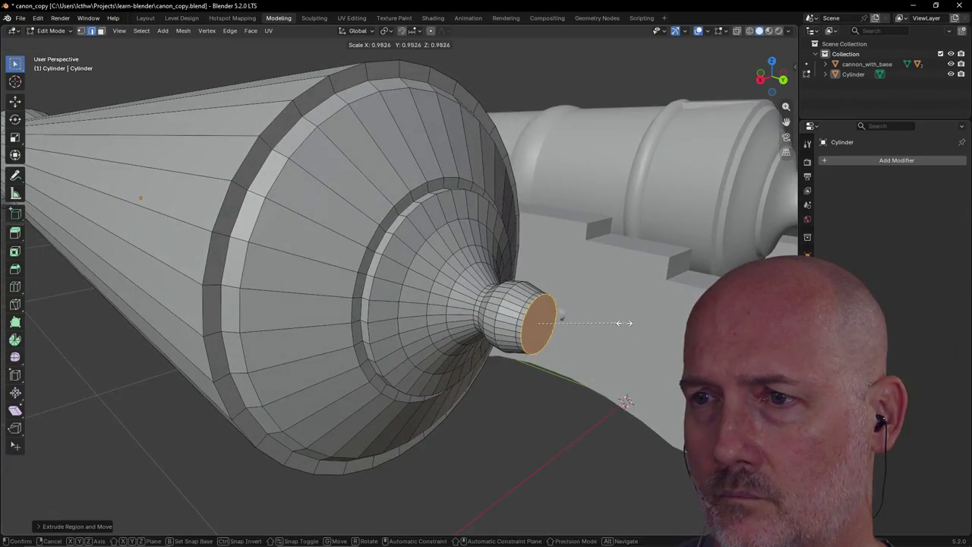
{"action": "left_click", "coordinate": [601, 324]}
Extrude the end face once more and scale it to about 0.476
{"action": "mouse_move", "coordinate": [603, 326]}
{"action": "middle_mouse_down"}
{"action": "mouse_move", "coordinate": [633, 319]}
{"action": "mouse_move", "coordinate": [609, 319]}
{"action": "middle_mouse_up"}
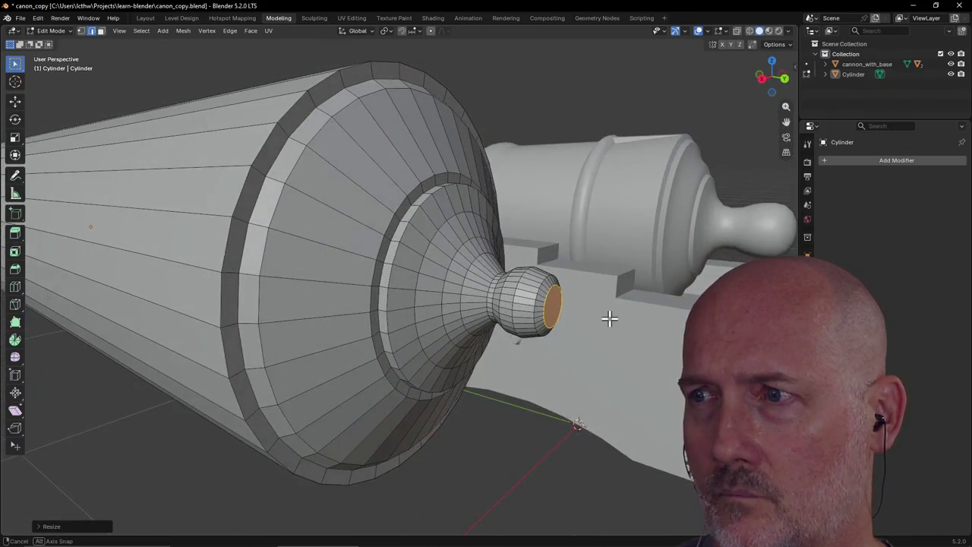
{"action": "key", "text": "e"}
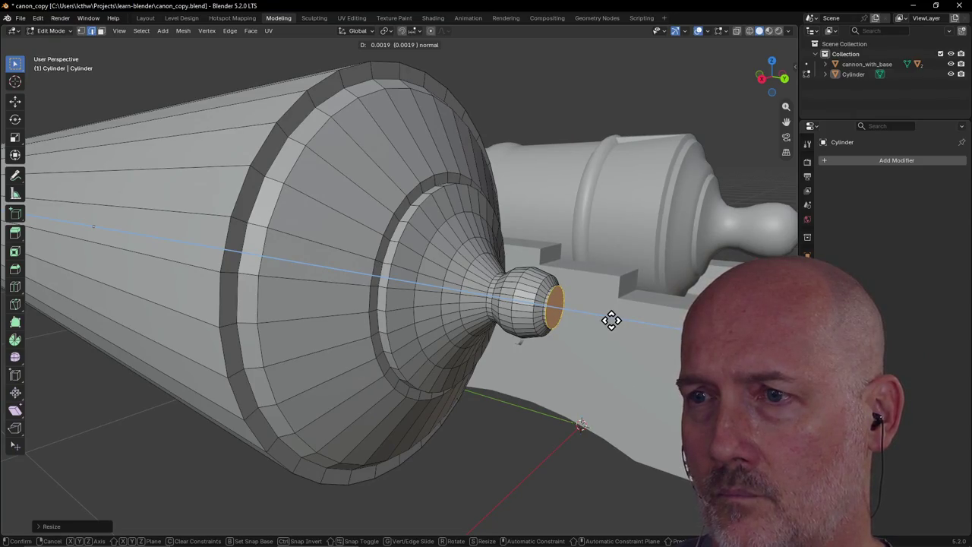
{"action": "left_click", "coordinate": [611, 319]}
{"action": "key", "text": "s"}
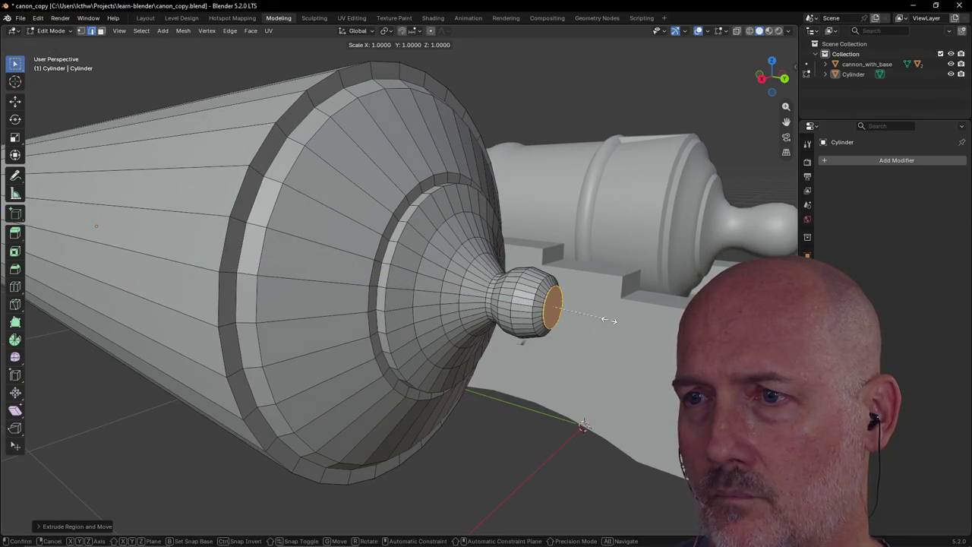
{"action": "left_click", "coordinate": [565, 315]}
Zoom out and orbit to view the whole cannon from above
{"action": "scroll", "coordinate": [570, 384], "scroll_direction": "down", "scroll_amount": 5}
{"action": "mouse_move", "coordinate": [570, 384]}
{"action": "middle_mouse_down"}
{"action": "mouse_move", "coordinate": [661, 390]}
{"action": "mouse_move", "coordinate": [592, 412]}
{"action": "middle_mouse_up"}
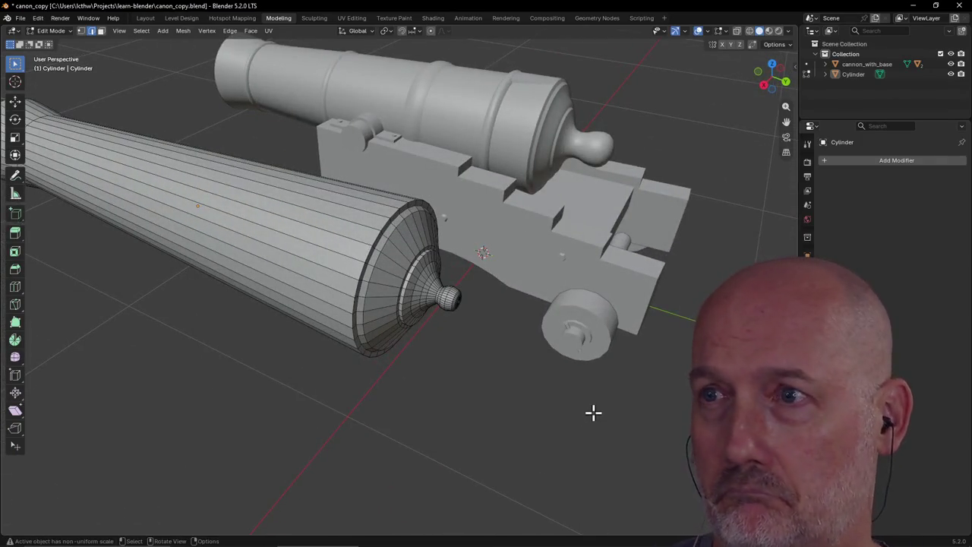
{"action": "scroll", "coordinate": [592, 412], "scroll_direction": "up", "scroll_amount": 2}
{"action": "scroll", "coordinate": [610, 381], "scroll_direction": "up", "scroll_amount": 2}
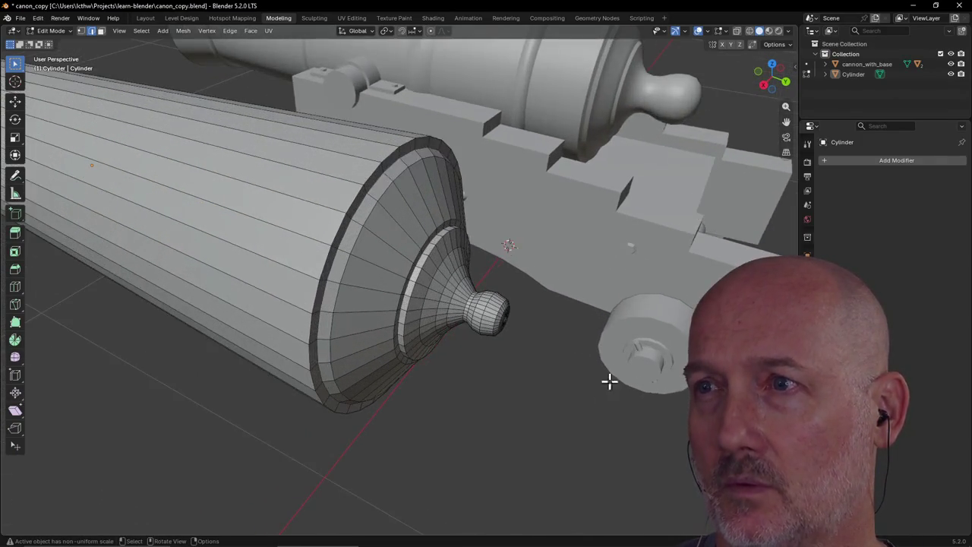
{"action": "scroll", "coordinate": [614, 297], "scroll_direction": "down", "scroll_amount": 3}
{"action": "scroll", "coordinate": [560, 218], "scroll_direction": "up", "scroll_amount": 3}
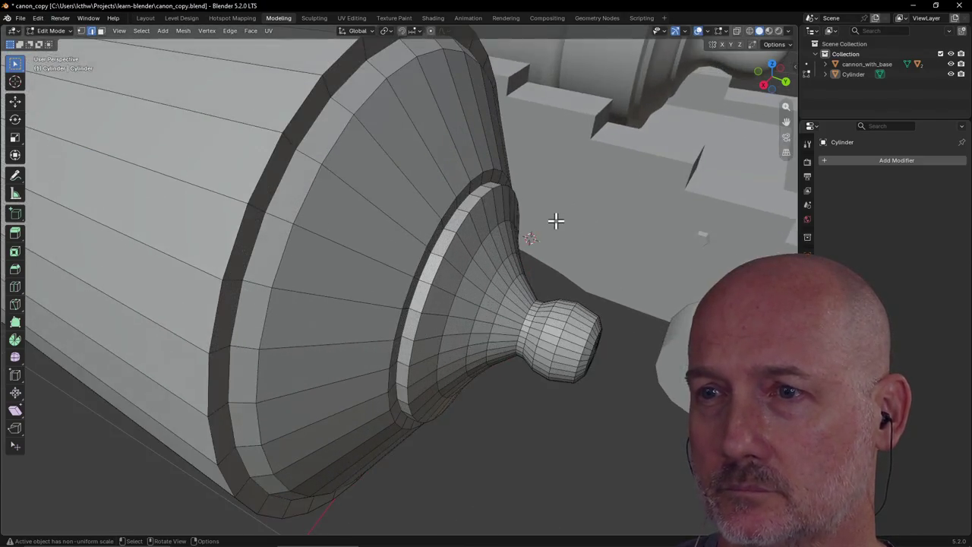
{"action": "scroll", "coordinate": [557, 220], "scroll_direction": "down", "scroll_amount": 1}
{"action": "scroll", "coordinate": [562, 216], "scroll_direction": "down", "scroll_amount": 2}
Orbit to a low side-on view and zoom in on the muzzle knob
{"action": "middle_click_drag", "start_coordinate": [566, 212], "coordinate": [600, 154]}
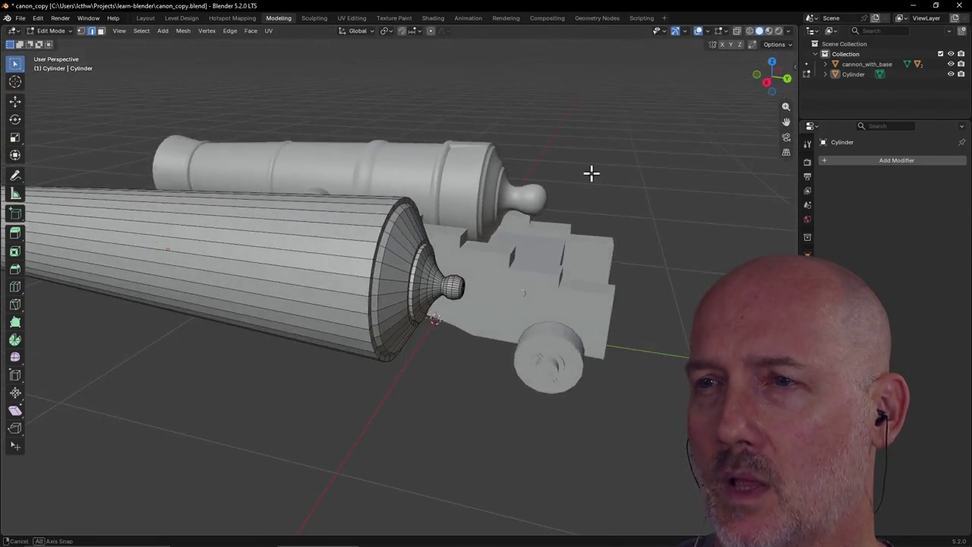
{"action": "scroll", "coordinate": [600, 153], "scroll_direction": "up", "scroll_amount": 1}
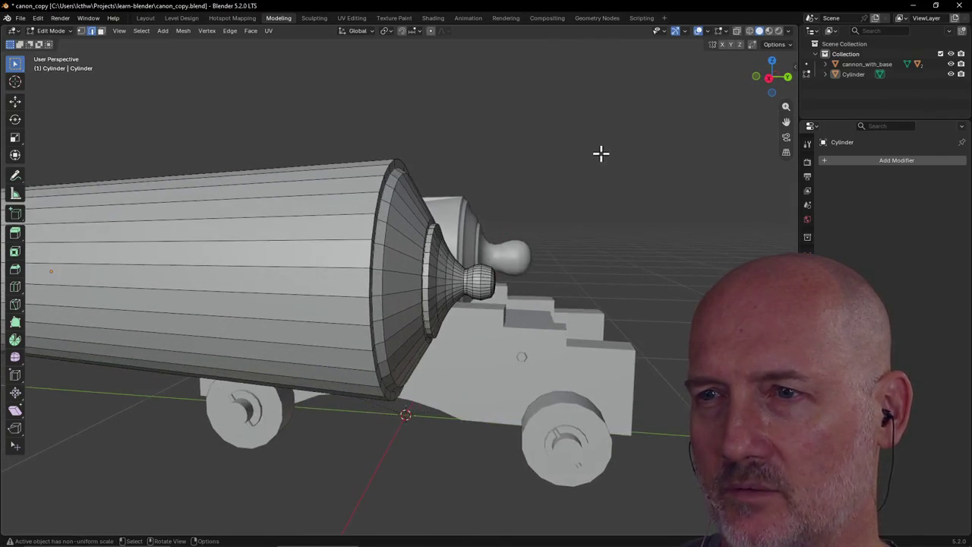
{"action": "scroll", "coordinate": [601, 152], "scroll_direction": "up", "scroll_amount": 1}
{"action": "scroll", "coordinate": [604, 153], "scroll_direction": "up", "scroll_amount": 2}
{"action": "mouse_move", "coordinate": [612, 155]}
{"action": "middle_mouse_down"}
{"action": "mouse_move", "coordinate": [570, 164]}
{"action": "mouse_move", "coordinate": [579, 159]}
{"action": "middle_mouse_up"}
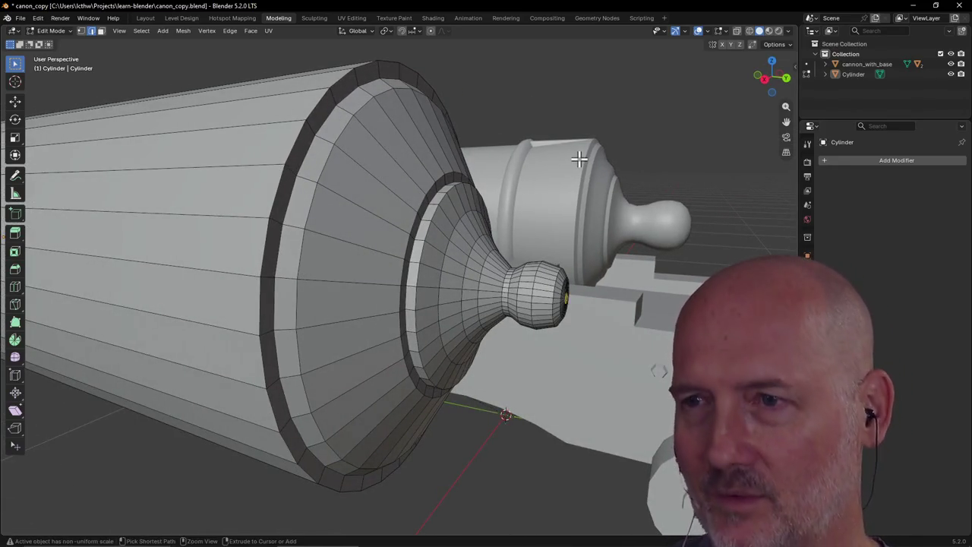
Undo the last two knob-tip operations
{"action": "key", "text": "ctrl+z"}
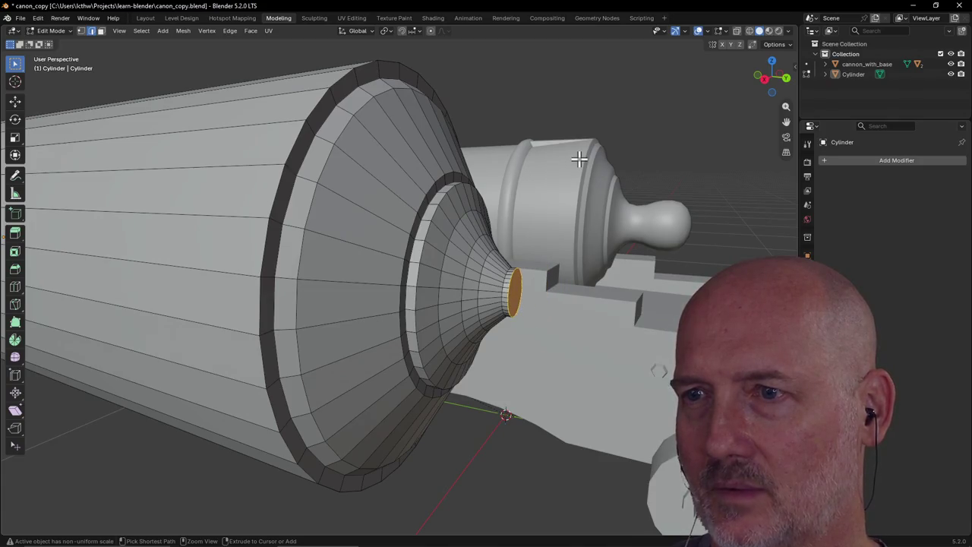
{"action": "key", "text": "ctrl+z"}
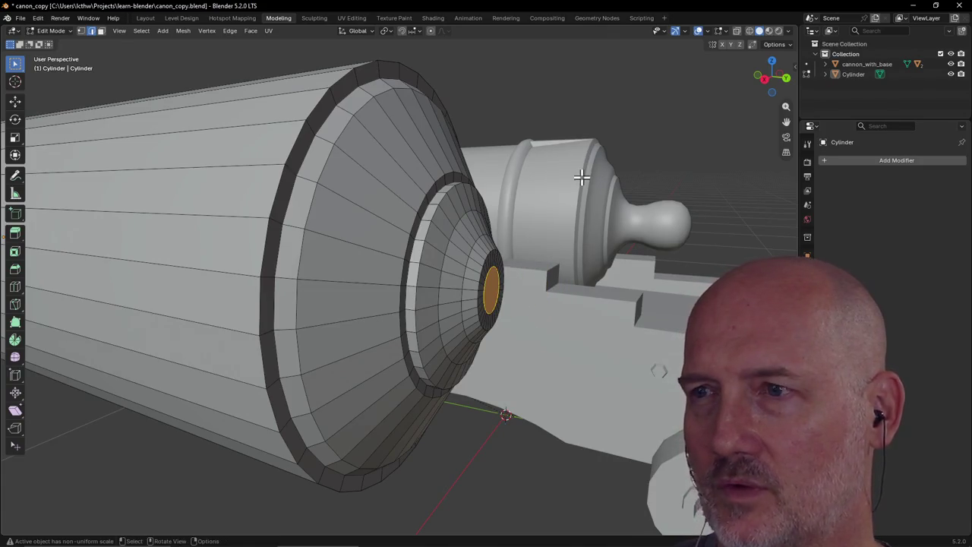
{"action": "scroll", "coordinate": [580, 177], "scroll_direction": "up", "scroll_amount": 1}
{"action": "scroll", "coordinate": [581, 176], "scroll_direction": "down", "scroll_amount": 2}
{"action": "scroll", "coordinate": [603, 175], "scroll_direction": "down", "scroll_amount": 3}
Orbit to view the muzzle end face beside the reference cannon
{"action": "mouse_move", "coordinate": [603, 175]}
{"action": "middle_mouse_down"}
{"action": "mouse_move", "coordinate": [598, 221]}
{"action": "mouse_move", "coordinate": [583, 219]}
{"action": "middle_mouse_up"}
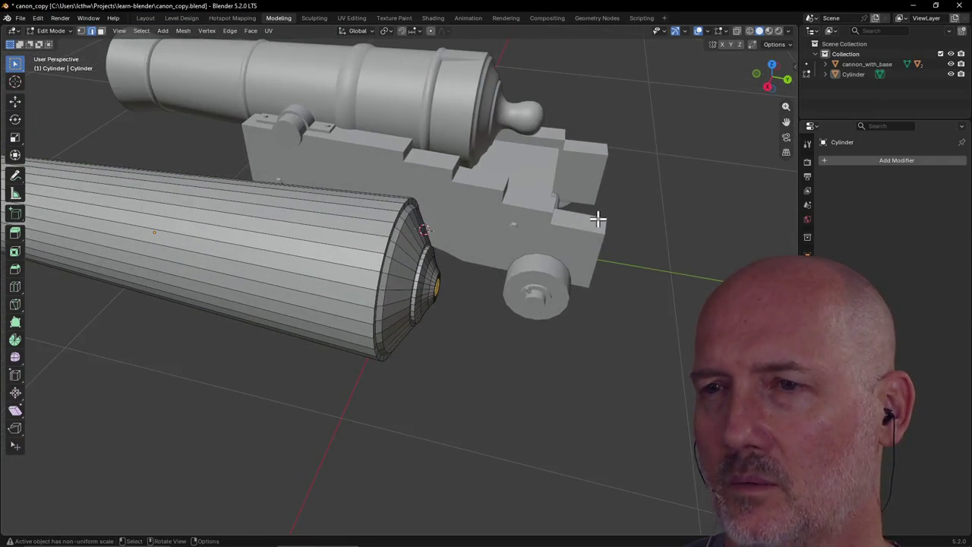
{"action": "middle_click_drag", "start_coordinate": [583, 219], "coordinate": [583, 219]}
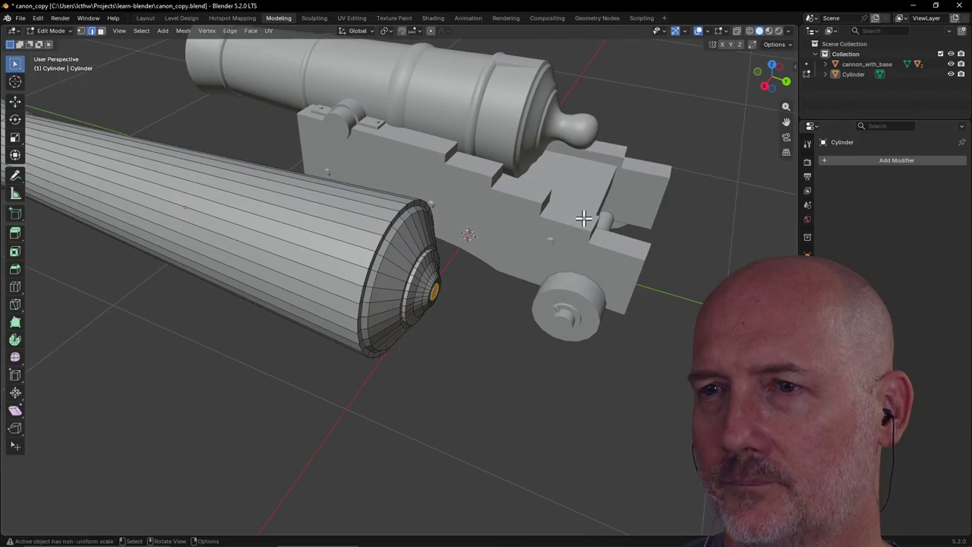
{"action": "scroll", "coordinate": [532, 273], "scroll_direction": "up", "scroll_amount": 3}
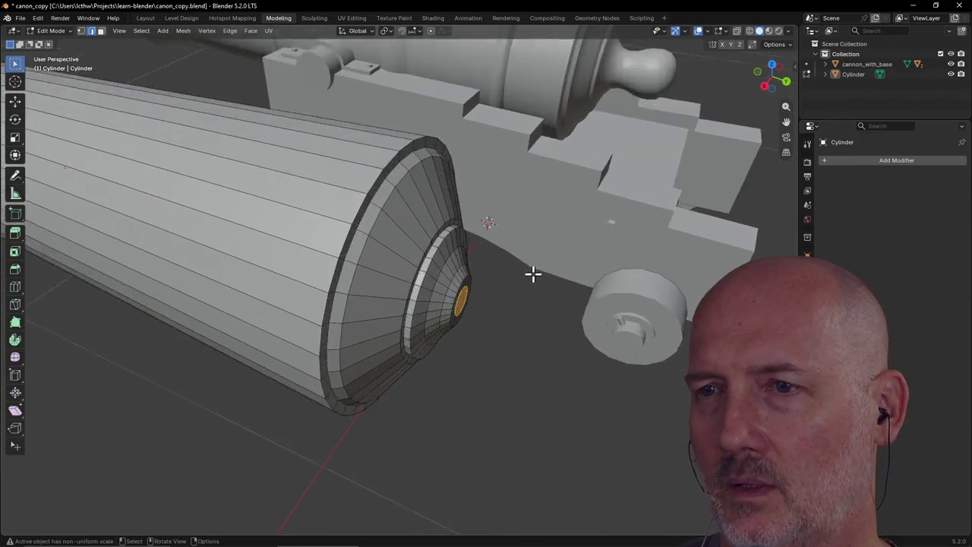
{"action": "scroll", "coordinate": [495, 254], "scroll_direction": "up", "scroll_amount": 2}
{"action": "middle_click_drag", "start_coordinate": [495, 254], "coordinate": [471, 233]}
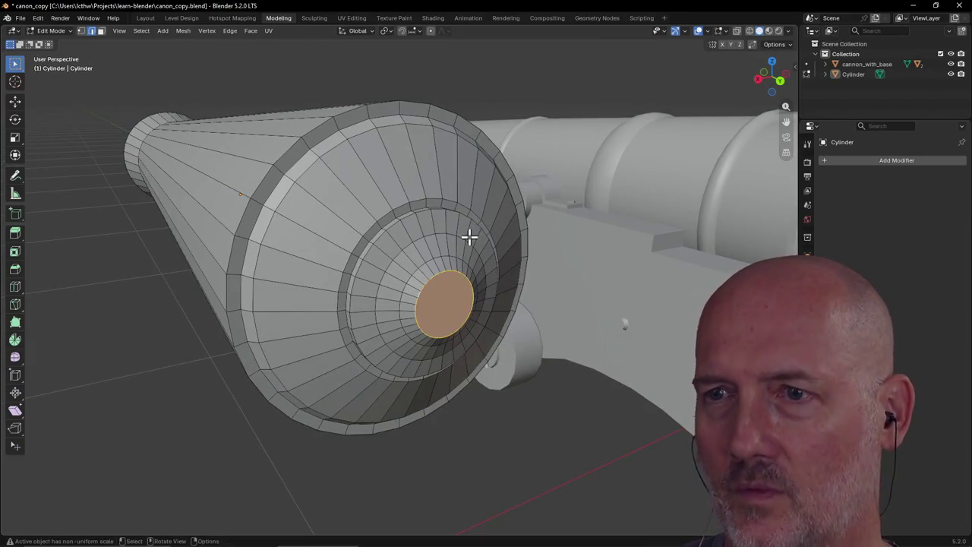
{"action": "scroll", "coordinate": [468, 234], "scroll_direction": "down", "scroll_amount": 4}
{"action": "mouse_move", "coordinate": [538, 295]}
{"action": "middle_mouse_down"}
{"action": "mouse_move", "coordinate": [599, 325]}
{"action": "mouse_move", "coordinate": [619, 321]}
{"action": "middle_mouse_up"}
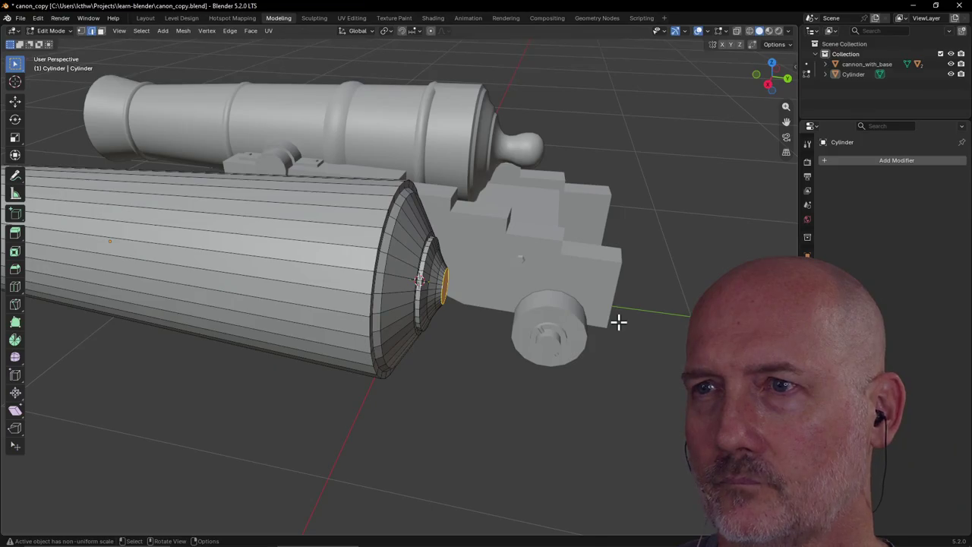
Extrude the muzzle end face a short distance and scale it to form the neck
{"action": "key", "text": "e"}
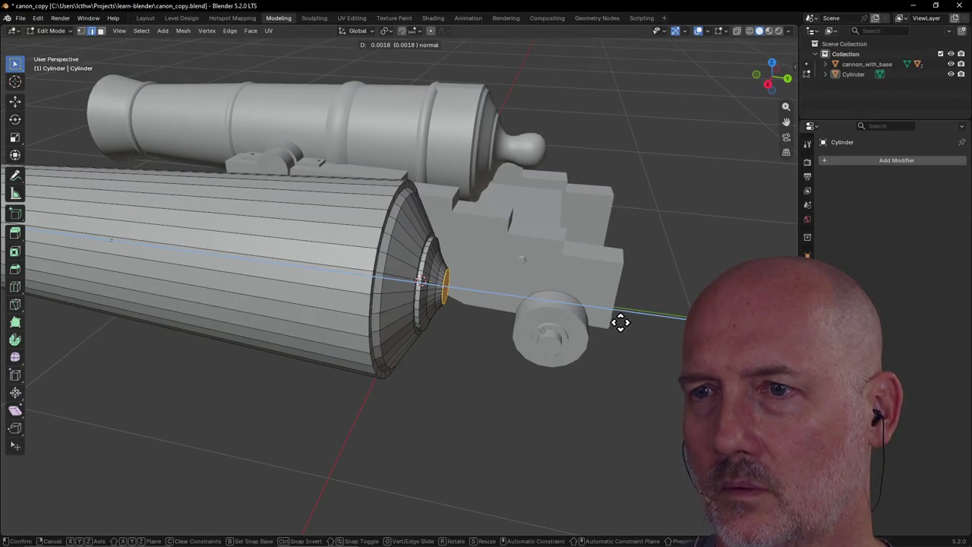
{"action": "left_click", "coordinate": [624, 323]}
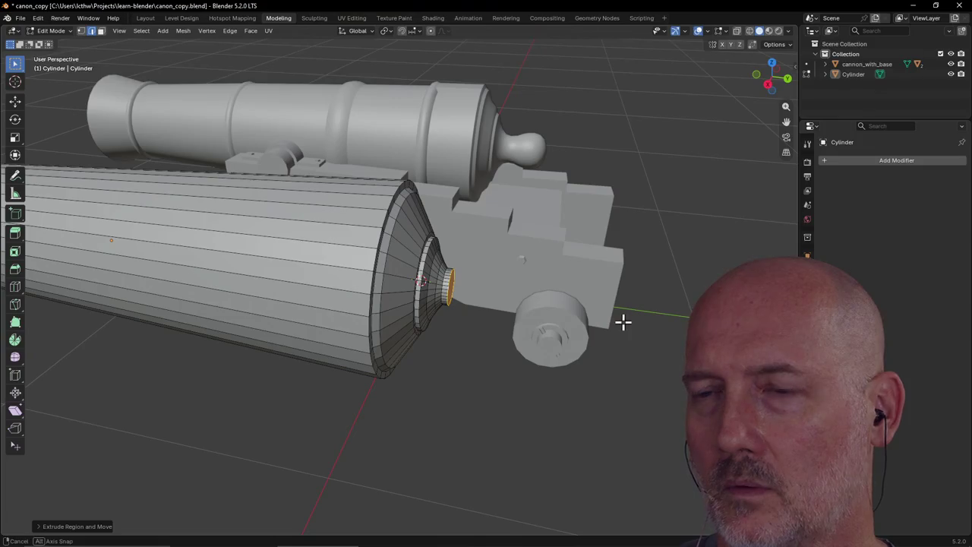
{"action": "key", "text": "e"}
{"action": "key", "text": "y"}
{"action": "key", "text": "z"}
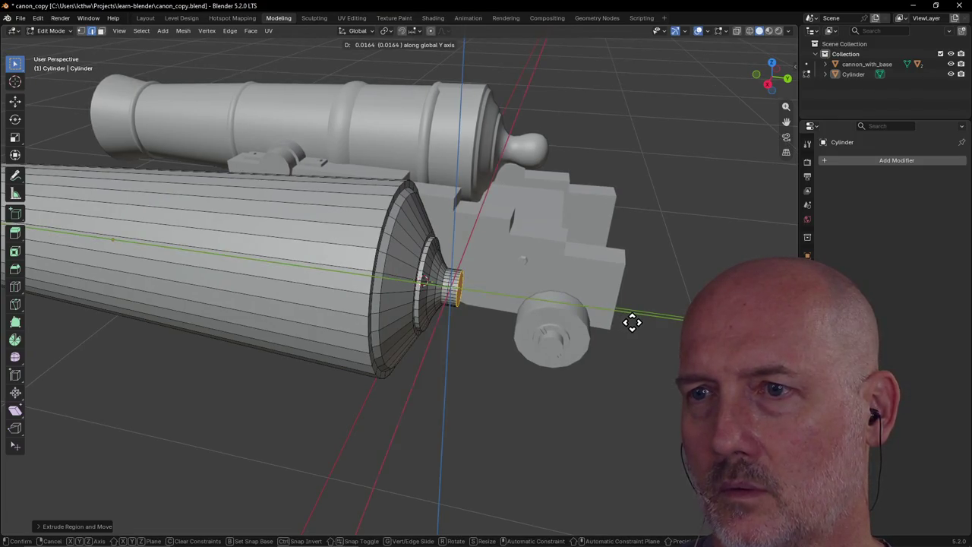
{"action": "right_click", "coordinate": [632, 323]}
{"action": "key", "text": "s"}
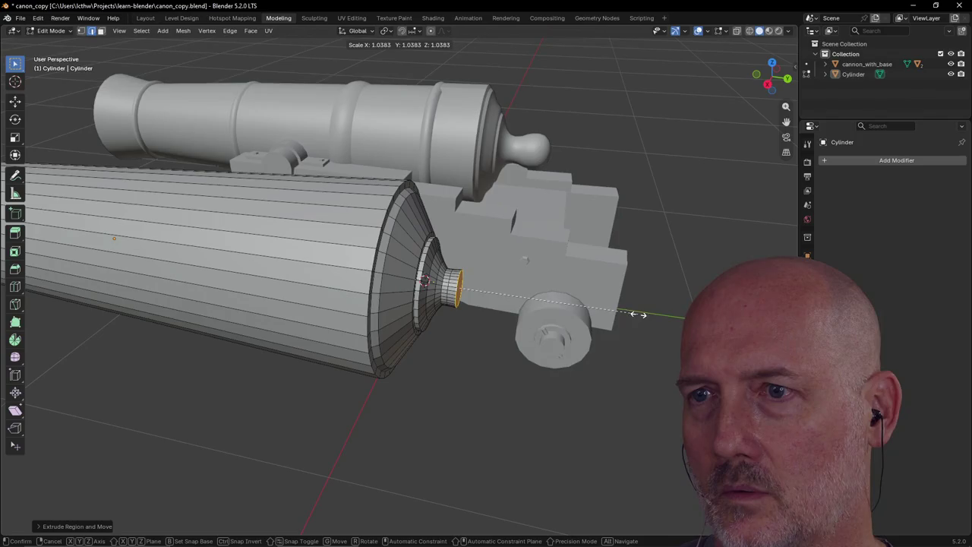
{"action": "left_click", "coordinate": [679, 305]}
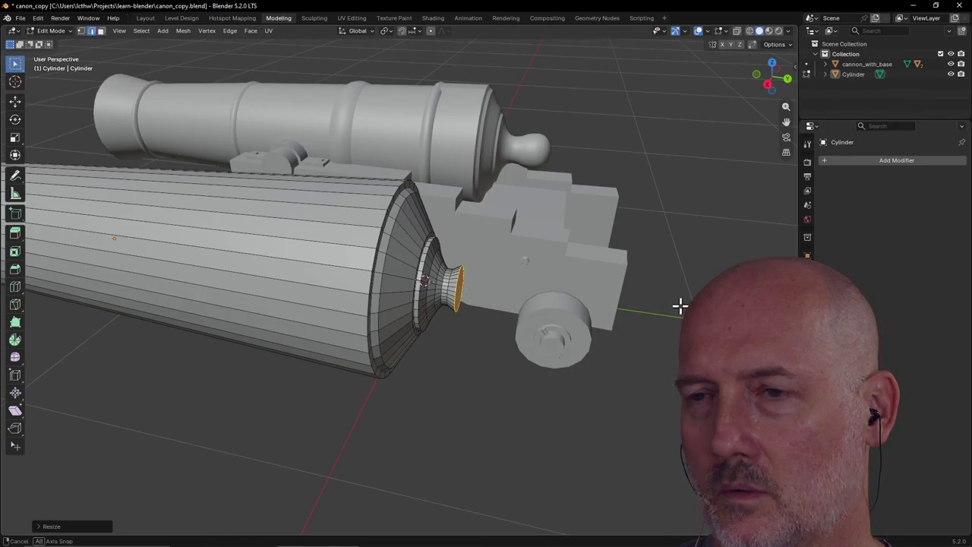
Extrude and resize two more rings to lengthen the narrow neck
{"action": "key", "text": "e"}
{"action": "left_click", "coordinate": [683, 309]}
{"action": "key", "text": "s"}
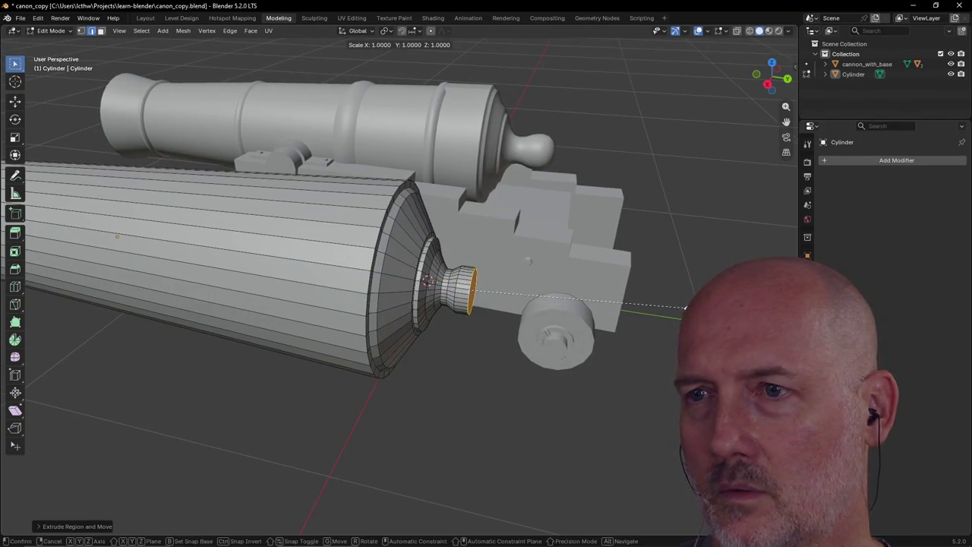
{"action": "left_click", "coordinate": [681, 305]}
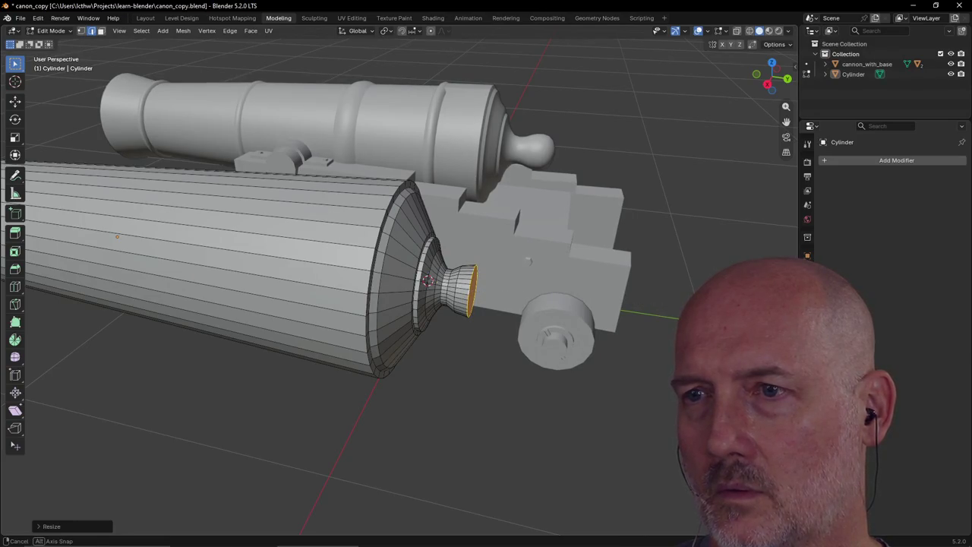
{"action": "key", "text": "e"}
{"action": "left_click", "coordinate": [679, 307]}
{"action": "key", "text": "s"}
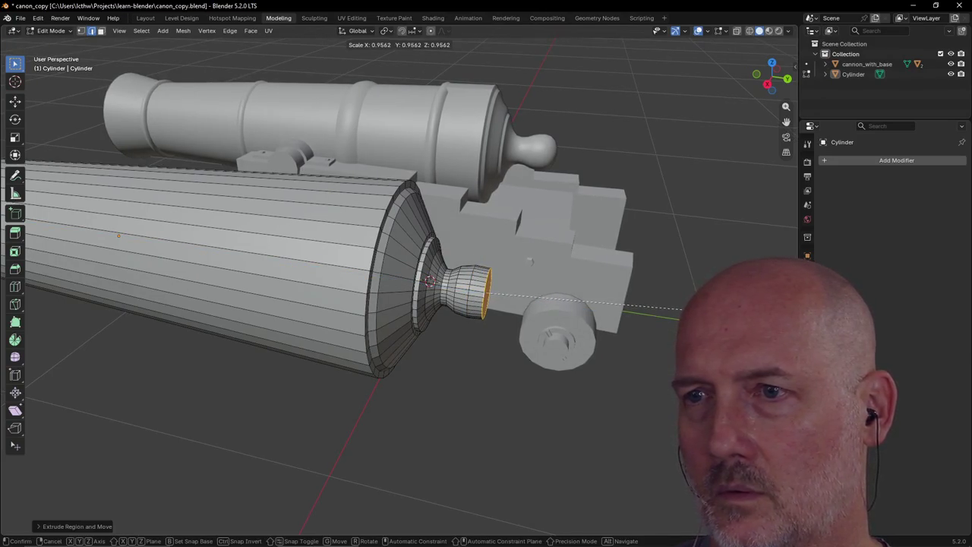
{"action": "left_click", "coordinate": [685, 309]}
Extrude a final ring and shrink it to round off the knob
{"action": "key", "text": "e"}
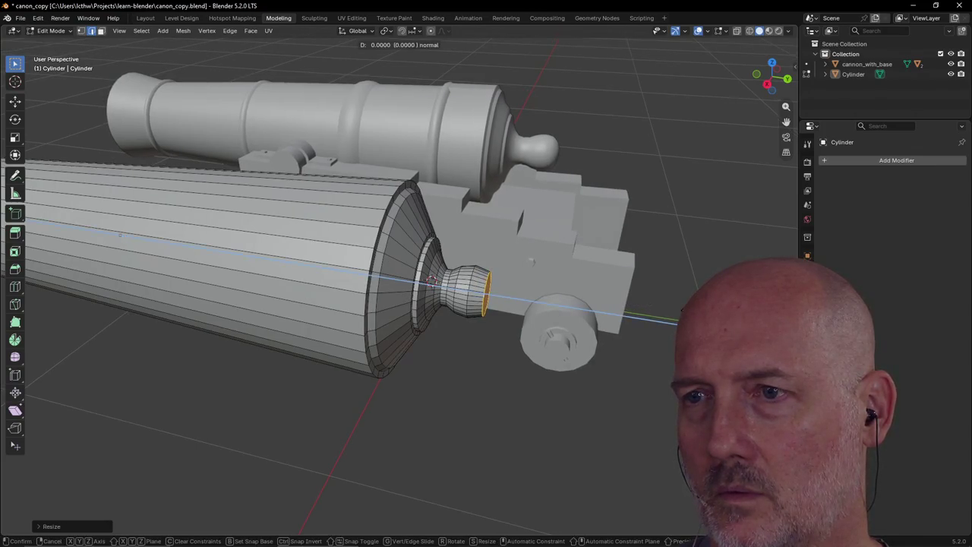
{"action": "left_click", "coordinate": [678, 322]}
{"action": "key", "text": "s"}
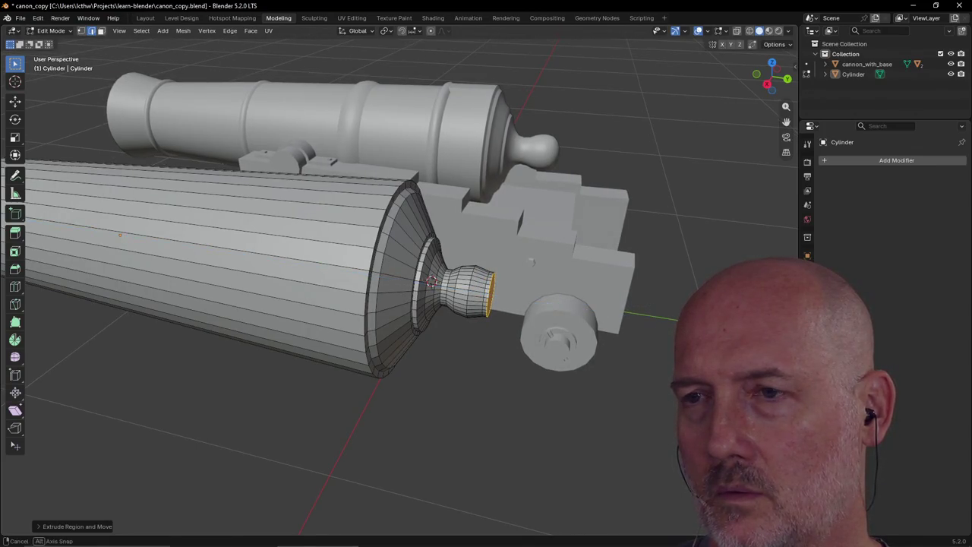
{"action": "left_click", "coordinate": [615, 313]}
{"action": "middle_click_drag", "start_coordinate": [616, 316], "coordinate": [541, 306]}
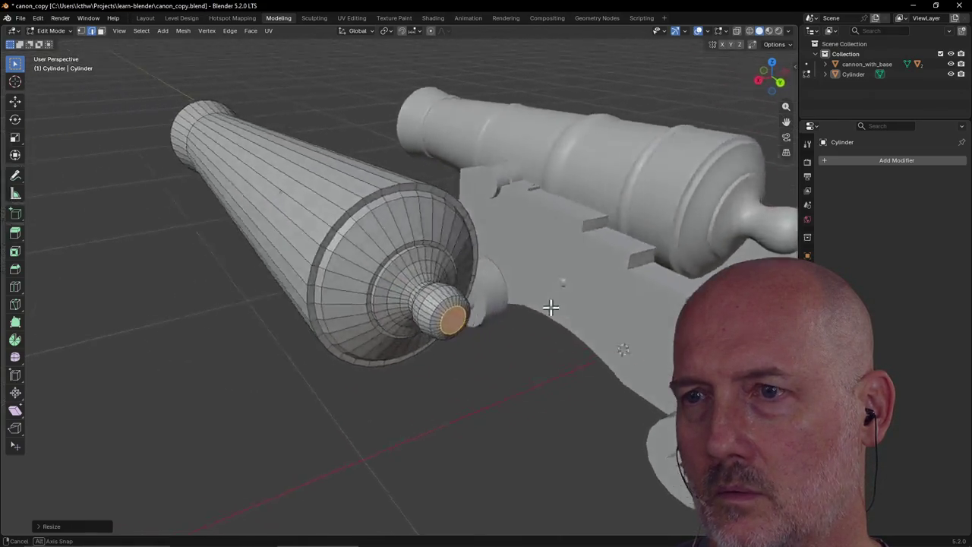
{"action": "key", "text": "e"}
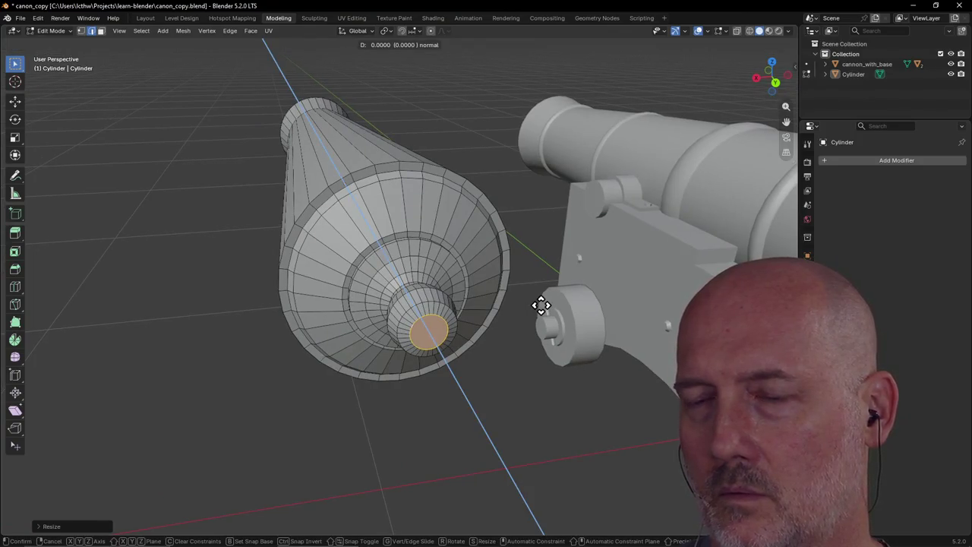
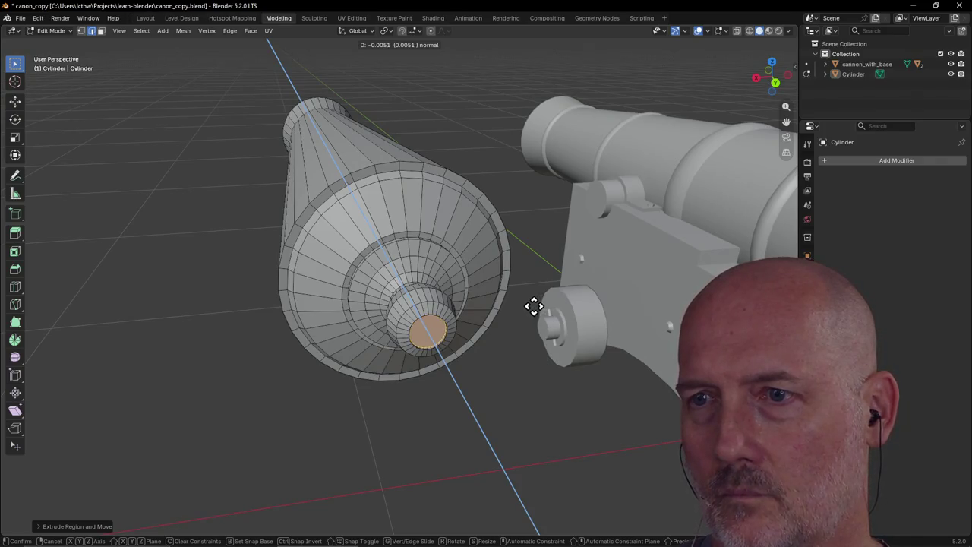
Extrude the barrel's end face and scale it down into a small inset end
{"action": "left_click", "coordinate": [540, 306]}
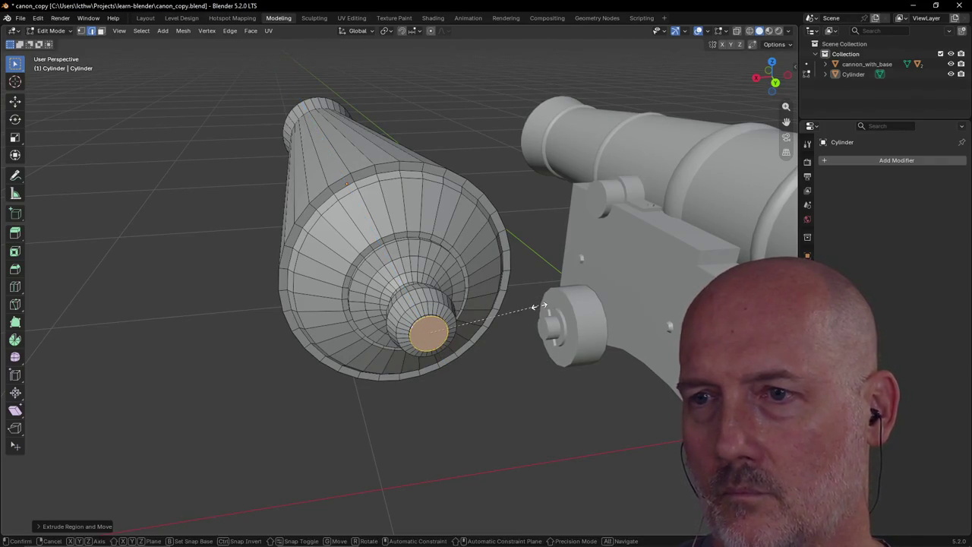
{"action": "key", "text": "s"}
{"action": "left_click", "coordinate": [492, 312]}
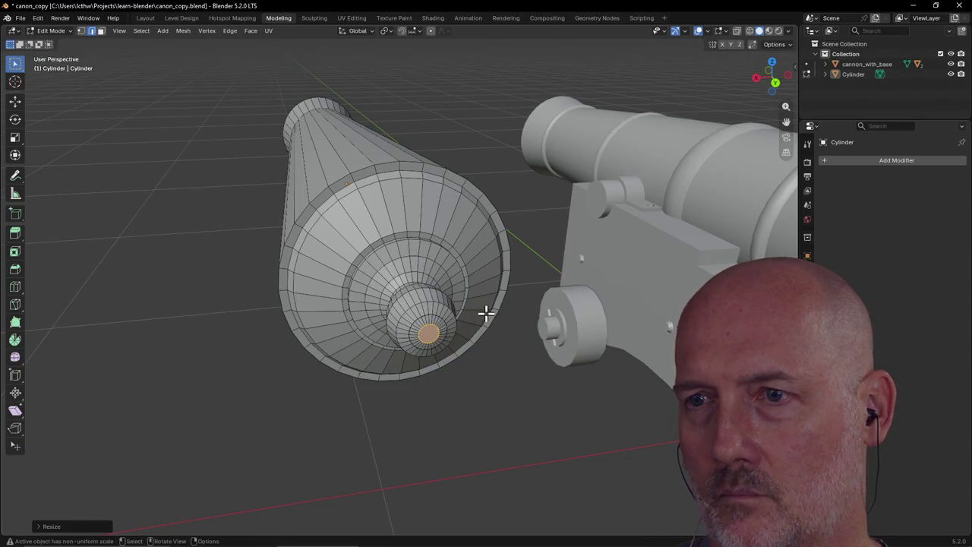
{"action": "scroll", "coordinate": [499, 377], "scroll_direction": "down", "scroll_amount": 3}
{"action": "mouse_move", "coordinate": [499, 377]}
{"action": "middle_mouse_down"}
{"action": "mouse_move", "coordinate": [616, 384]}
{"action": "mouse_move", "coordinate": [583, 382]}
{"action": "mouse_move", "coordinate": [582, 362]}
{"action": "mouse_move", "coordinate": [570, 360]}
{"action": "middle_mouse_up"}
{"action": "scroll", "coordinate": [584, 382], "scroll_direction": "up", "scroll_amount": 3}
{"action": "scroll", "coordinate": [581, 362], "scroll_direction": "up", "scroll_amount": 2}
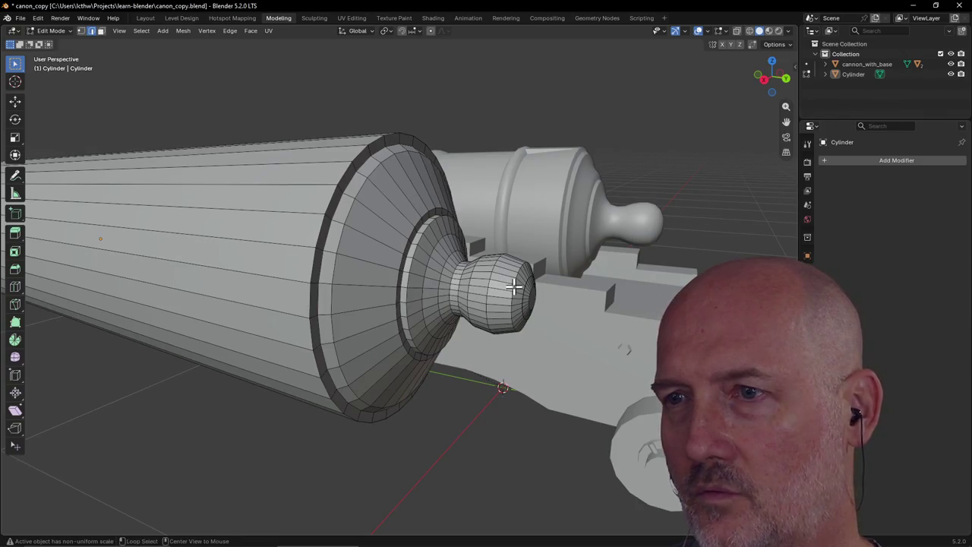
Resize one knob edge loop and shift another ball loop along Y
{"action": "left_click", "coordinate": [512, 285], "text": "alt"}
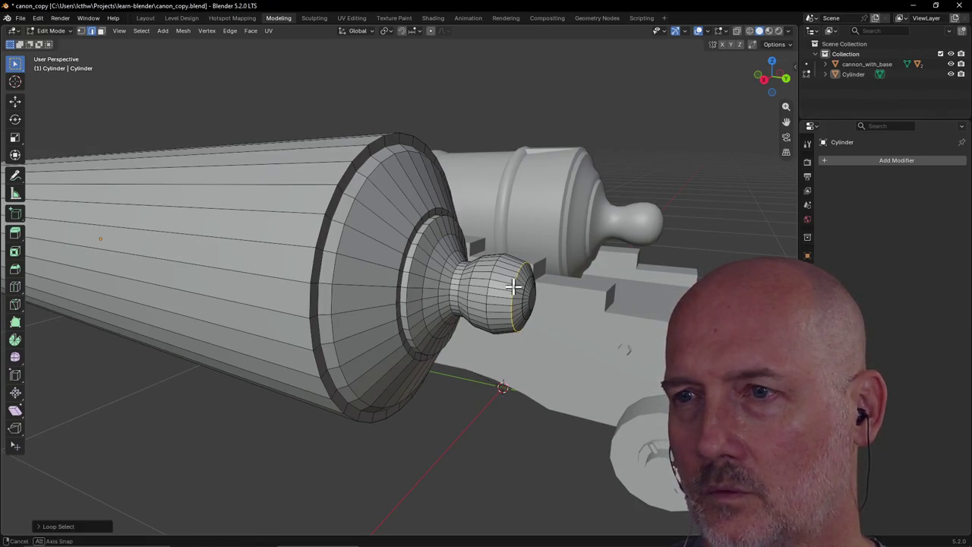
{"action": "key", "text": "s"}
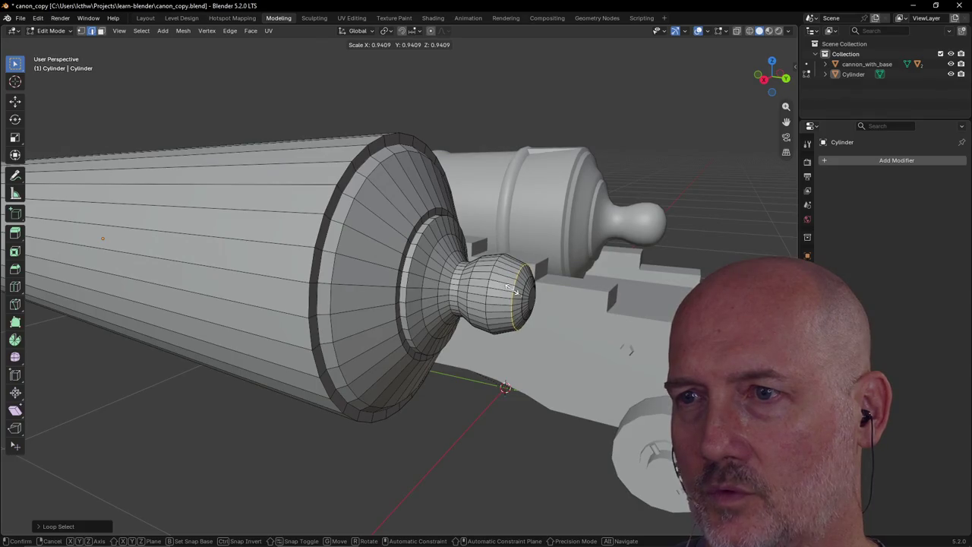
{"action": "left_click", "coordinate": [511, 289]}
{"action": "middle_click_drag", "start_coordinate": [527, 303], "coordinate": [544, 306]}
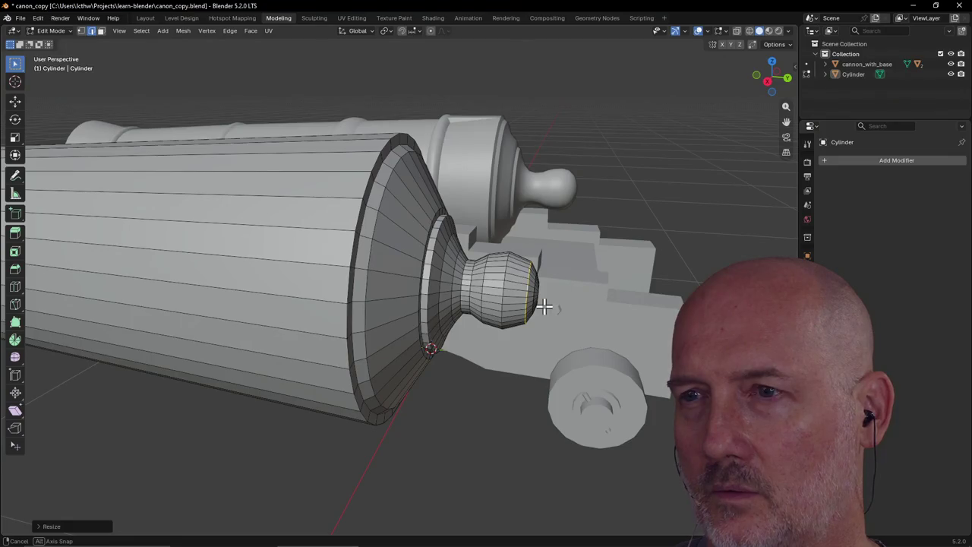
{"action": "middle_click_drag", "start_coordinate": [544, 306], "coordinate": [494, 278]}
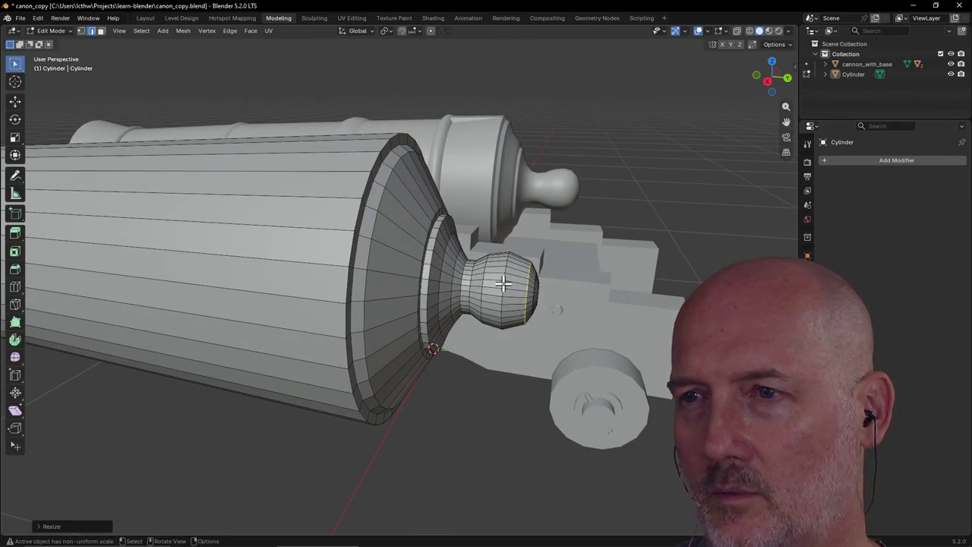
{"action": "left_click", "coordinate": [503, 284], "text": "alt"}
{"action": "key", "text": "g"}
{"action": "key", "text": "y"}
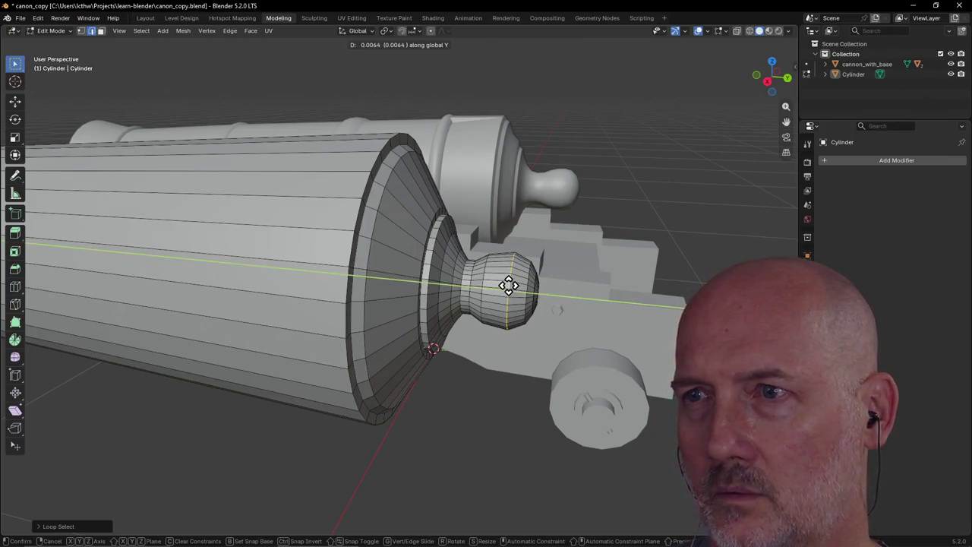
{"action": "left_click", "coordinate": [513, 285]}
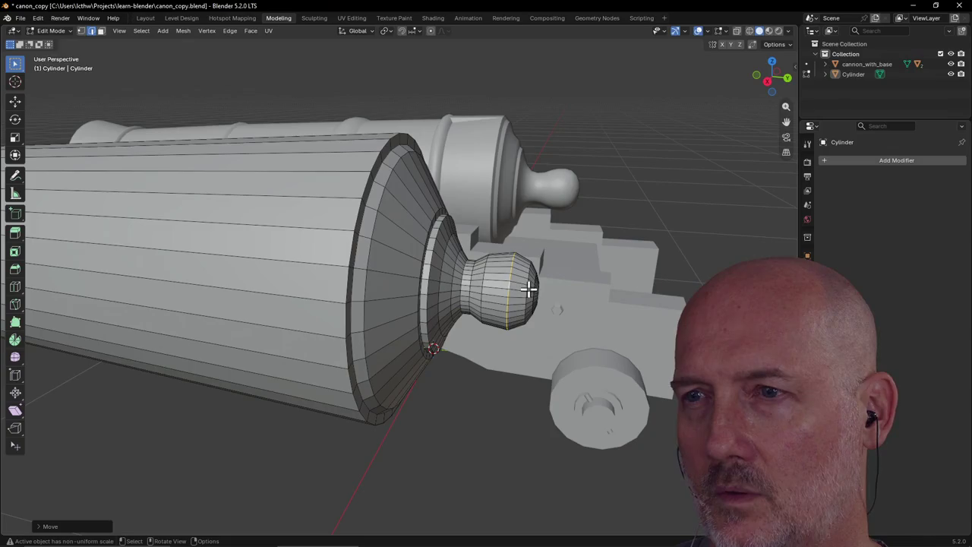
Enlarge a vertical ball loop and rescale it to round out the cascabel knob
{"action": "key", "text": "alt+a"}
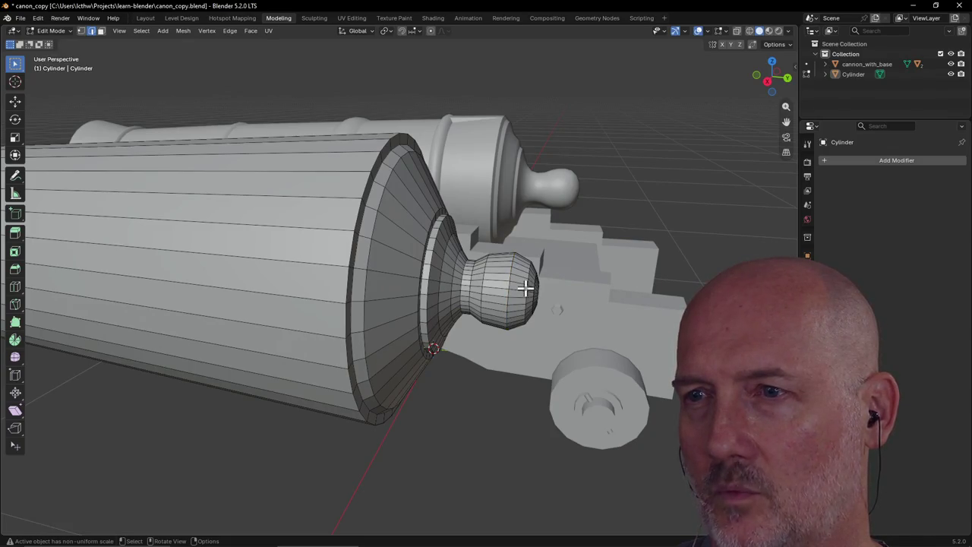
{"action": "left_click", "coordinate": [525, 288], "text": "alt"}
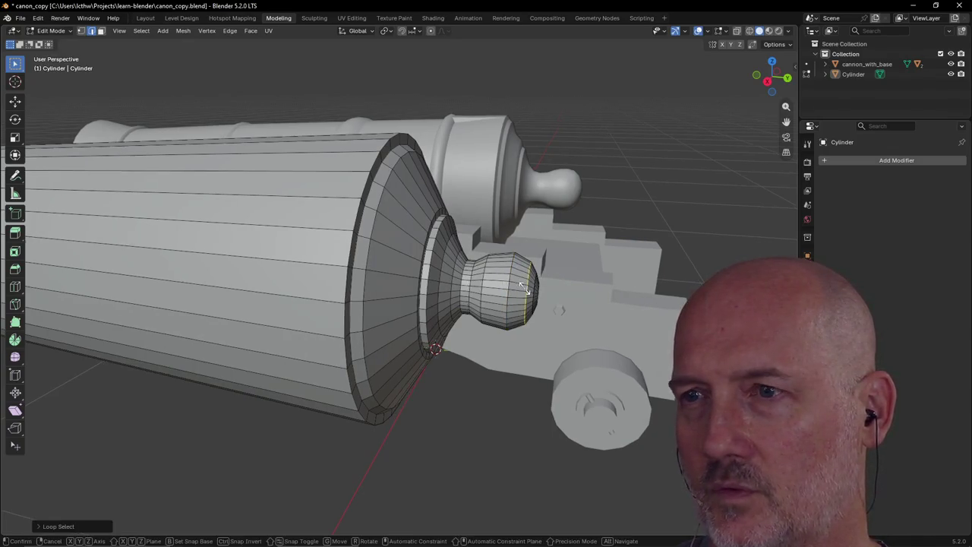
{"action": "key", "text": "s"}
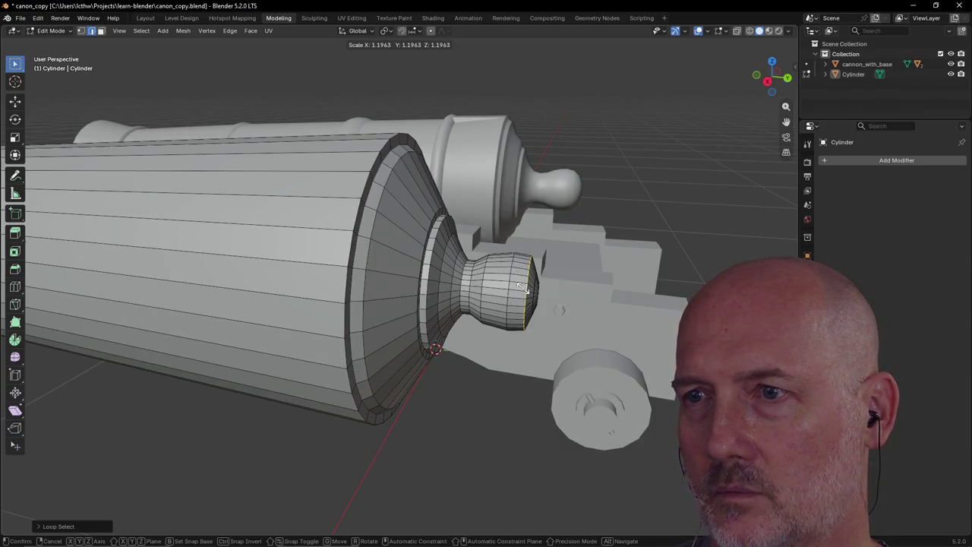
{"action": "left_click", "coordinate": [523, 287]}
{"action": "middle_click_drag", "start_coordinate": [523, 287], "coordinate": [524, 288]}
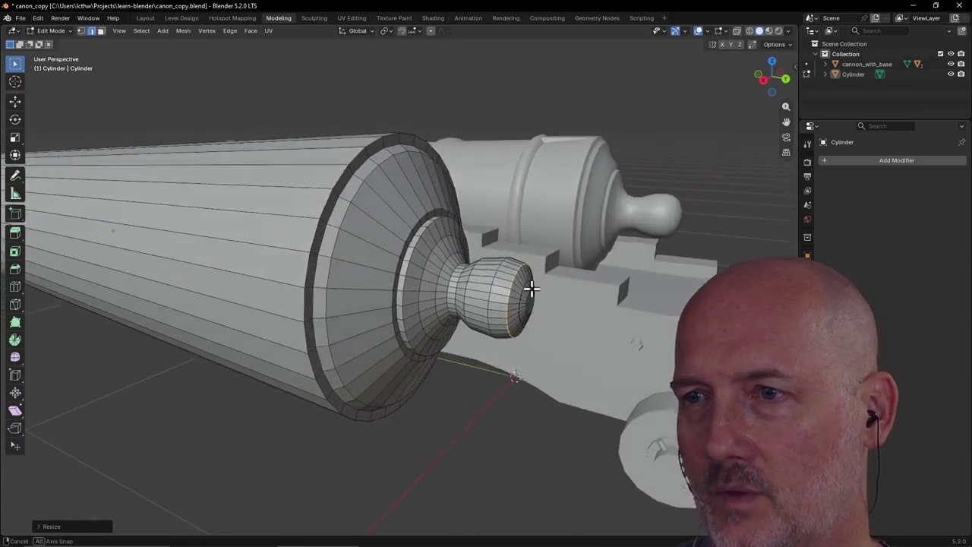
{"action": "key", "text": "s"}
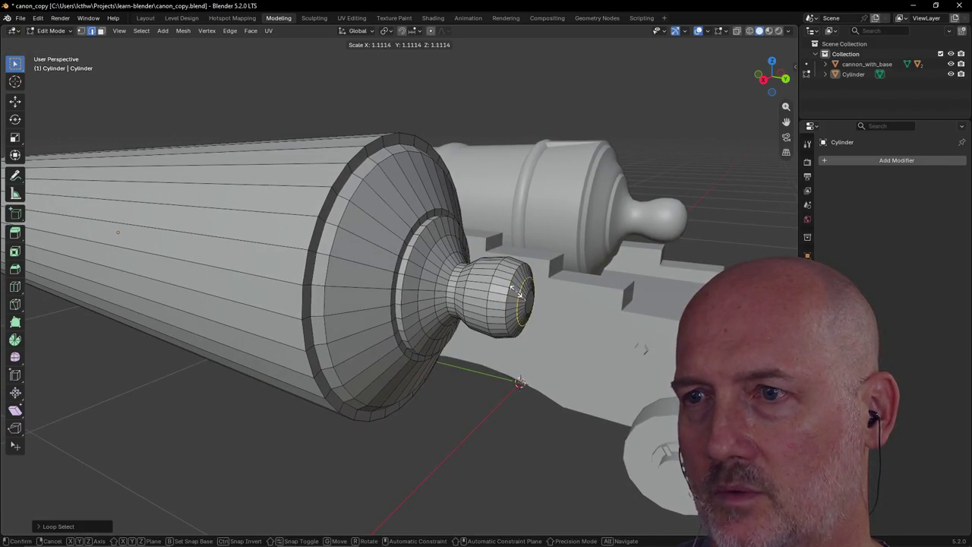
{"action": "left_click", "coordinate": [510, 291]}
{"action": "mouse_move", "coordinate": [510, 291]}
{"action": "middle_mouse_down"}
{"action": "mouse_move", "coordinate": [555, 304]}
{"action": "mouse_move", "coordinate": [505, 278]}
{"action": "mouse_move", "coordinate": [470, 282]}
{"action": "mouse_move", "coordinate": [514, 309]}
{"action": "mouse_move", "coordinate": [549, 312]}
{"action": "mouse_move", "coordinate": [511, 306]}
{"action": "middle_mouse_up"}
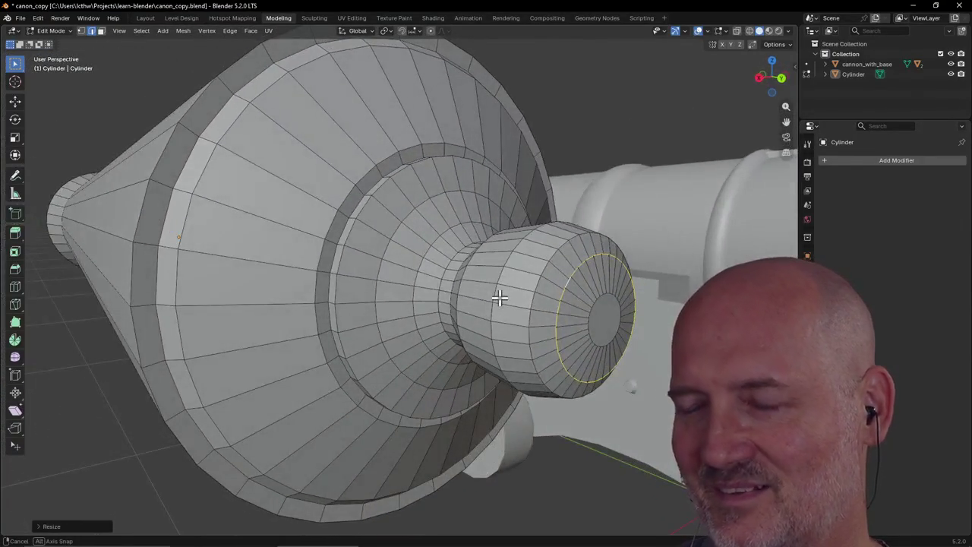
Orbit to a side view of the muzzle and switch to wireframe shading
{"action": "scroll", "coordinate": [511, 305], "scroll_direction": "down", "scroll_amount": 3}
{"action": "scroll", "coordinate": [542, 310], "scroll_direction": "up", "scroll_amount": 4}
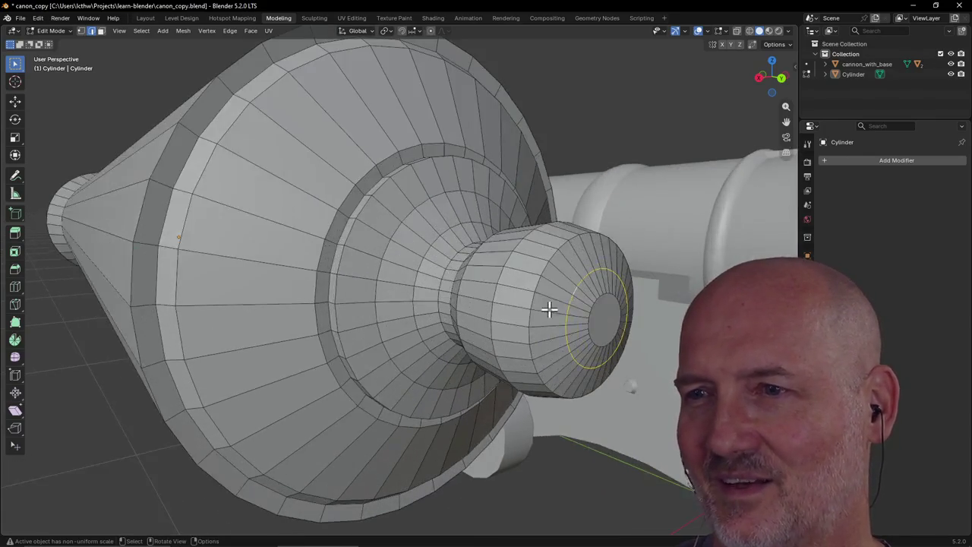
{"action": "scroll", "coordinate": [566, 273], "scroll_direction": "down", "scroll_amount": 1}
{"action": "middle_click_drag", "start_coordinate": [565, 273], "coordinate": [505, 271]}
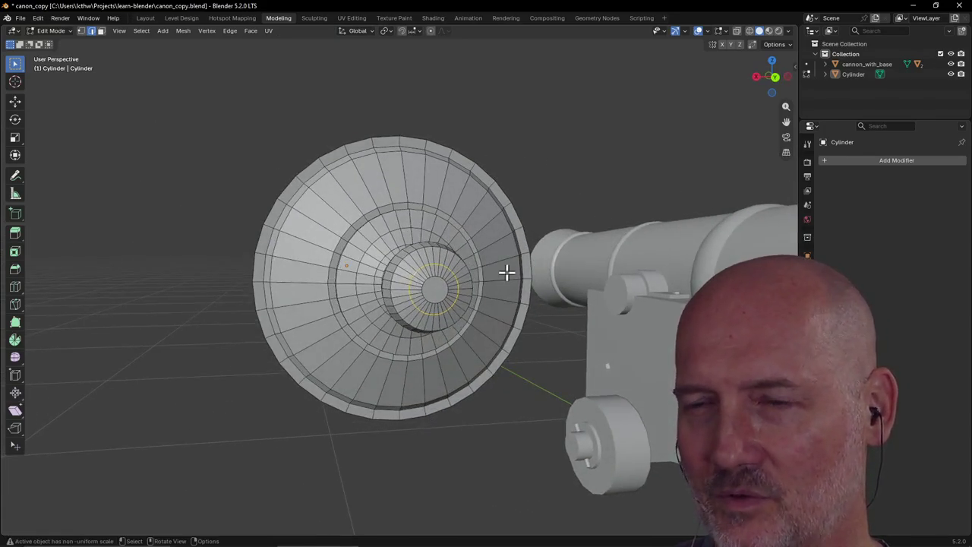
{"action": "middle_click_drag", "start_coordinate": [416, 263], "coordinate": [445, 276]}
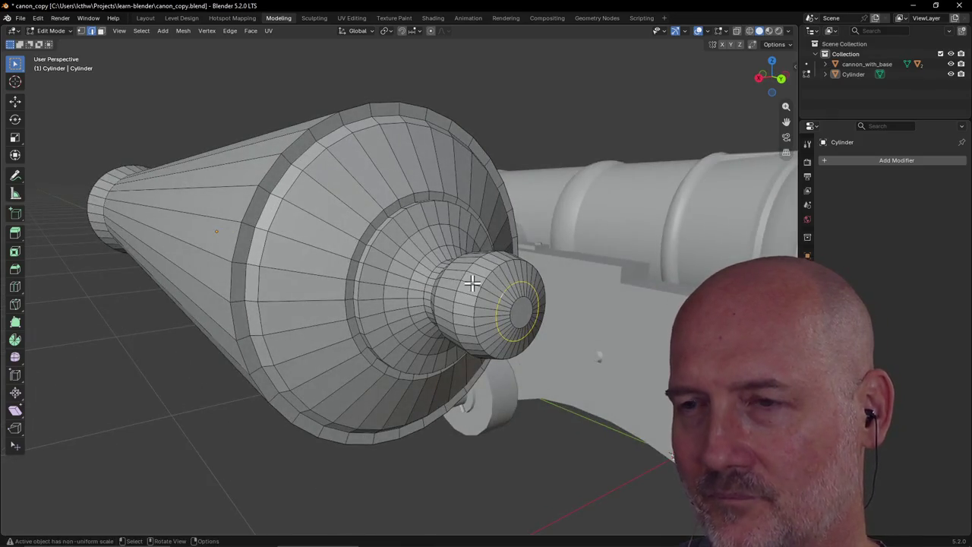
{"action": "key", "text": "z"}
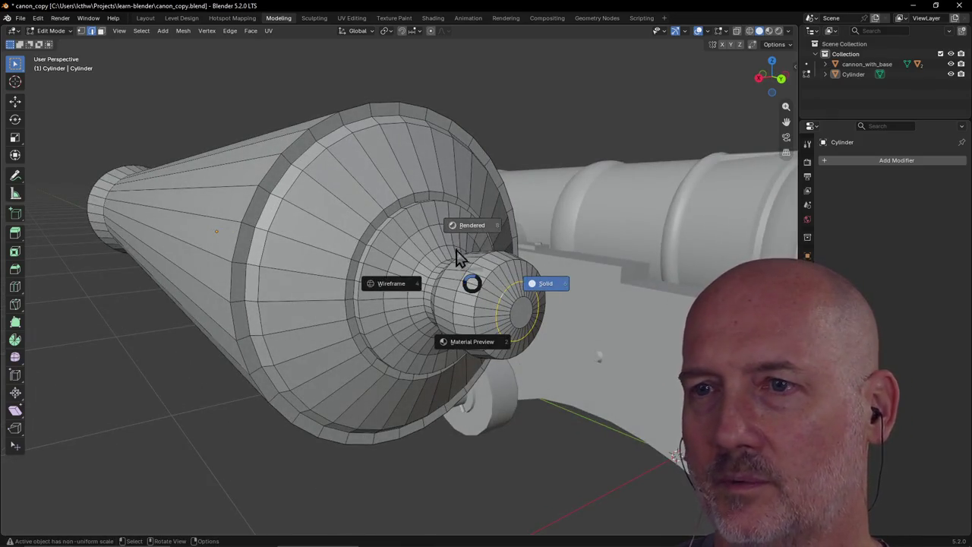
{"action": "left_click", "coordinate": [393, 291]}
{"action": "mouse_move", "coordinate": [531, 336]}
{"action": "middle_mouse_down"}
{"action": "mouse_move", "coordinate": [521, 324]}
{"action": "mouse_move", "coordinate": [394, 326]}
{"action": "mouse_move", "coordinate": [441, 316]}
{"action": "middle_mouse_up"}
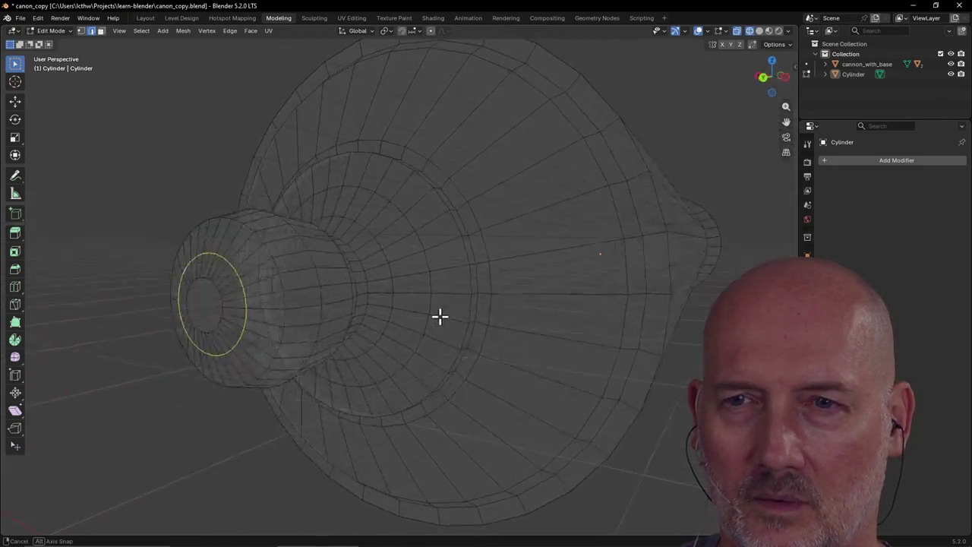
In vertex select mode, box-select the left ring's vertices and inspect a single vertex
{"action": "left_click", "coordinate": [119, 30]}
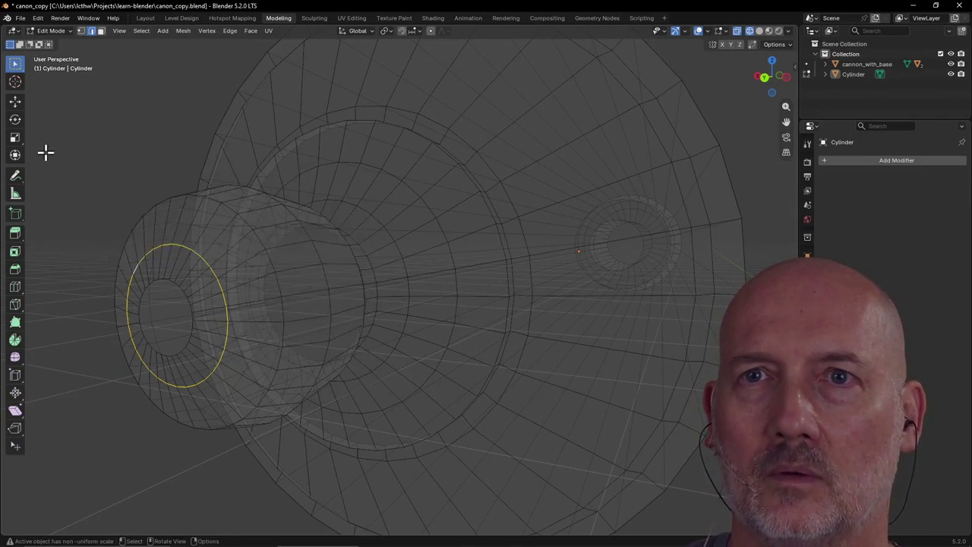
{"action": "left_click", "coordinate": [81, 31]}
{"action": "mouse_move", "coordinate": [206, 293]}
{"action": "middle_mouse_down"}
{"action": "mouse_move", "coordinate": [178, 303]}
{"action": "mouse_move", "coordinate": [184, 294]}
{"action": "mouse_move", "coordinate": [187, 303]}
{"action": "middle_mouse_up"}
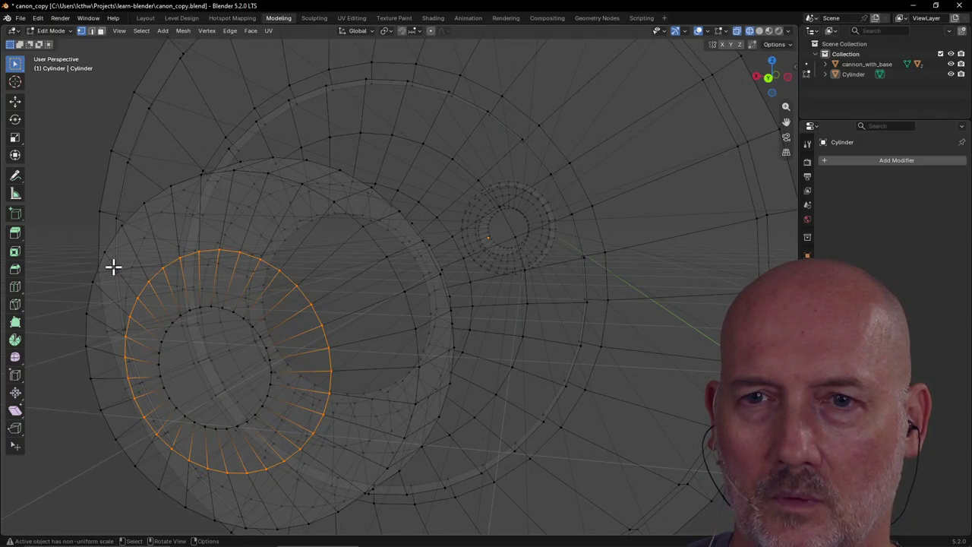
{"action": "left_click_drag", "start_coordinate": [109, 265], "coordinate": [340, 486]}
{"action": "scroll", "coordinate": [340, 486], "scroll_direction": "down", "scroll_amount": 4}
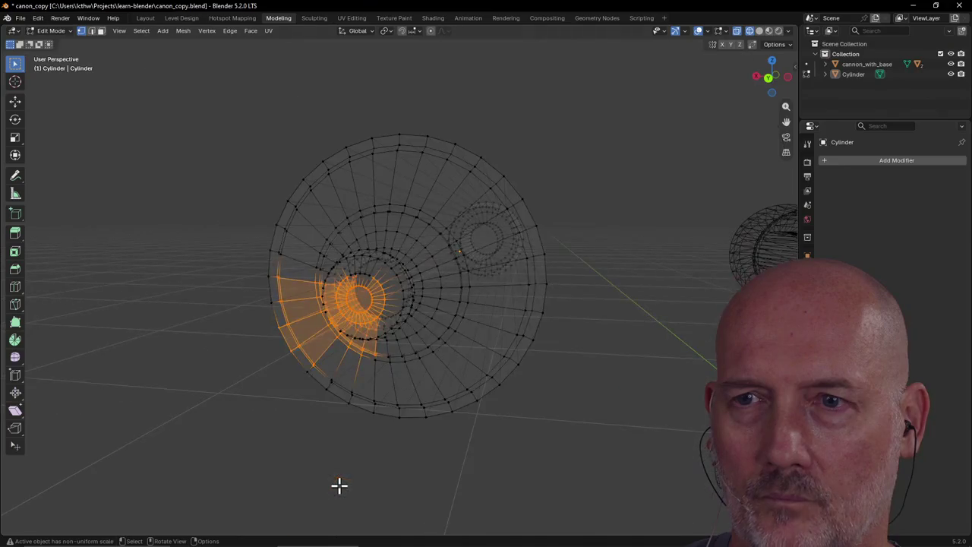
{"action": "middle_click_drag", "start_coordinate": [339, 486], "coordinate": [370, 514]}
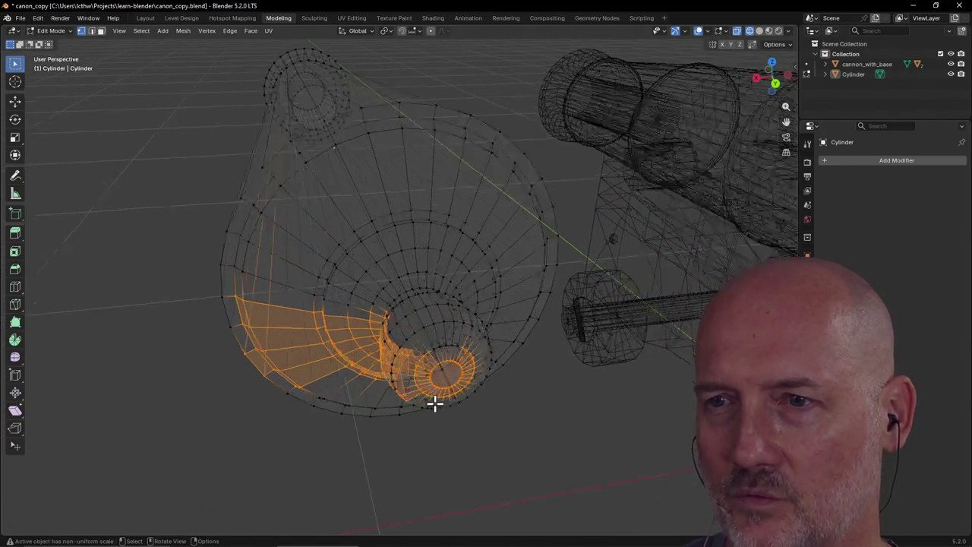
{"action": "scroll", "coordinate": [434, 403], "scroll_direction": "up", "scroll_amount": 3}
{"action": "left_click", "coordinate": [448, 400]}
{"action": "scroll", "coordinate": [463, 423], "scroll_direction": "up", "scroll_amount": 2}
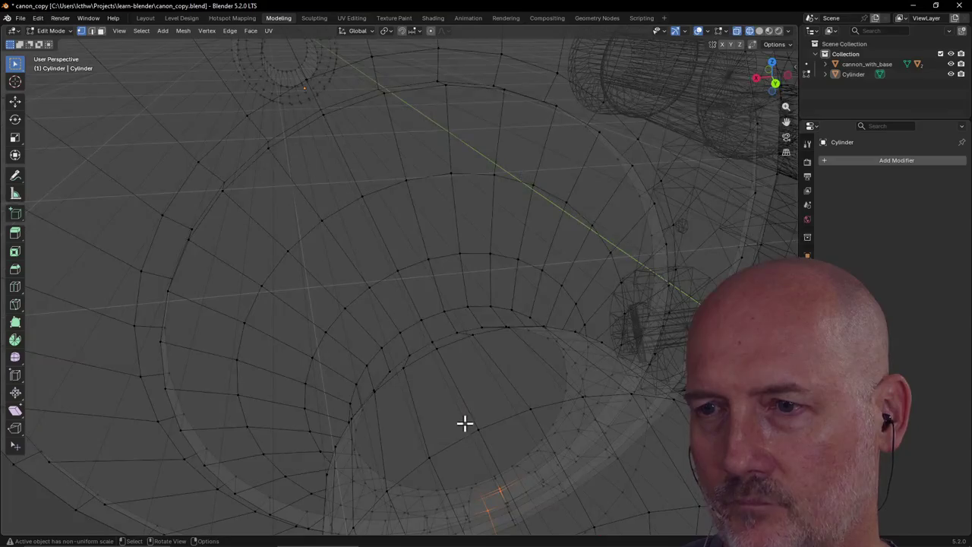
{"action": "scroll", "coordinate": [463, 423], "scroll_direction": "down", "scroll_amount": 4}
{"action": "scroll", "coordinate": [464, 423], "scroll_direction": "down", "scroll_amount": 2}
{"action": "mouse_move", "coordinate": [464, 423]}
{"action": "middle_mouse_down"}
{"action": "mouse_move", "coordinate": [494, 432]}
{"action": "mouse_move", "coordinate": [439, 432]}
{"action": "middle_mouse_up"}
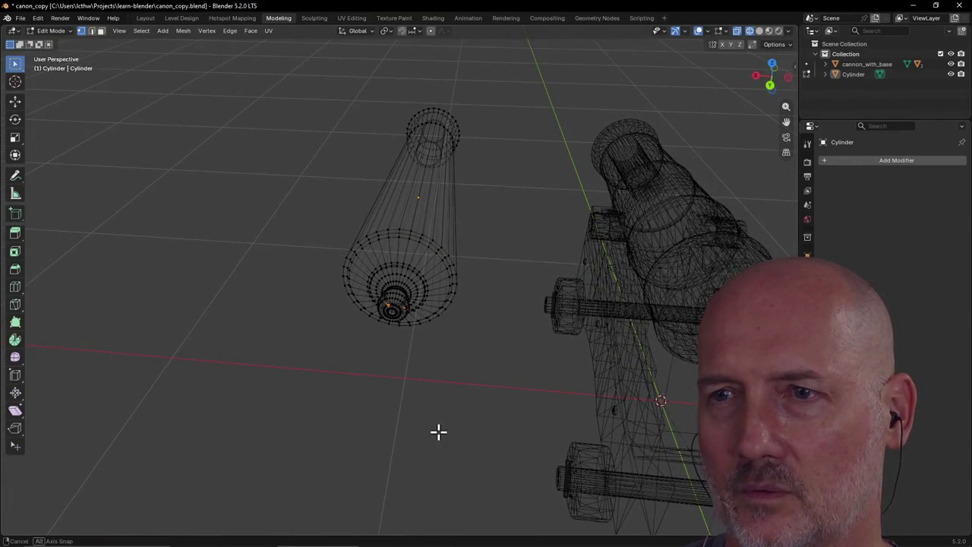
Select the whole cylinder mesh and merge by distance, removing 32 duplicate vertices
{"action": "key", "text": "a"}
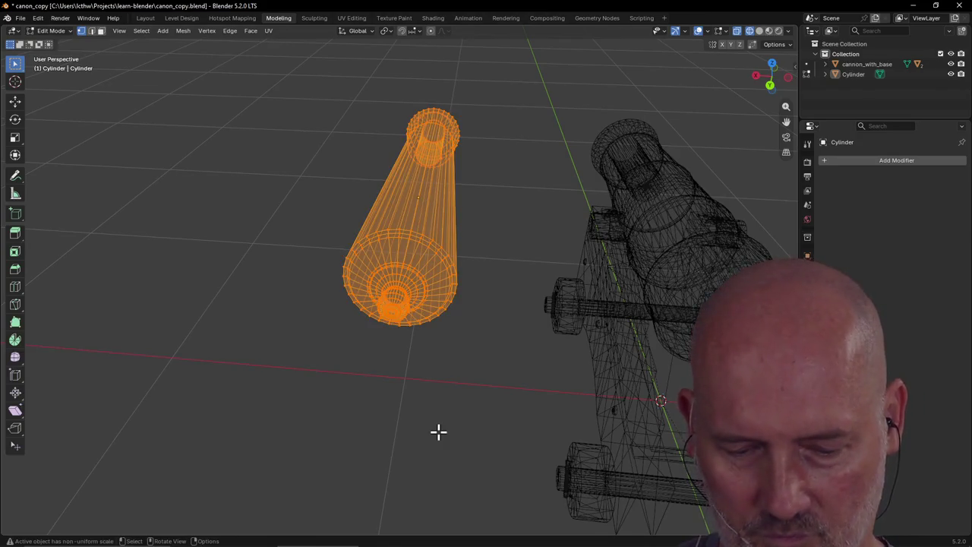
{"action": "key", "text": "m"}
{"action": "left_click", "coordinate": [435, 432]}
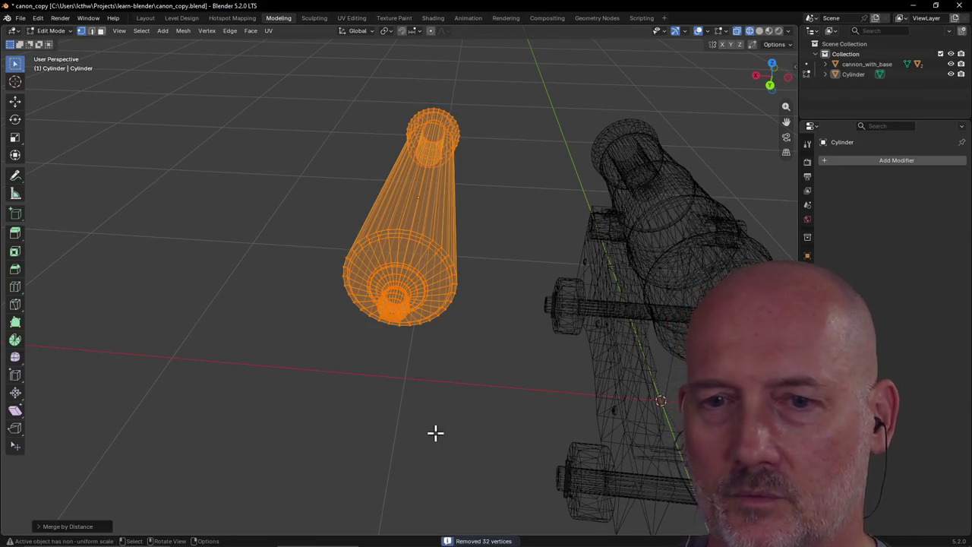
{"action": "left_click", "coordinate": [44, 528]}
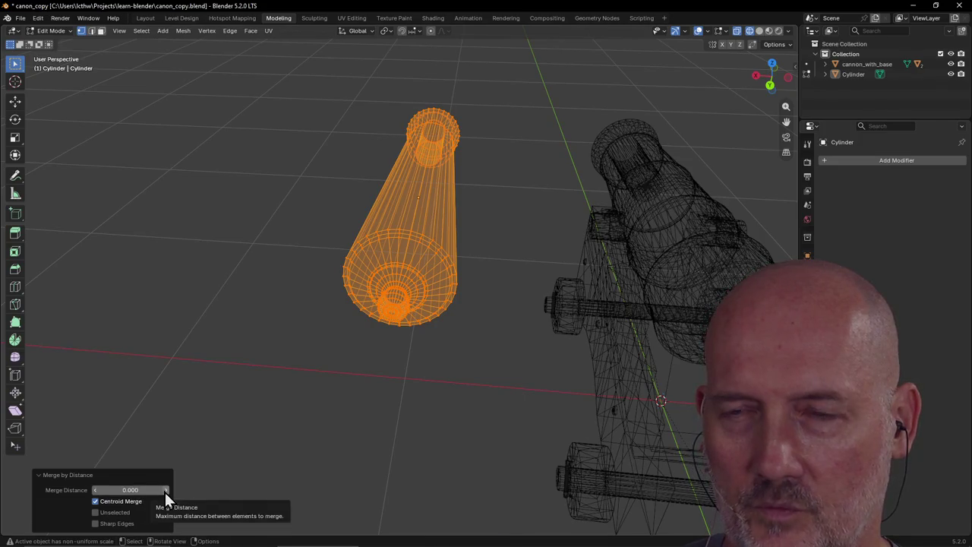
Deselect everything and switch the viewport back to solid shading
{"action": "key", "text": "alt+a"}
{"action": "middle_click_drag", "start_coordinate": [293, 403], "coordinate": [344, 371]}
{"action": "scroll", "coordinate": [344, 370], "scroll_direction": "up", "scroll_amount": 2}
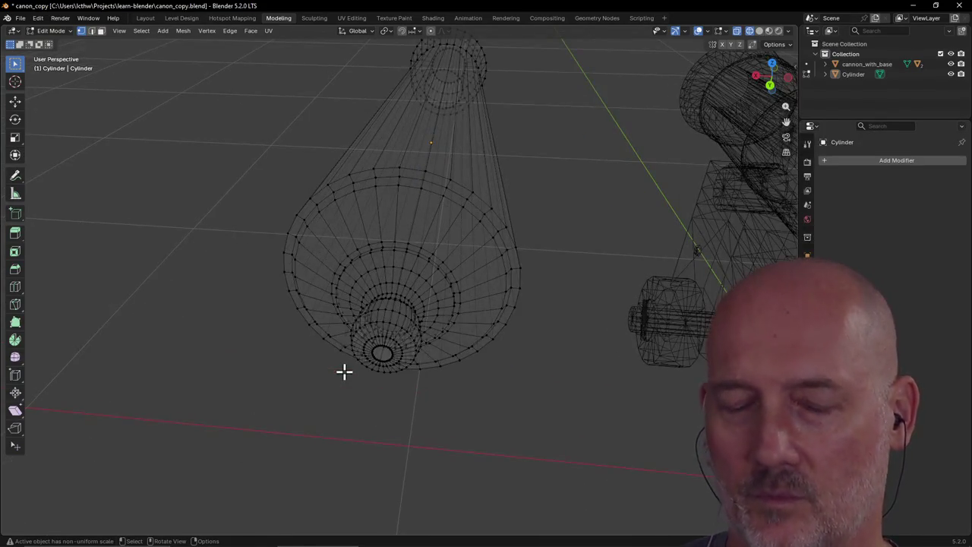
{"action": "scroll", "coordinate": [344, 371], "scroll_direction": "down", "scroll_amount": 1}
{"action": "key", "text": "z"}
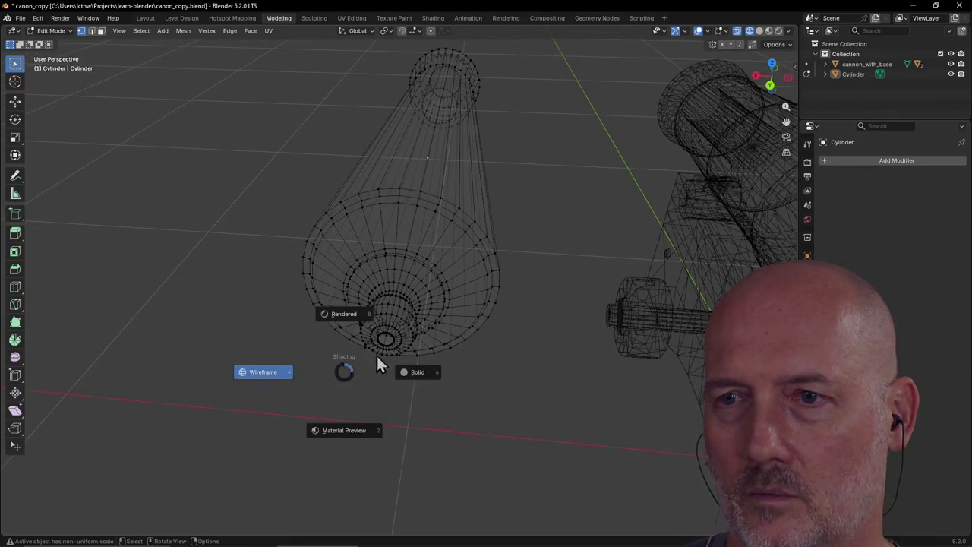
{"action": "left_click", "coordinate": [410, 378]}
Zoom in on the end knob and select the inner ring on its front face
{"action": "mouse_move", "coordinate": [412, 372]}
{"action": "middle_mouse_down"}
{"action": "mouse_move", "coordinate": [369, 352]}
{"action": "mouse_move", "coordinate": [471, 345]}
{"action": "middle_mouse_up"}
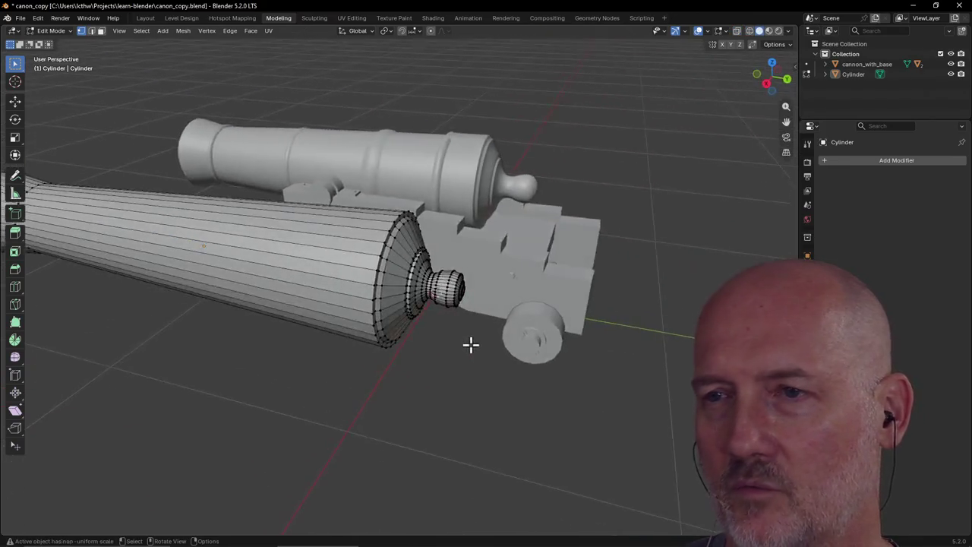
{"action": "scroll", "coordinate": [470, 345], "scroll_direction": "up", "scroll_amount": 3}
{"action": "scroll", "coordinate": [505, 337], "scroll_direction": "up", "scroll_amount": 2}
{"action": "scroll", "coordinate": [501, 340], "scroll_direction": "up", "scroll_amount": 1}
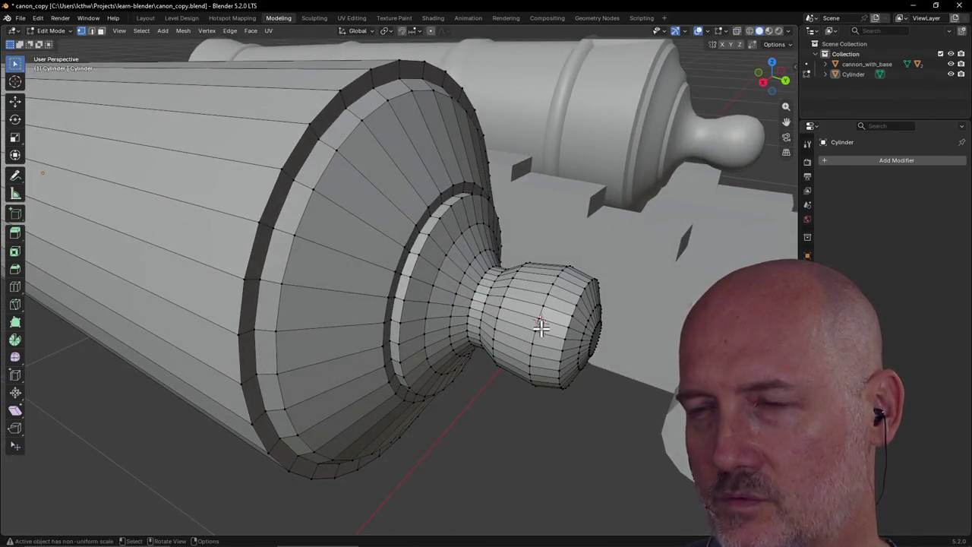
{"action": "middle_click_drag", "start_coordinate": [539, 327], "coordinate": [549, 332]}
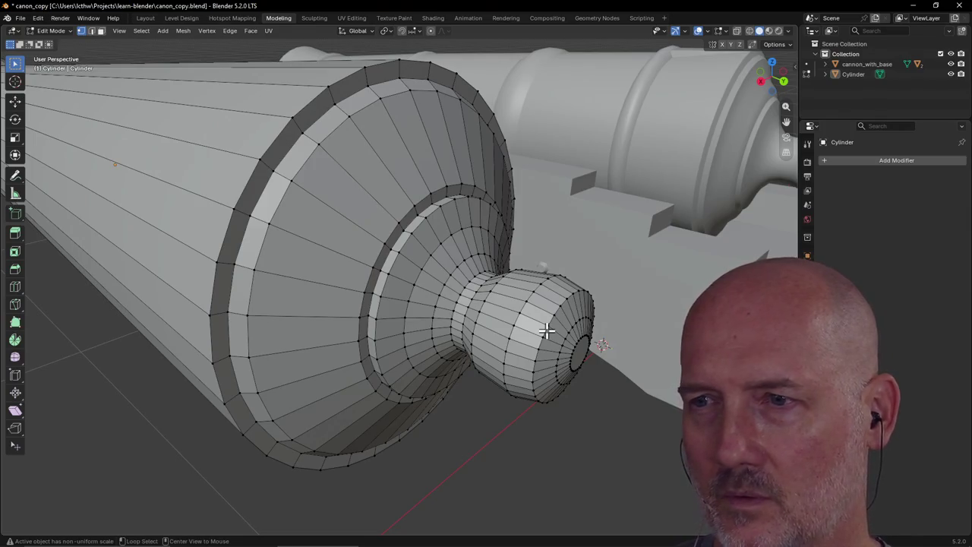
{"action": "left_click", "coordinate": [547, 331], "text": "alt"}
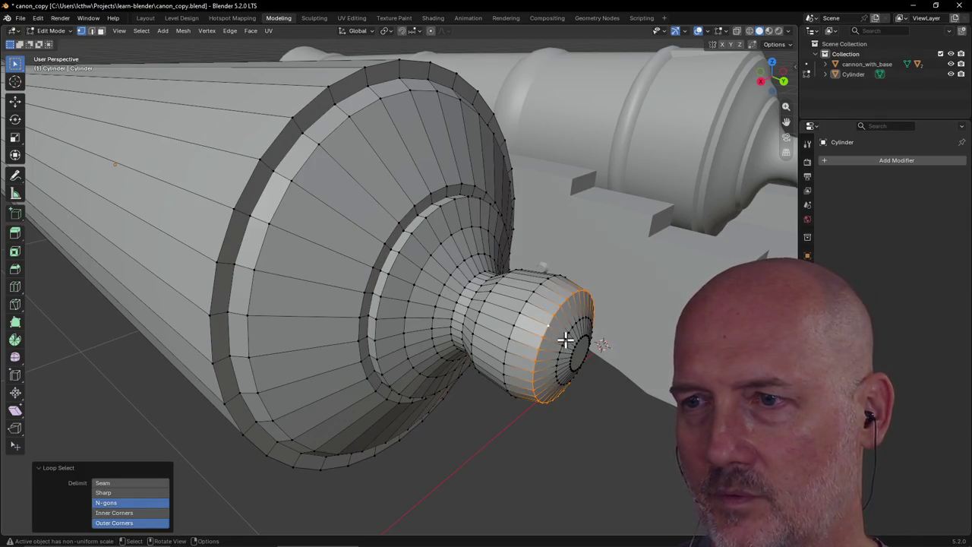
{"action": "left_click", "coordinate": [564, 341], "text": "alt"}
{"action": "middle_click_drag", "start_coordinate": [564, 340], "coordinate": [583, 339]}
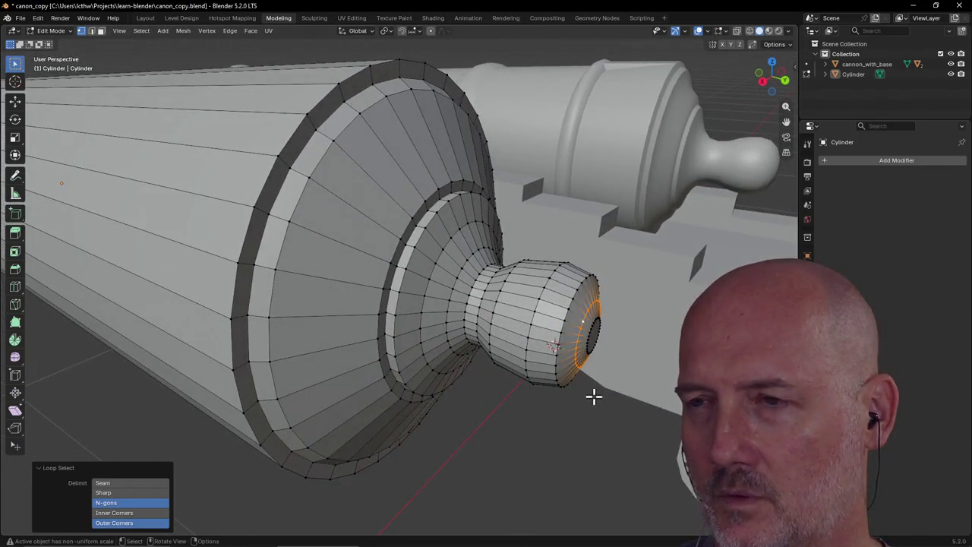
Scale the selected knob ring up uniformly to 1.203
{"action": "key", "text": "s"}
{"action": "middle_click_drag", "start_coordinate": [558, 415], "coordinate": [577, 434]}
{"action": "left_click", "coordinate": [555, 432]}
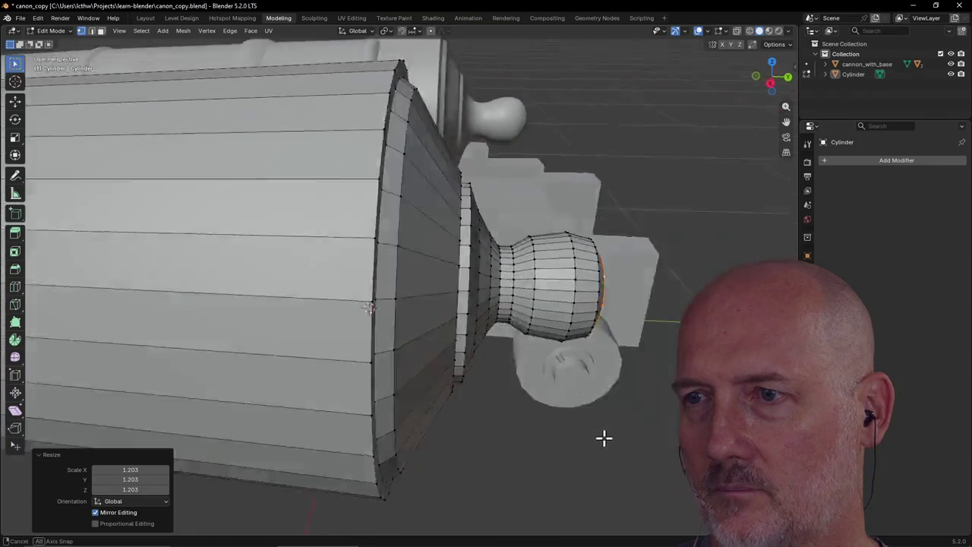
{"action": "scroll", "coordinate": [570, 436], "scroll_direction": "down", "scroll_amount": 3}
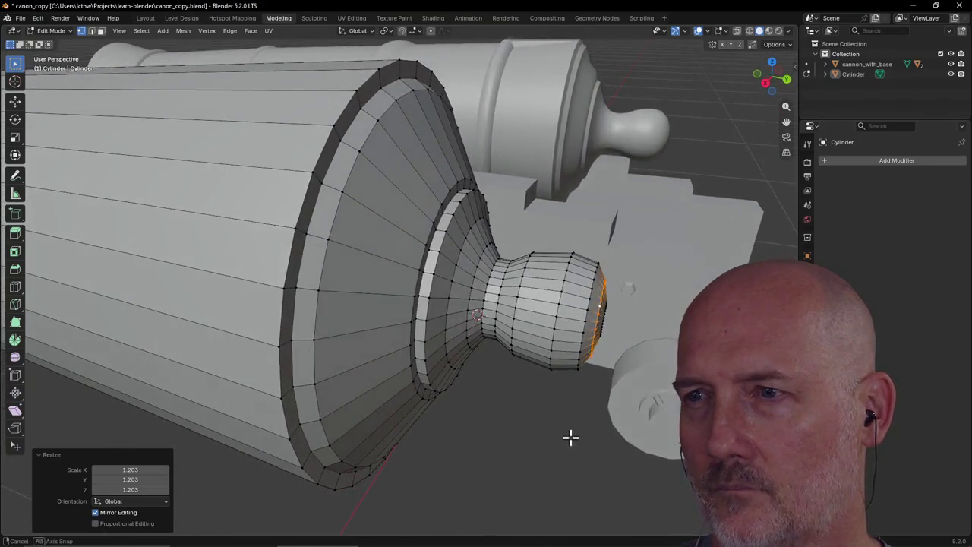
{"action": "scroll", "coordinate": [570, 436], "scroll_direction": "down", "scroll_amount": 3}
{"action": "scroll", "coordinate": [531, 435], "scroll_direction": "down", "scroll_amount": 2}
{"action": "scroll", "coordinate": [466, 413], "scroll_direction": "down", "scroll_amount": 2}
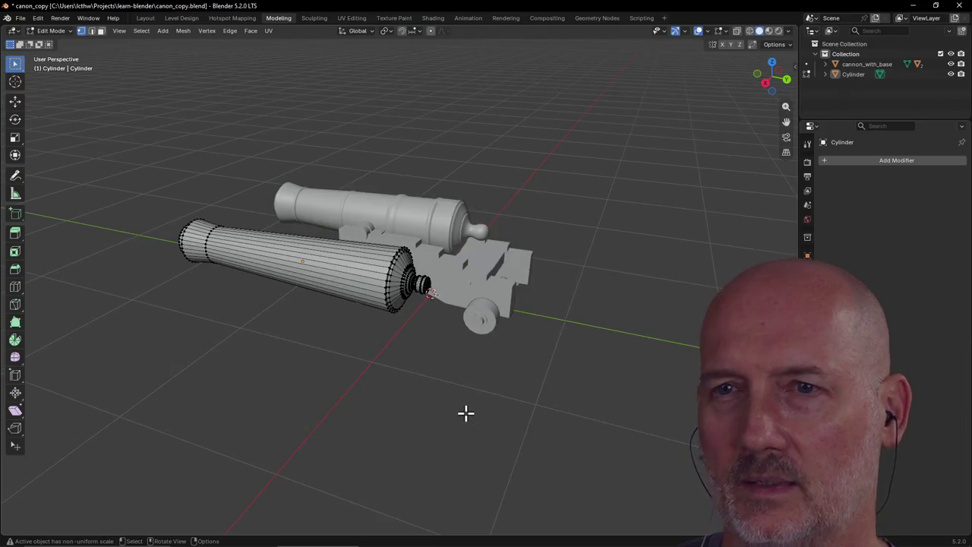
Orbit around the cannon and save canon_copy.blend
{"action": "mouse_move", "coordinate": [464, 413]}
{"action": "middle_mouse_down"}
{"action": "mouse_move", "coordinate": [555, 405]}
{"action": "mouse_move", "coordinate": [371, 368]}
{"action": "middle_mouse_up"}
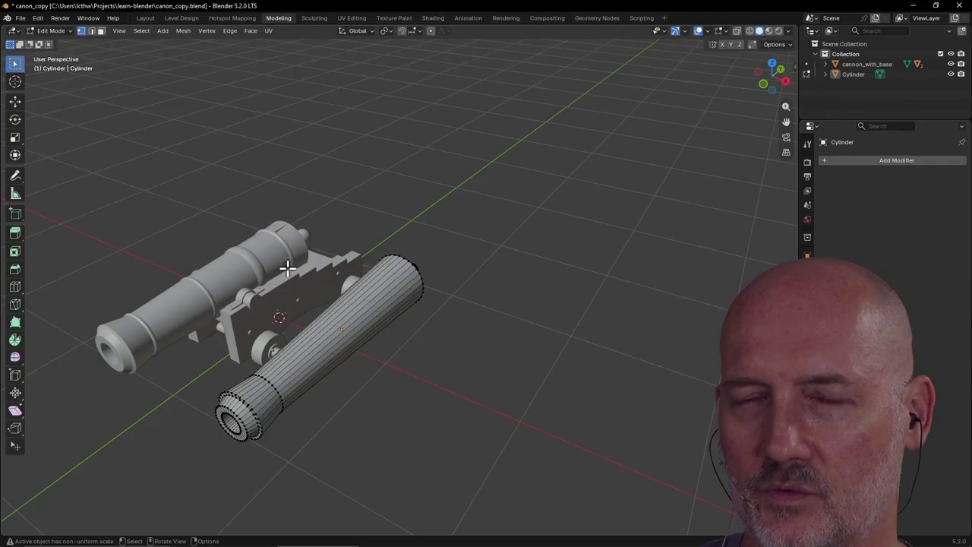
{"action": "scroll", "coordinate": [304, 309], "scroll_direction": "down", "scroll_amount": 3}
{"action": "mouse_move", "coordinate": [255, 305]}
{"action": "middle_mouse_down"}
{"action": "mouse_move", "coordinate": [293, 321]}
{"action": "mouse_move", "coordinate": [350, 315]}
{"action": "middle_mouse_up"}
{"action": "key", "text": "ctrl+s"}
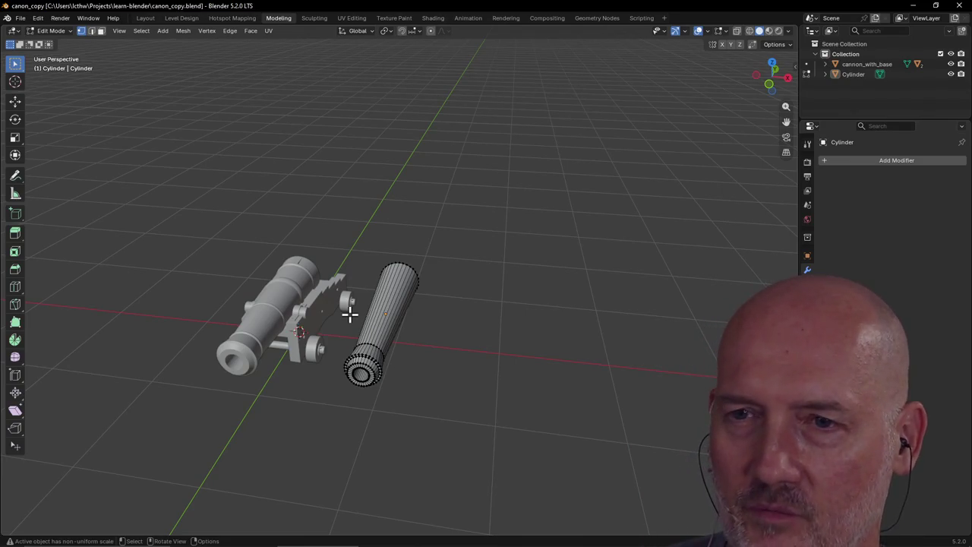
Orbit to inspect the new barrel and cannon from several angles
{"action": "scroll", "coordinate": [445, 350], "scroll_direction": "up", "scroll_amount": 5}
{"action": "mouse_move", "coordinate": [446, 349]}
{"action": "middle_mouse_down"}
{"action": "mouse_move", "coordinate": [235, 326]}
{"action": "mouse_move", "coordinate": [298, 316]}
{"action": "middle_mouse_up"}
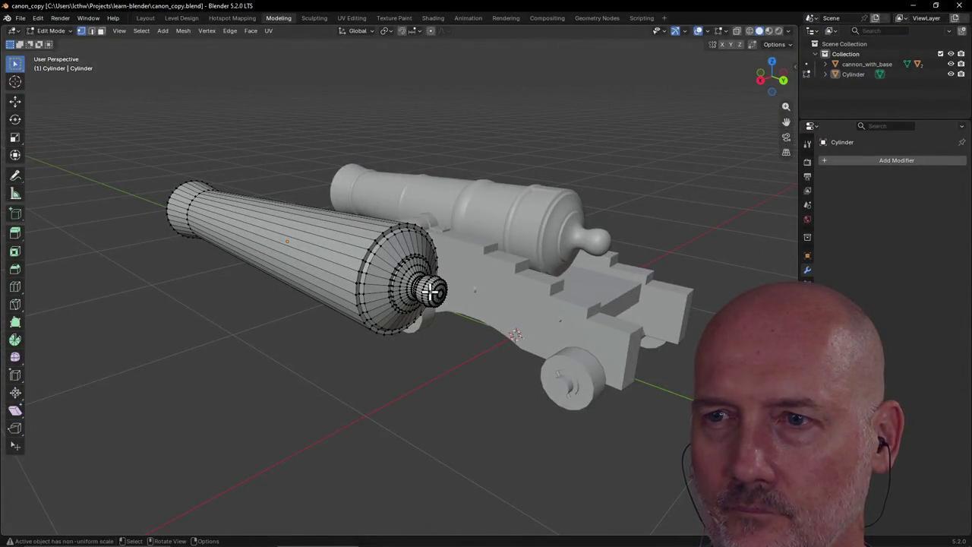
{"action": "mouse_move", "coordinate": [322, 347]}
{"action": "middle_mouse_down"}
{"action": "mouse_move", "coordinate": [436, 342]}
{"action": "mouse_move", "coordinate": [494, 315]}
{"action": "mouse_move", "coordinate": [496, 339]}
{"action": "mouse_move", "coordinate": [408, 352]}
{"action": "mouse_move", "coordinate": [380, 327]}
{"action": "mouse_move", "coordinate": [336, 330]}
{"action": "mouse_move", "coordinate": [236, 354]}
{"action": "mouse_move", "coordinate": [524, 329]}
{"action": "middle_mouse_up"}
{"action": "scroll", "coordinate": [496, 339], "scroll_direction": "down", "scroll_amount": 3}
{"action": "scroll", "coordinate": [496, 338], "scroll_direction": "down", "scroll_amount": 2}
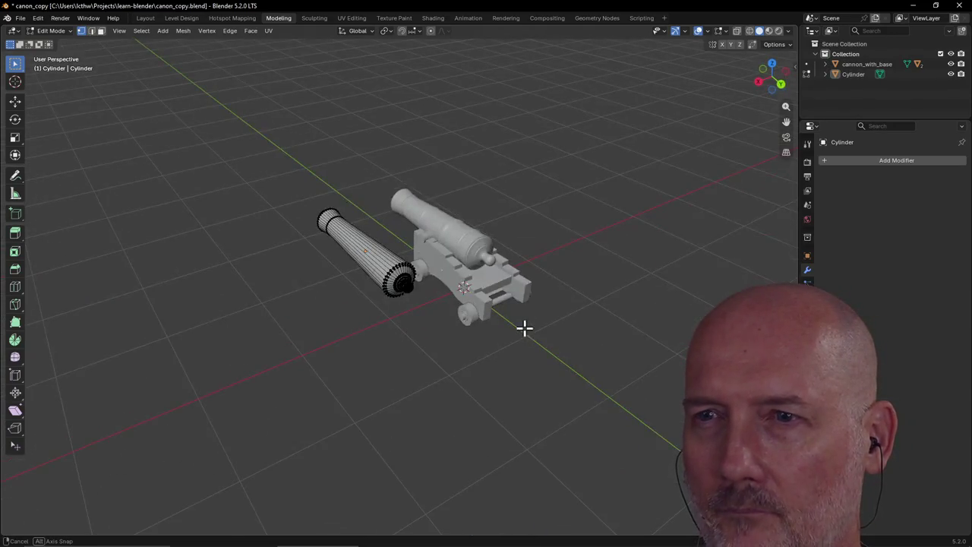
Switch to the Layout workspace and orbit around the two cannons
{"action": "left_click", "coordinate": [145, 18]}
{"action": "scroll", "coordinate": [362, 256], "scroll_direction": "up", "scroll_amount": 3}
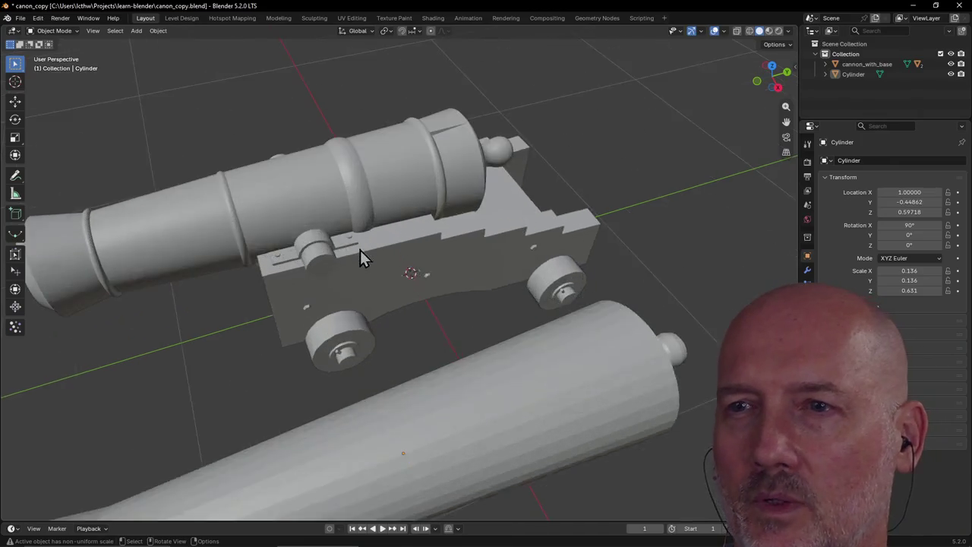
{"action": "scroll", "coordinate": [340, 234], "scroll_direction": "up", "scroll_amount": 2}
{"action": "scroll", "coordinate": [341, 235], "scroll_direction": "down", "scroll_amount": 5}
{"action": "middle_click_drag", "start_coordinate": [341, 235], "coordinate": [275, 252]}
{"action": "mouse_move", "coordinate": [402, 264]}
{"action": "middle_mouse_down"}
{"action": "mouse_move", "coordinate": [440, 275]}
{"action": "mouse_move", "coordinate": [365, 268]}
{"action": "middle_mouse_up"}
Raise the loose Cylinder straight up along Z above the cannon
{"action": "left_click", "coordinate": [427, 287]}
{"action": "key", "text": "g"}
{"action": "key", "text": "z"}
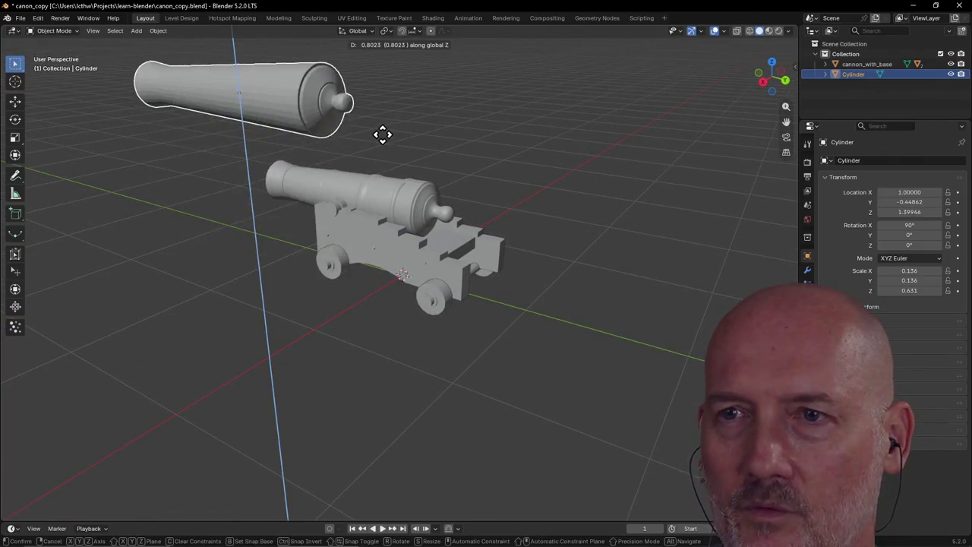
{"action": "left_click", "coordinate": [382, 134]}
{"action": "mouse_move", "coordinate": [382, 133]}
{"action": "middle_mouse_down"}
{"action": "mouse_move", "coordinate": [484, 159]}
{"action": "mouse_move", "coordinate": [455, 213]}
{"action": "mouse_move", "coordinate": [271, 256]}
{"action": "mouse_move", "coordinate": [322, 241]}
{"action": "middle_mouse_up"}
Select cannon_with_base, orbit to a side view, and bring up the Add menu
{"action": "left_click", "coordinate": [429, 239]}
{"action": "mouse_move", "coordinate": [284, 282]}
{"action": "middle_mouse_down"}
{"action": "mouse_move", "coordinate": [238, 276]}
{"action": "mouse_move", "coordinate": [410, 271]}
{"action": "middle_mouse_up"}
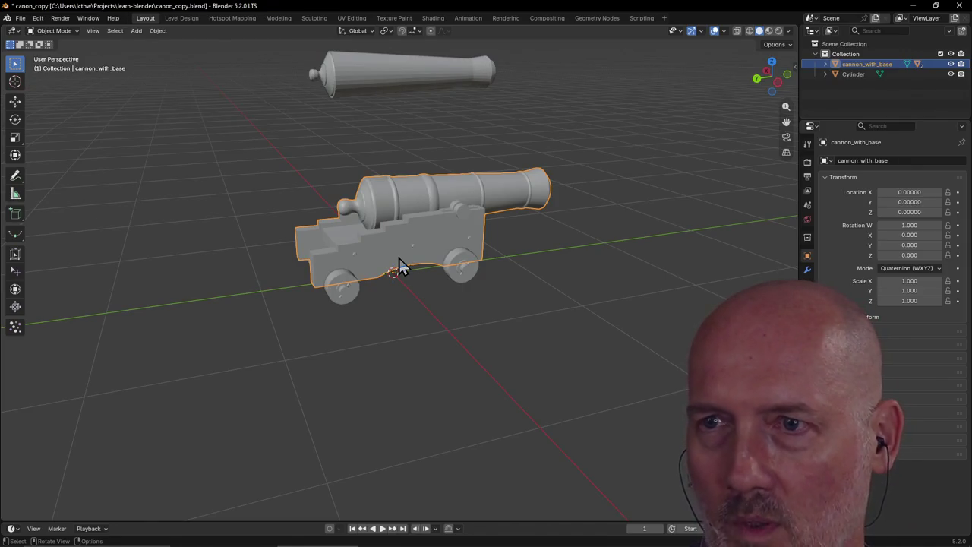
{"action": "mouse_move", "coordinate": [400, 245]}
{"action": "middle_mouse_down"}
{"action": "mouse_move", "coordinate": [640, 253]}
{"action": "mouse_move", "coordinate": [540, 264]}
{"action": "mouse_move", "coordinate": [564, 253]}
{"action": "mouse_move", "coordinate": [532, 278]}
{"action": "mouse_move", "coordinate": [573, 262]}
{"action": "mouse_move", "coordinate": [553, 245]}
{"action": "mouse_move", "coordinate": [576, 254]}
{"action": "mouse_move", "coordinate": [539, 246]}
{"action": "middle_mouse_up"}
{"action": "scroll", "coordinate": [573, 253], "scroll_direction": "down", "scroll_amount": 5}
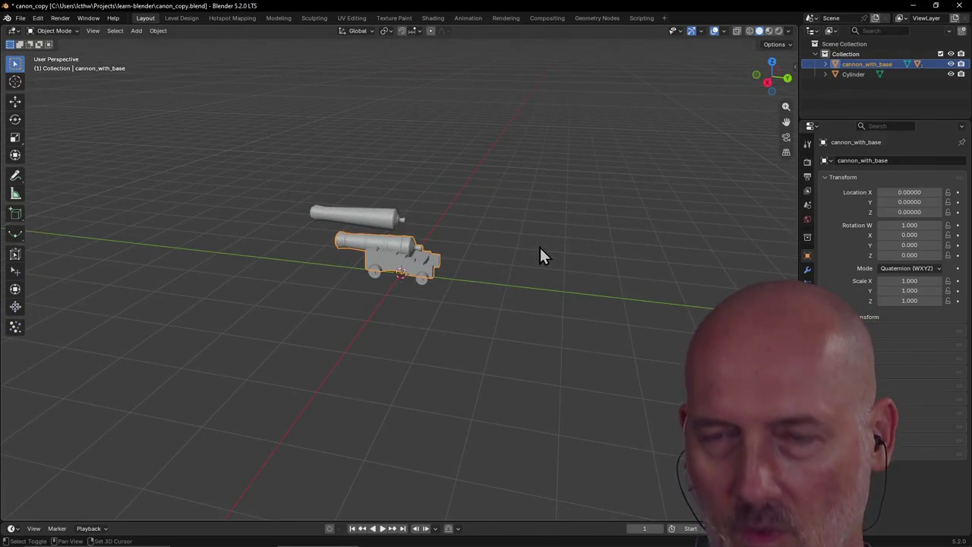
{"action": "key", "text": "shift+a"}
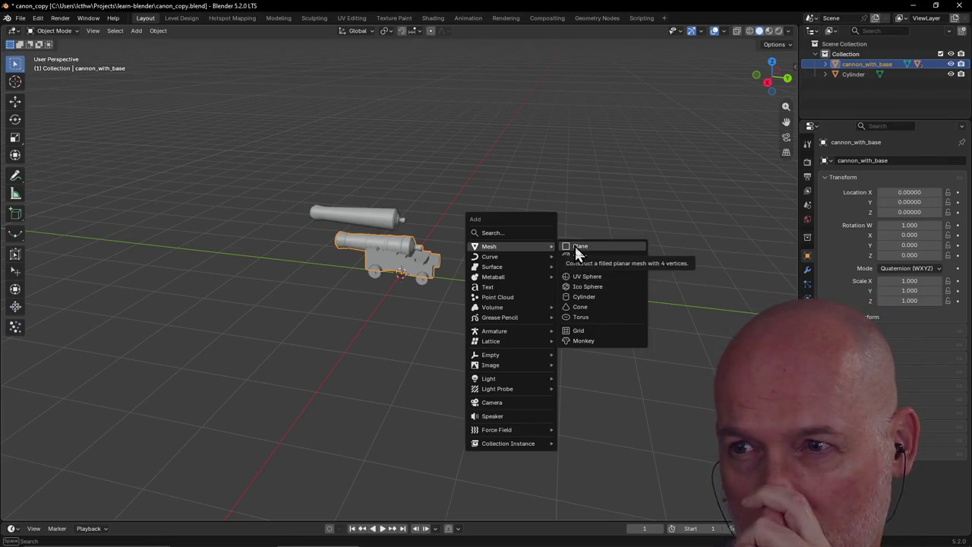
Add a Plane and slide it along X beside the cannons
{"action": "left_click", "coordinate": [578, 247]}
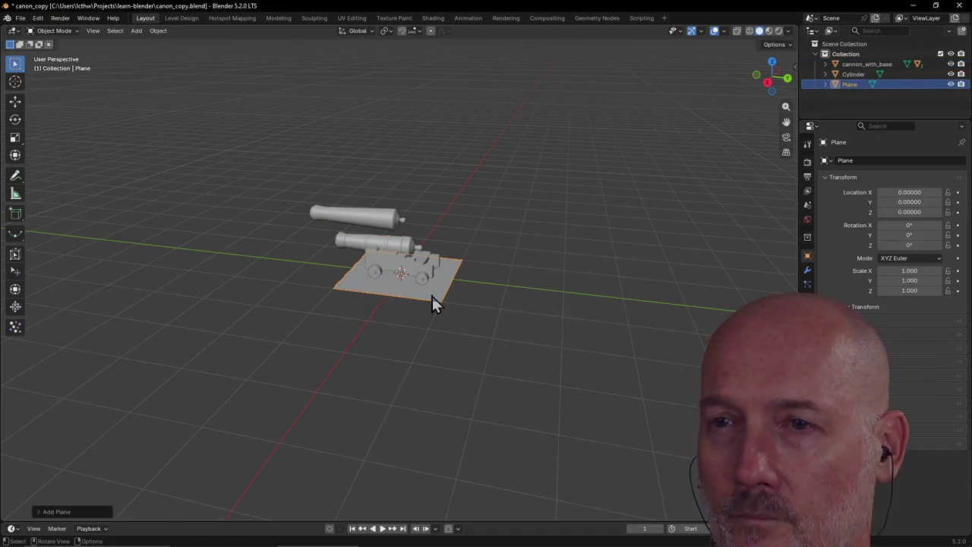
{"action": "key", "text": "g"}
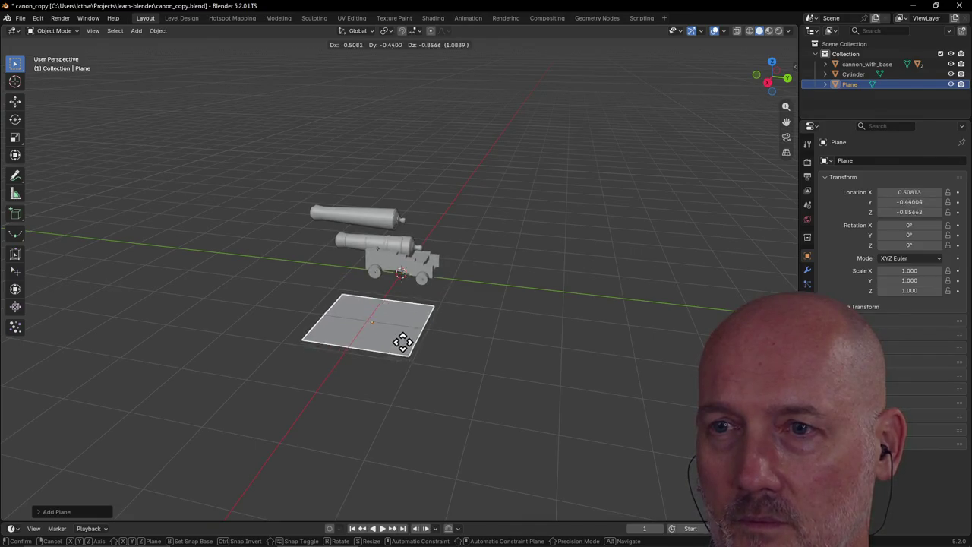
{"action": "key", "text": "x"}
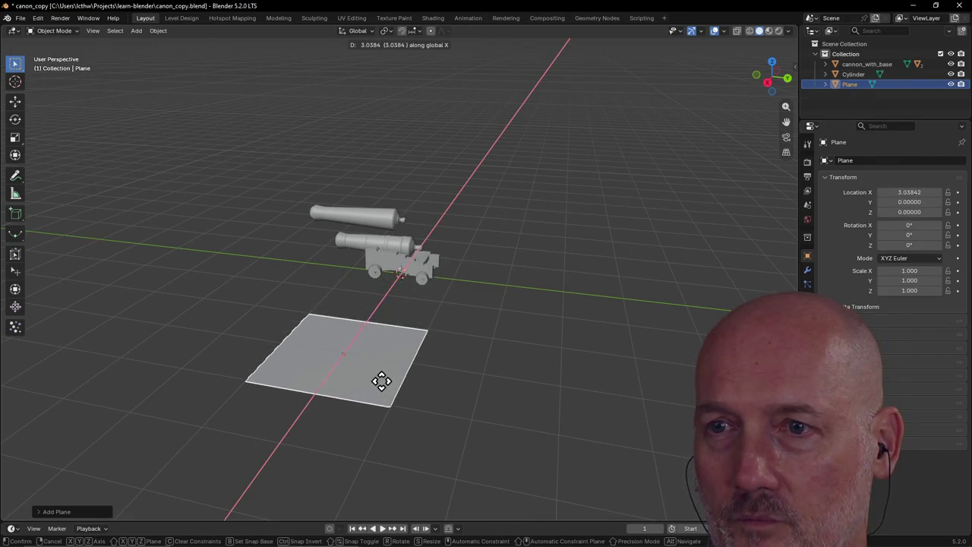
{"action": "left_click", "coordinate": [387, 372]}
{"action": "middle_click_drag", "start_coordinate": [381, 373], "coordinate": [349, 371]}
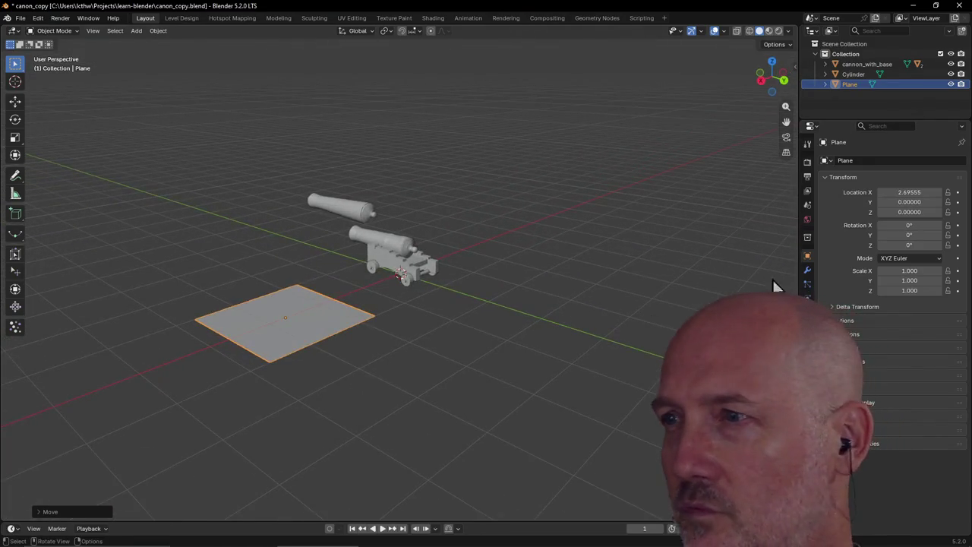
Enter 90° rotation values so the plane stands upright, ending at Y 90°
{"action": "left_click", "coordinate": [916, 225]}
{"action": "type", "text": "90"}
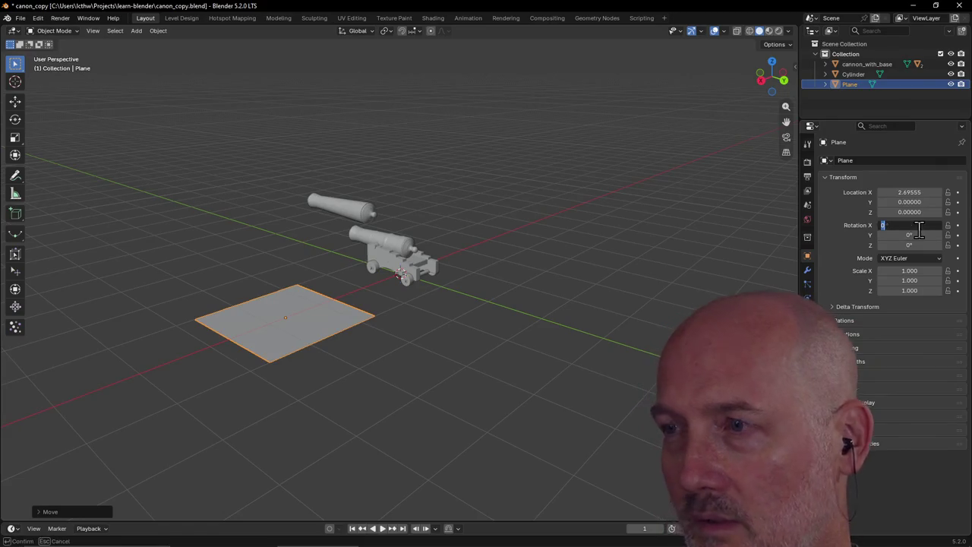
{"action": "key", "text": "Return"}
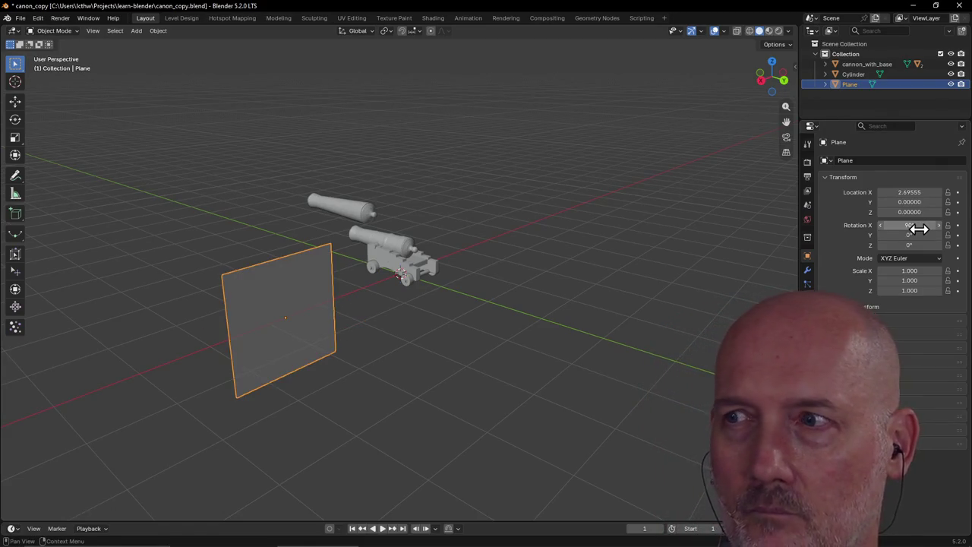
{"action": "left_click", "coordinate": [918, 236]}
{"action": "type", "text": "90"}
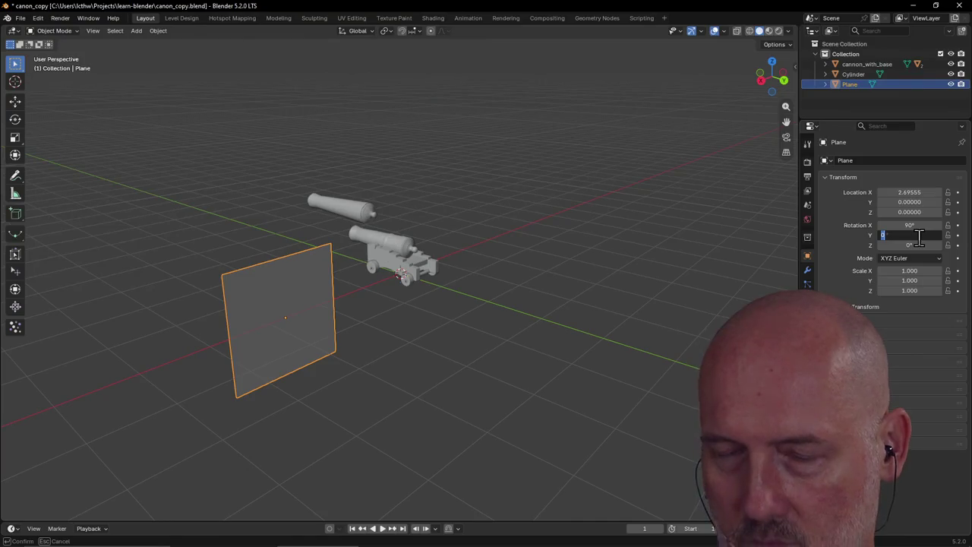
{"action": "key", "text": "Return"}
{"action": "left_click", "coordinate": [918, 236]}
{"action": "key", "text": "BackSpace"}
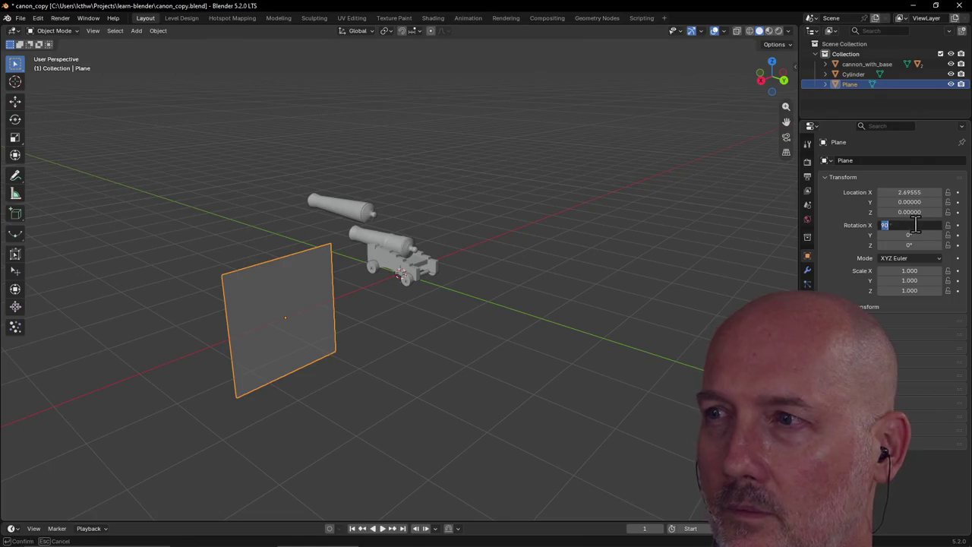
{"action": "type", "text": "0"}
{"action": "key", "text": "Return"}
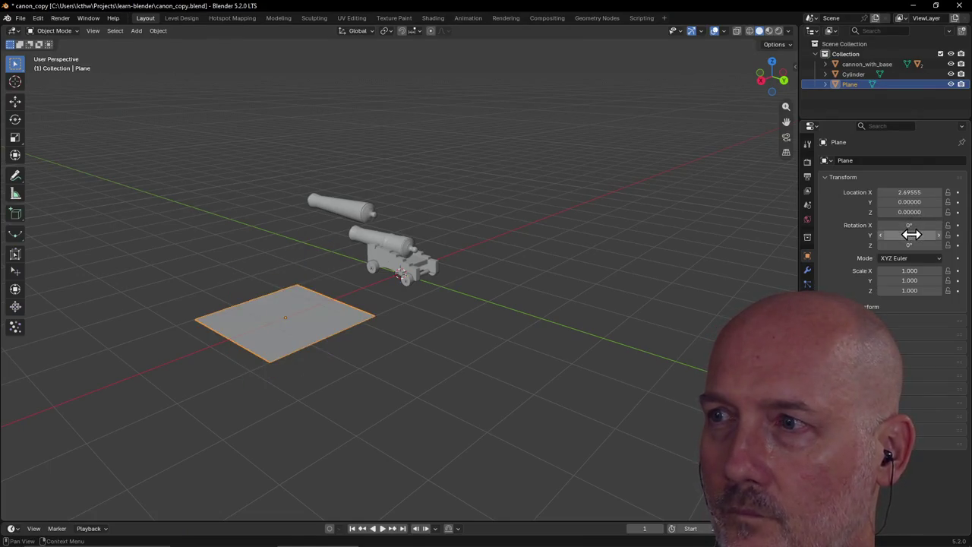
{"action": "left_click", "coordinate": [911, 235]}
{"action": "type", "text": "90"}
{"action": "key", "text": "Return"}
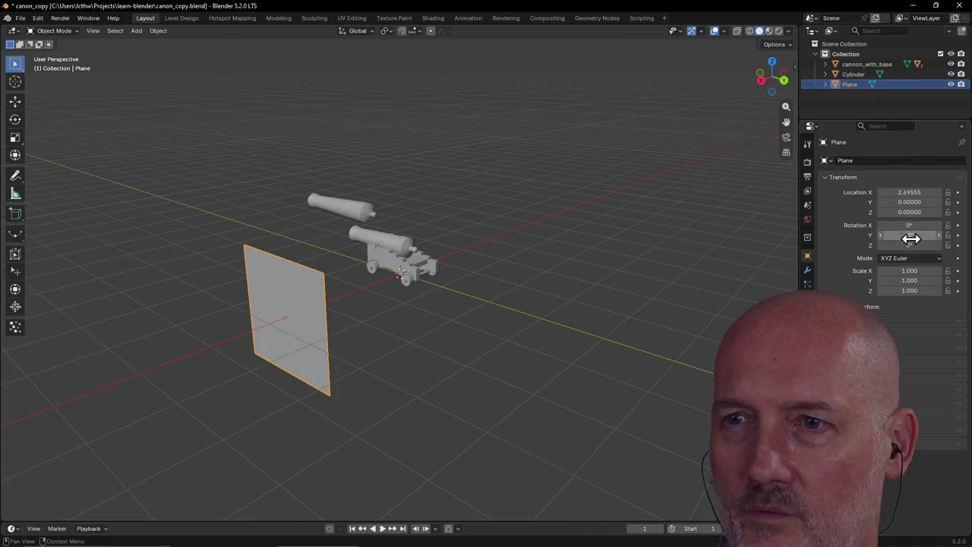
Raise the plane along Z to Z 0.86179, behind the cannon and loose barrel
{"action": "middle_click_drag", "start_coordinate": [457, 331], "coordinate": [476, 319]}
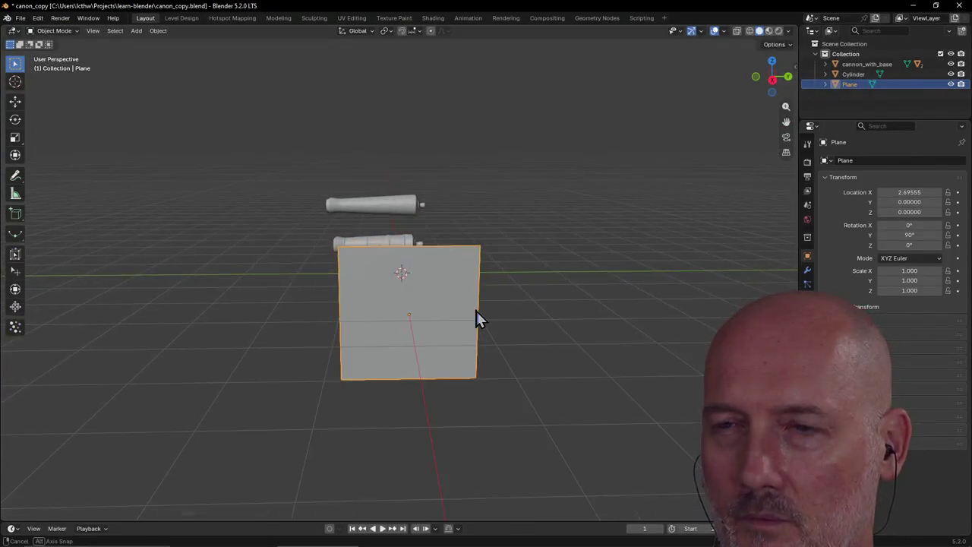
{"action": "middle_click_drag", "start_coordinate": [476, 317], "coordinate": [475, 318]}
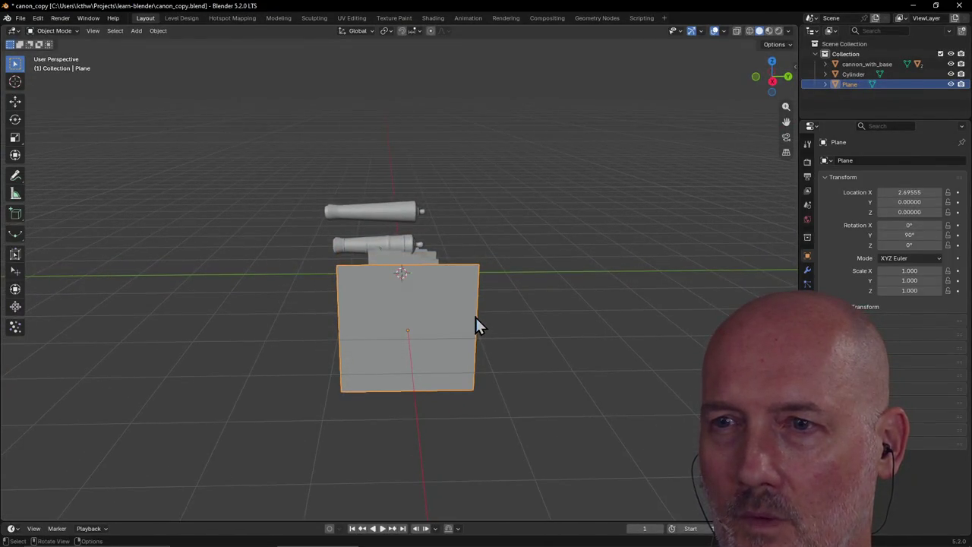
{"action": "key", "text": "g"}
{"action": "key", "text": "z"}
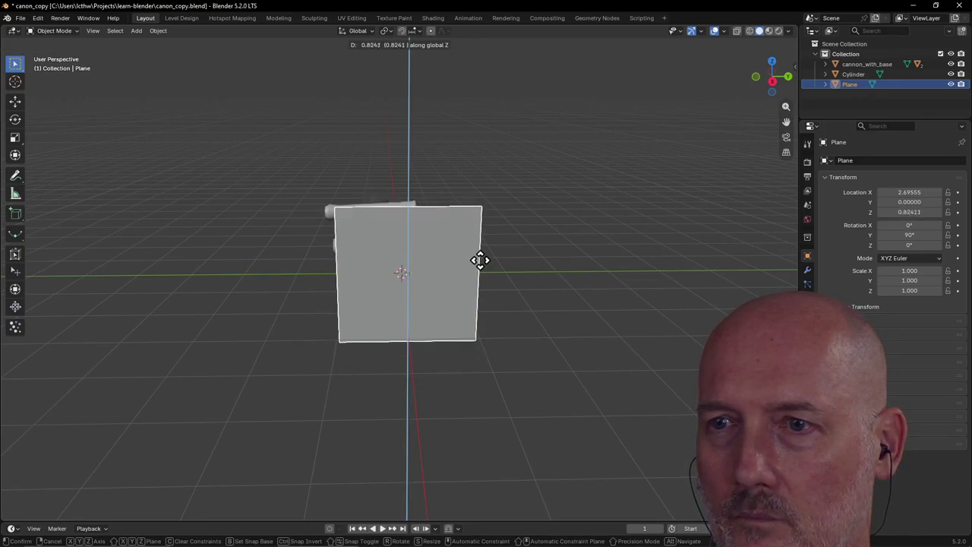
{"action": "left_click", "coordinate": [480, 262]}
{"action": "mouse_move", "coordinate": [481, 268]}
{"action": "middle_mouse_down"}
{"action": "mouse_move", "coordinate": [564, 262]}
{"action": "mouse_move", "coordinate": [639, 288]}
{"action": "mouse_move", "coordinate": [716, 276]}
{"action": "mouse_move", "coordinate": [681, 255]}
{"action": "mouse_move", "coordinate": [731, 271]}
{"action": "mouse_move", "coordinate": [611, 263]}
{"action": "mouse_move", "coordinate": [656, 258]}
{"action": "mouse_move", "coordinate": [736, 274]}
{"action": "mouse_move", "coordinate": [644, 267]}
{"action": "mouse_move", "coordinate": [707, 268]}
{"action": "mouse_move", "coordinate": [703, 259]}
{"action": "middle_mouse_up"}
{"action": "scroll", "coordinate": [701, 255], "scroll_direction": "up", "scroll_amount": 2}
{"action": "scroll", "coordinate": [702, 266], "scroll_direction": "up", "scroll_amount": 2}
{"action": "key", "text": "grave"}
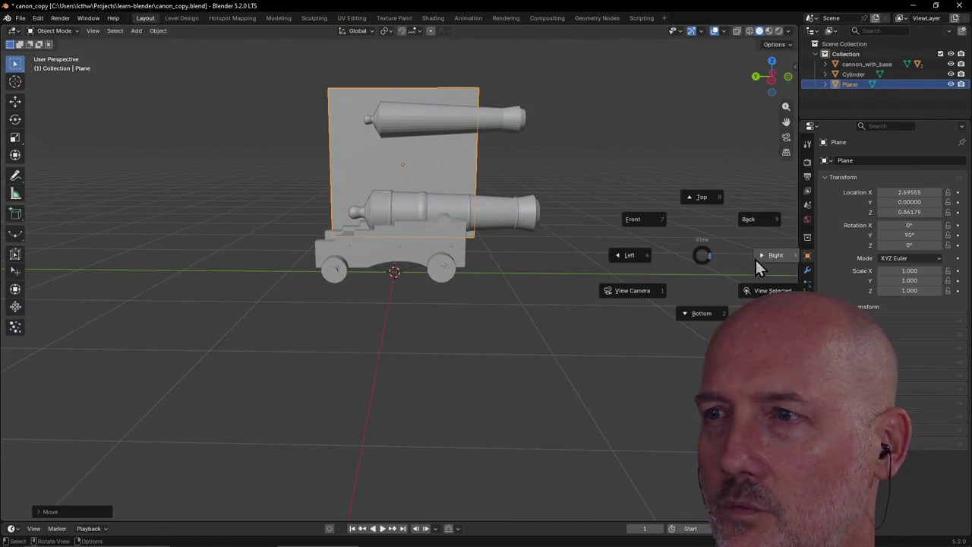
Switch to Left view and move the upright plane vertically along Z
{"action": "left_click", "coordinate": [765, 258]}
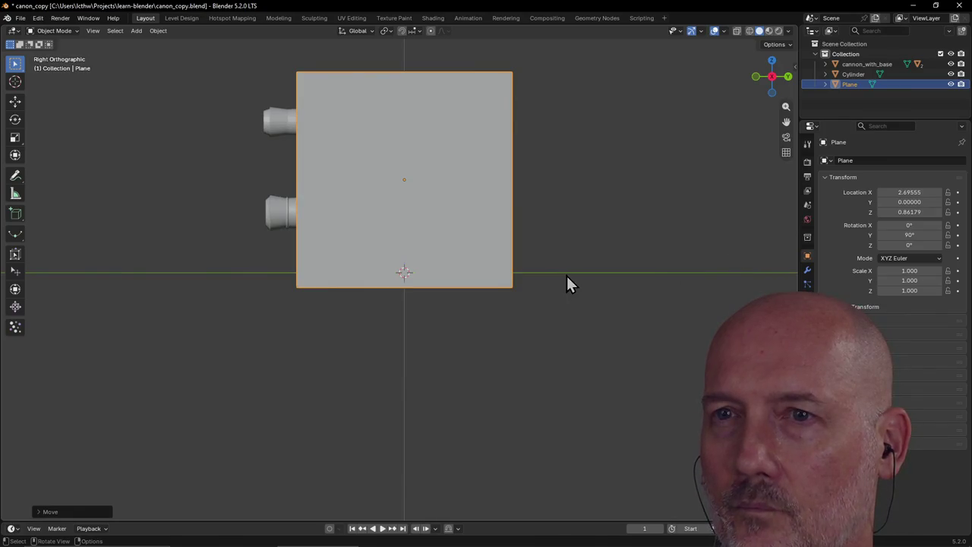
{"action": "key", "text": "grave"}
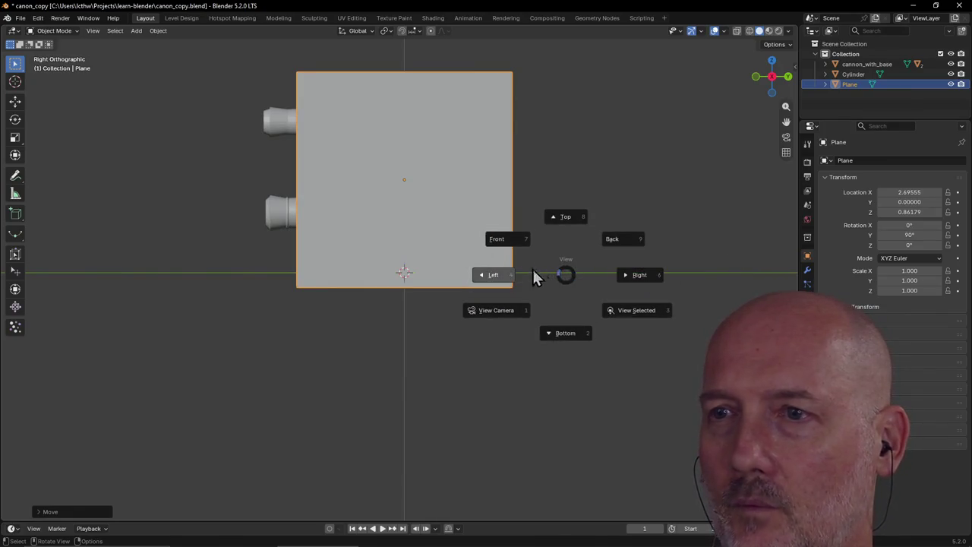
{"action": "left_click", "coordinate": [533, 269]}
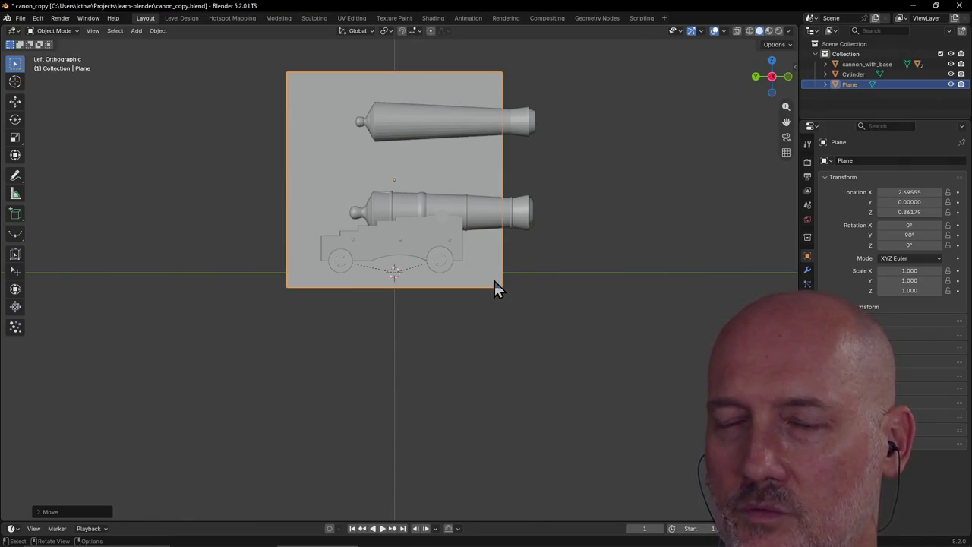
{"action": "key", "text": "g"}
{"action": "key", "text": "z"}
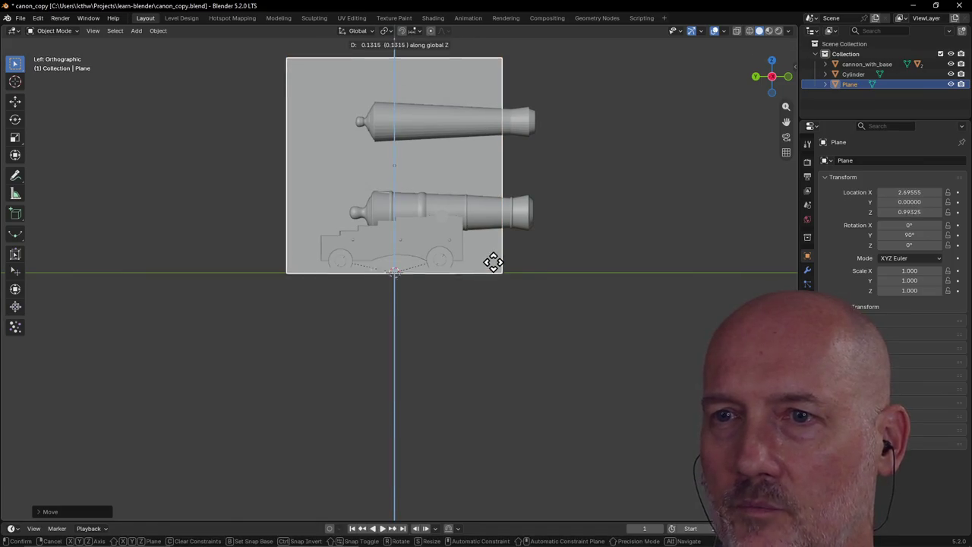
{"action": "left_click", "coordinate": [493, 254]}
{"action": "scroll", "coordinate": [499, 247], "scroll_direction": "down", "scroll_amount": 3}
{"action": "middle_click_drag", "start_coordinate": [499, 247], "coordinate": [499, 266]}
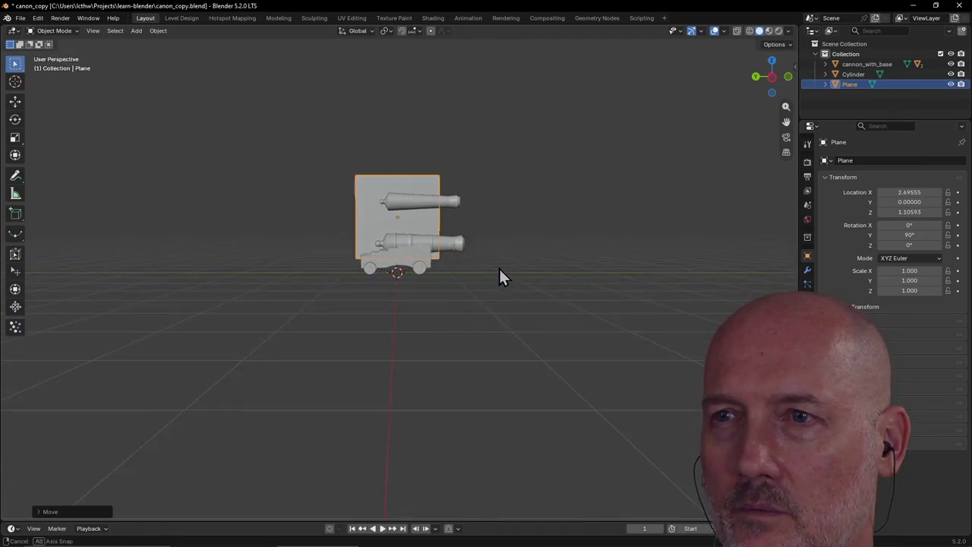
Return to Left view and shrink the plane to 0.625 scale
{"action": "left_click", "coordinate": [581, 266]}
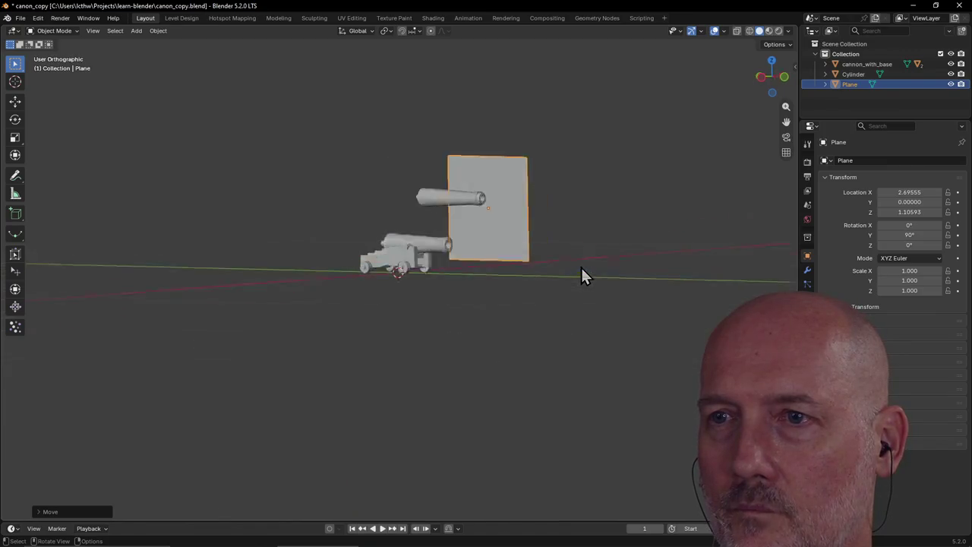
{"action": "key", "text": "grave"}
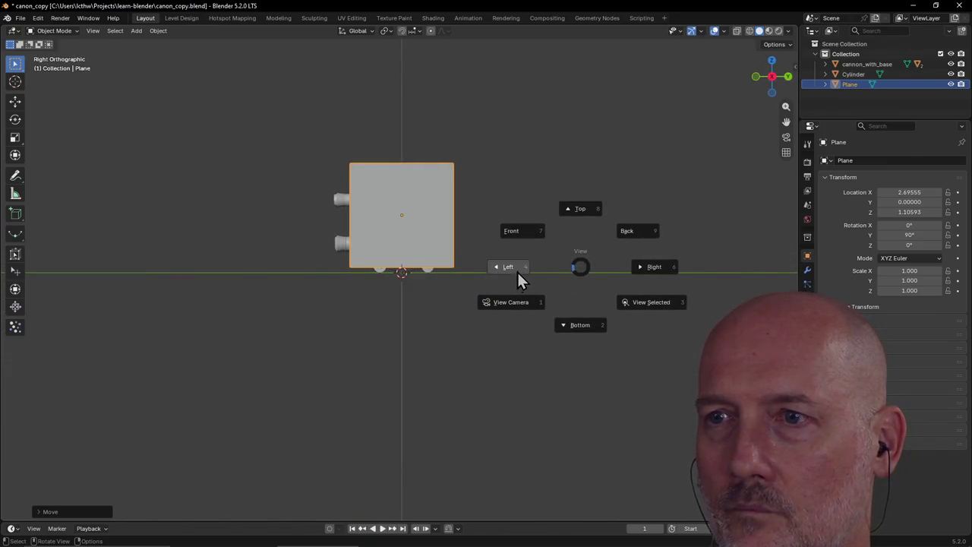
{"action": "left_click", "coordinate": [517, 270]}
{"action": "middle_click_drag", "start_coordinate": [518, 269], "coordinate": [517, 269]}
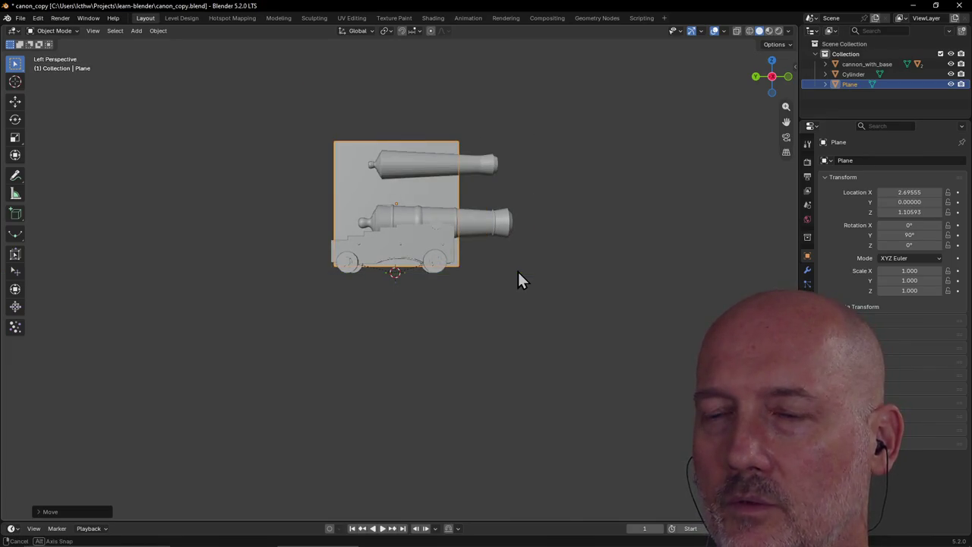
{"action": "key", "text": "s"}
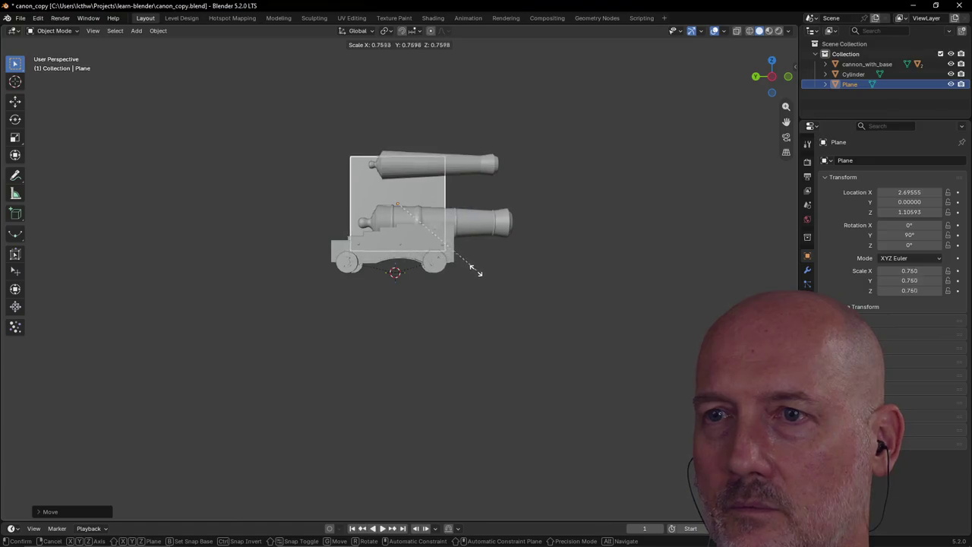
{"action": "left_click", "coordinate": [454, 266]}
{"action": "middle_click_drag", "start_coordinate": [455, 266], "coordinate": [454, 279]}
Lower the plane along Z to rest on the ground, then show quad view
{"action": "key", "text": "grave"}
{"action": "left_click", "coordinate": [400, 271]}
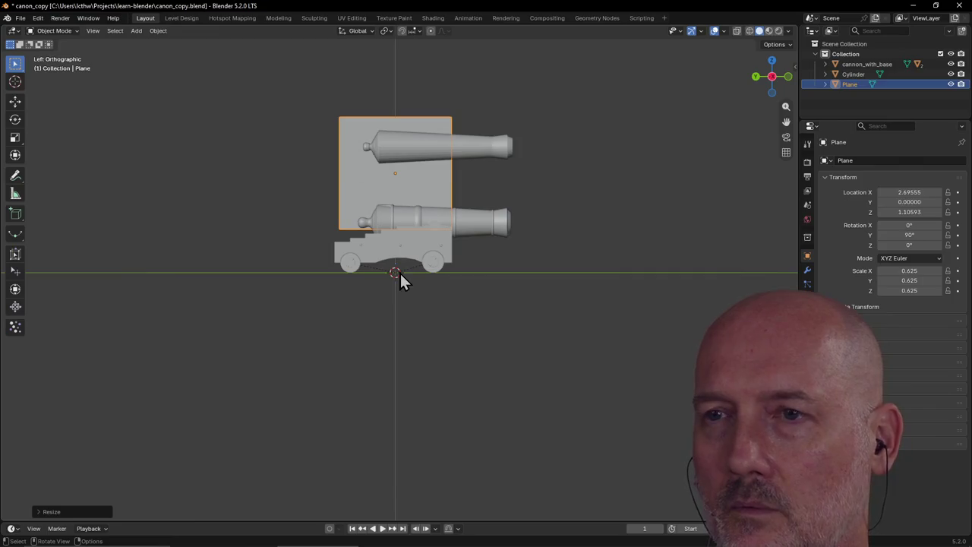
{"action": "key", "text": "g"}
{"action": "key", "text": "z"}
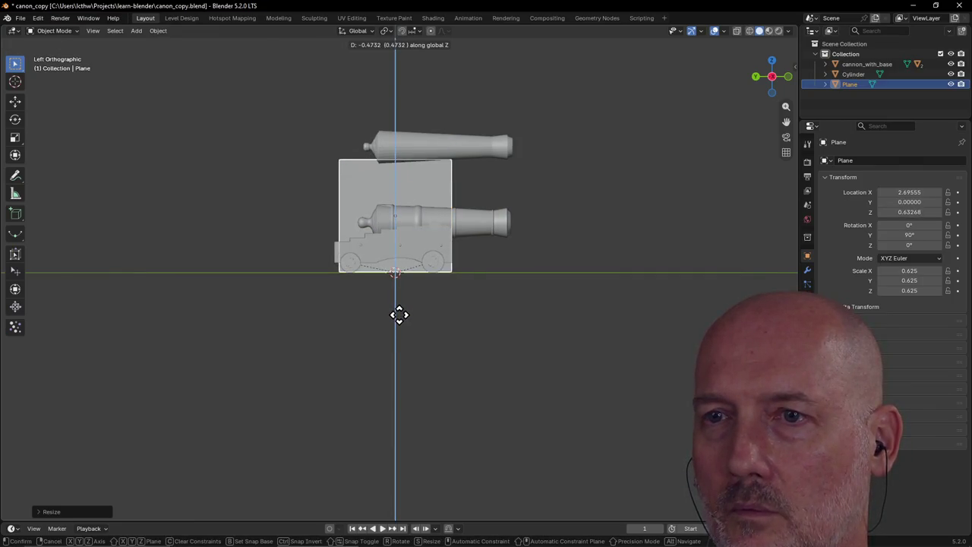
{"action": "left_click", "coordinate": [399, 314]}
{"action": "key", "text": "ctrl+alt+q"}
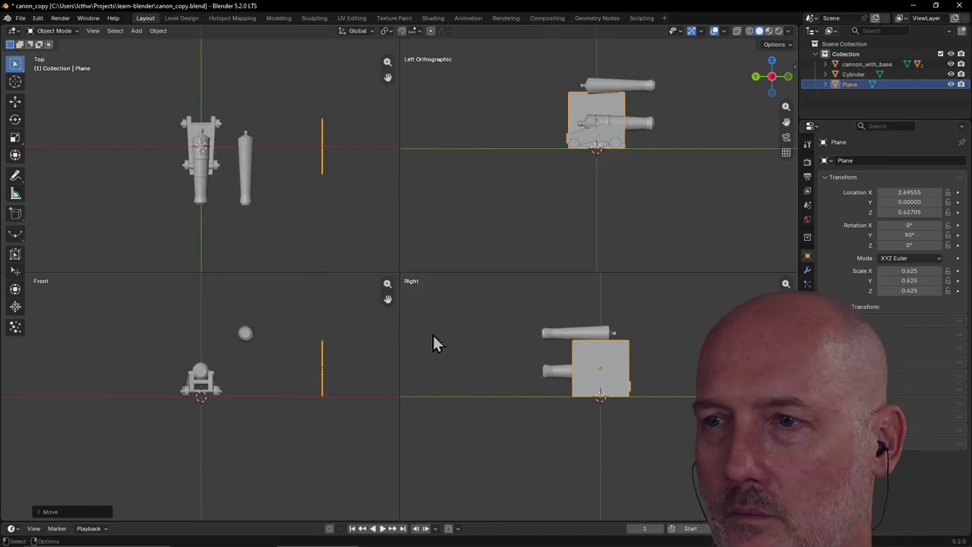
Nudge the plane slightly sideways behind the carriage and enlarge it a little
{"action": "left_click", "coordinate": [602, 394]}
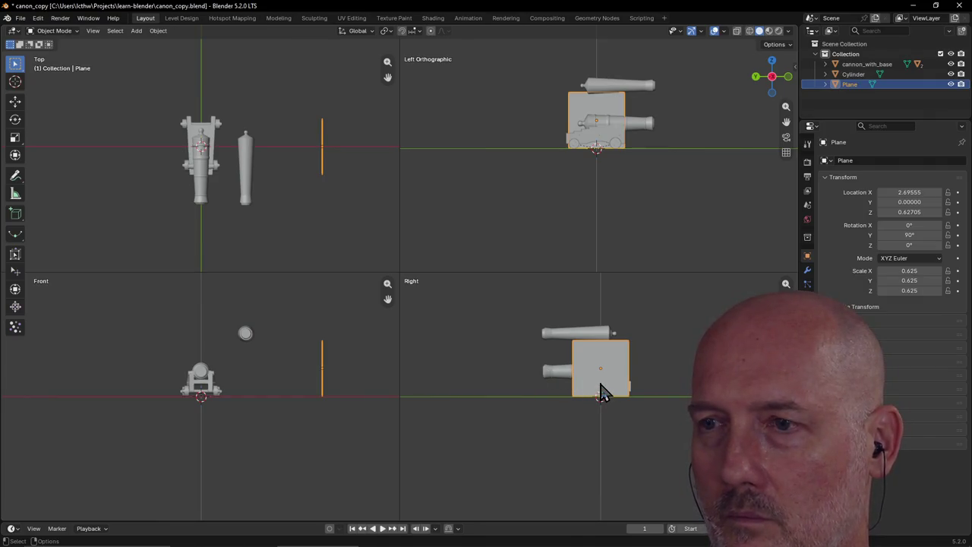
{"action": "left_click_drag", "start_coordinate": [602, 393], "coordinate": [605, 393]}
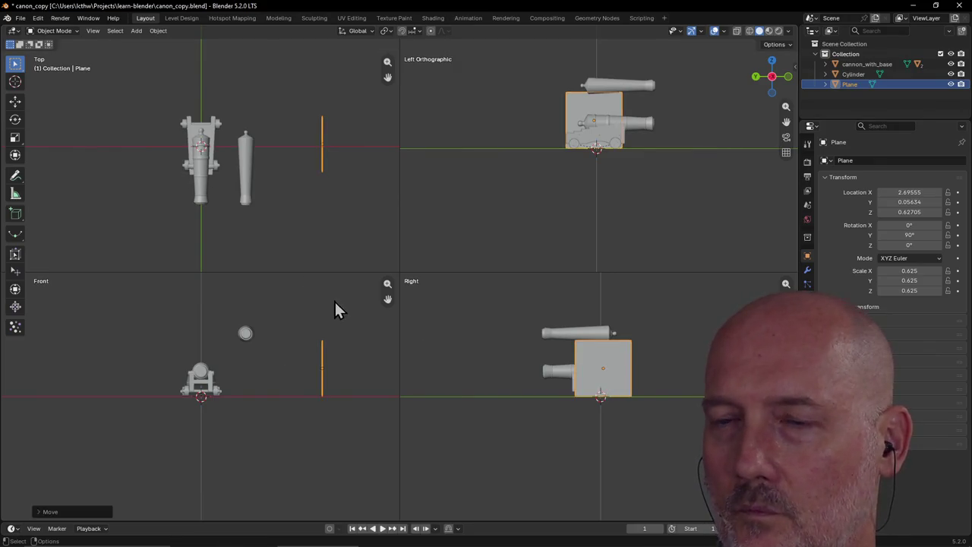
{"action": "key", "text": "s"}
{"action": "left_click", "coordinate": [489, 363]}
Raise the plane slightly along Z and bring it into the Modeling workspace
{"action": "key", "text": "g"}
{"action": "key", "text": "z"}
{"action": "left_click", "coordinate": [489, 364]}
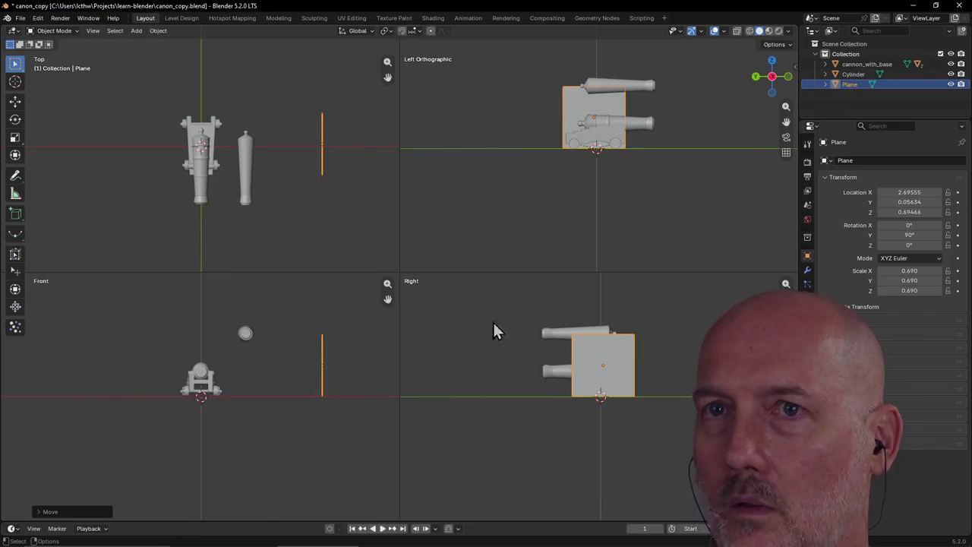
{"action": "left_click", "coordinate": [277, 17]}
{"action": "mouse_move", "coordinate": [425, 152]}
{"action": "middle_mouse_down"}
{"action": "mouse_move", "coordinate": [460, 247]}
{"action": "mouse_move", "coordinate": [356, 246]}
{"action": "mouse_move", "coordinate": [531, 226]}
{"action": "mouse_move", "coordinate": [456, 238]}
{"action": "mouse_move", "coordinate": [510, 221]}
{"action": "mouse_move", "coordinate": [307, 220]}
{"action": "mouse_move", "coordinate": [312, 228]}
{"action": "middle_mouse_up"}
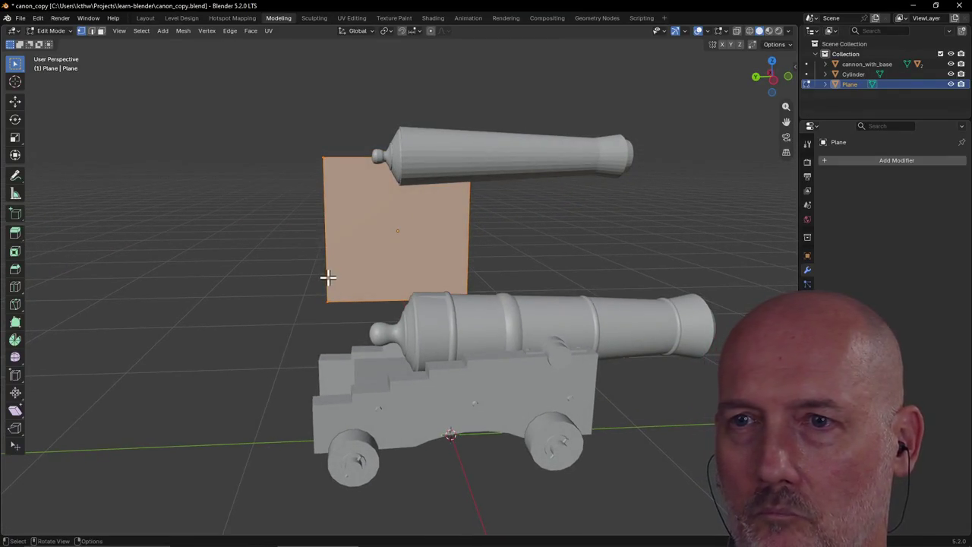
Try a first Knife cut across the plane, then cancel it
{"action": "left_click", "coordinate": [15, 304]}
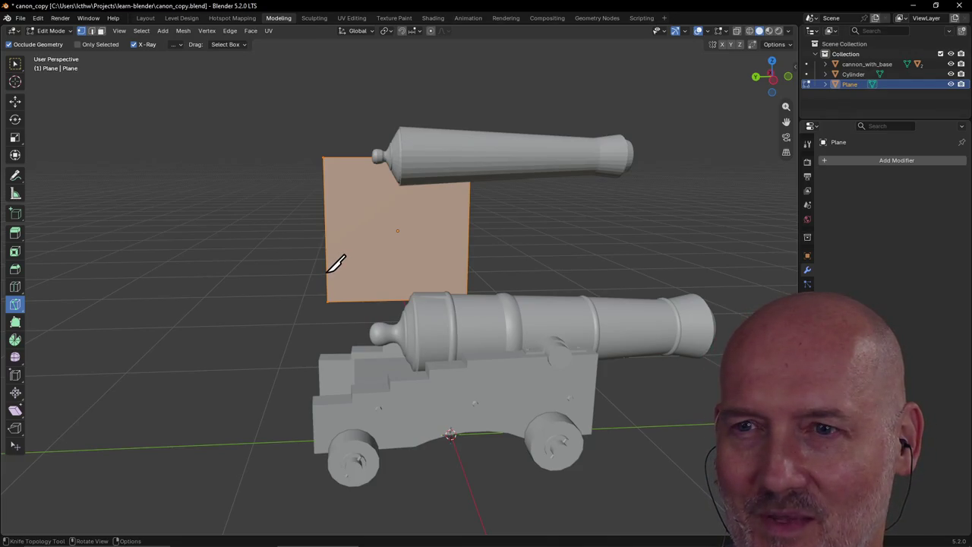
{"action": "left_click", "coordinate": [327, 273]}
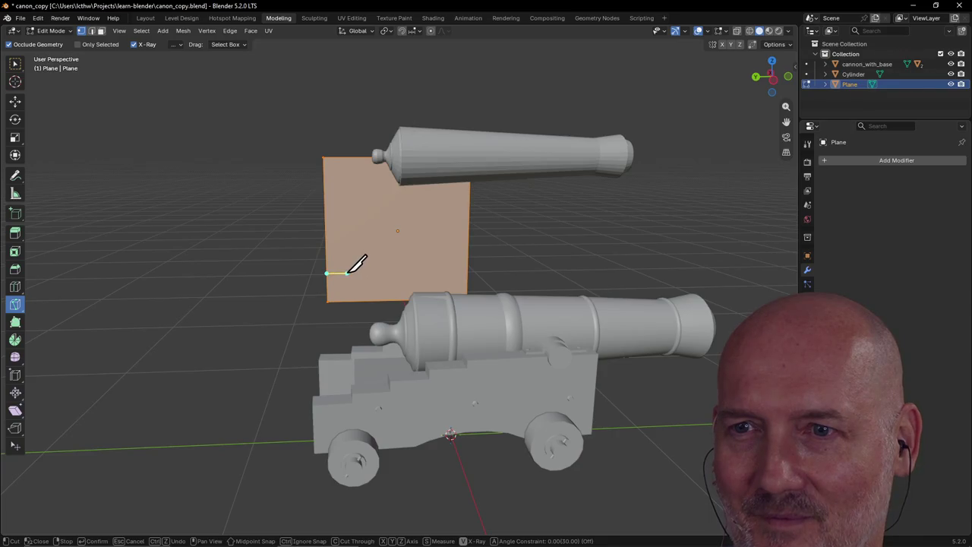
{"action": "left_click", "coordinate": [345, 272]}
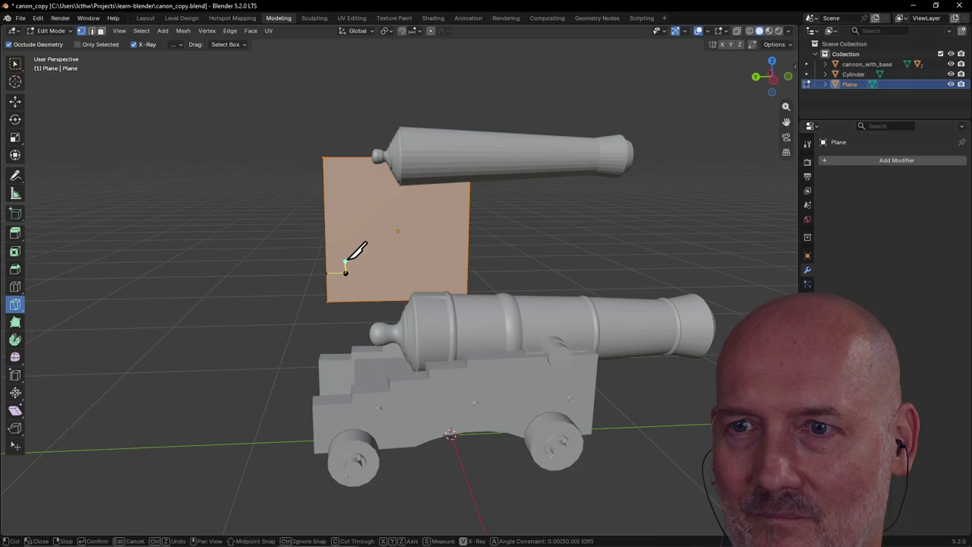
{"action": "left_click", "coordinate": [346, 259]}
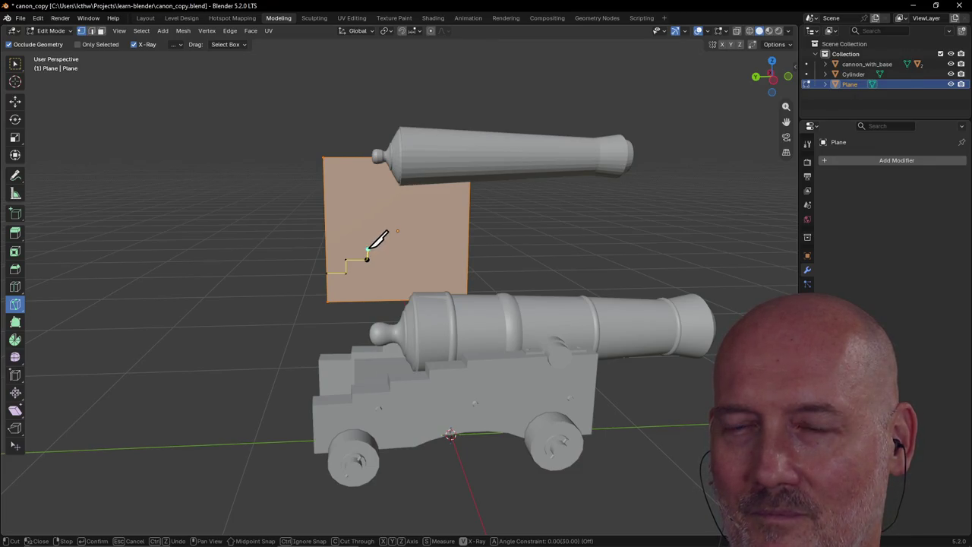
{"action": "left_click", "coordinate": [379, 246]}
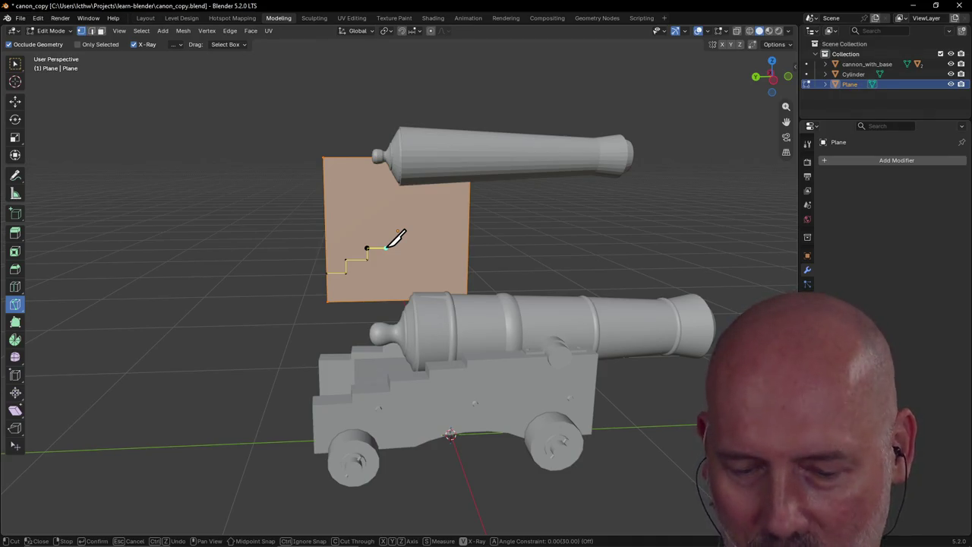
{"action": "key", "text": "Escape"}
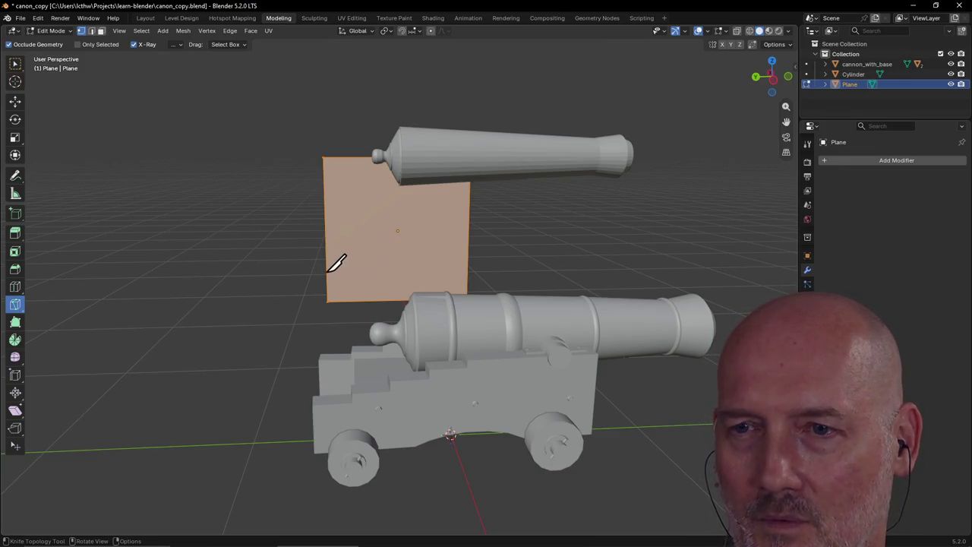
Restart the knife cut at the plane's left edge with a horizontal Y lock
{"action": "left_click", "coordinate": [326, 271]}
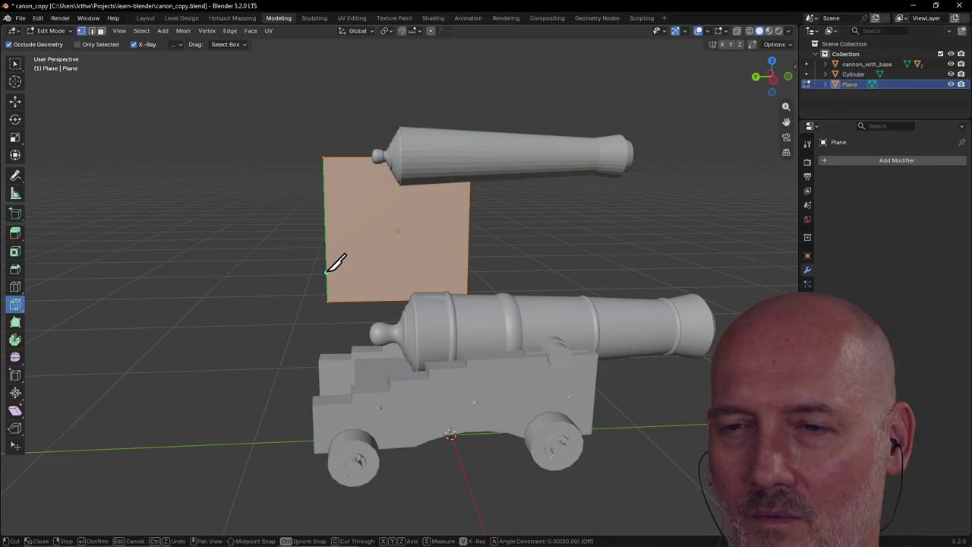
{"action": "key", "text": "y"}
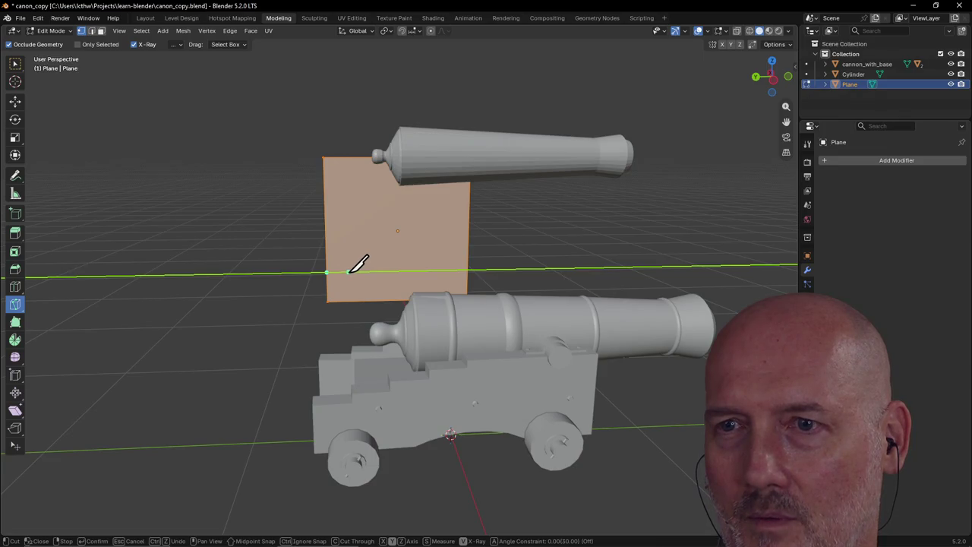
{"action": "key", "text": "y"}
{"action": "key", "text": "z"}
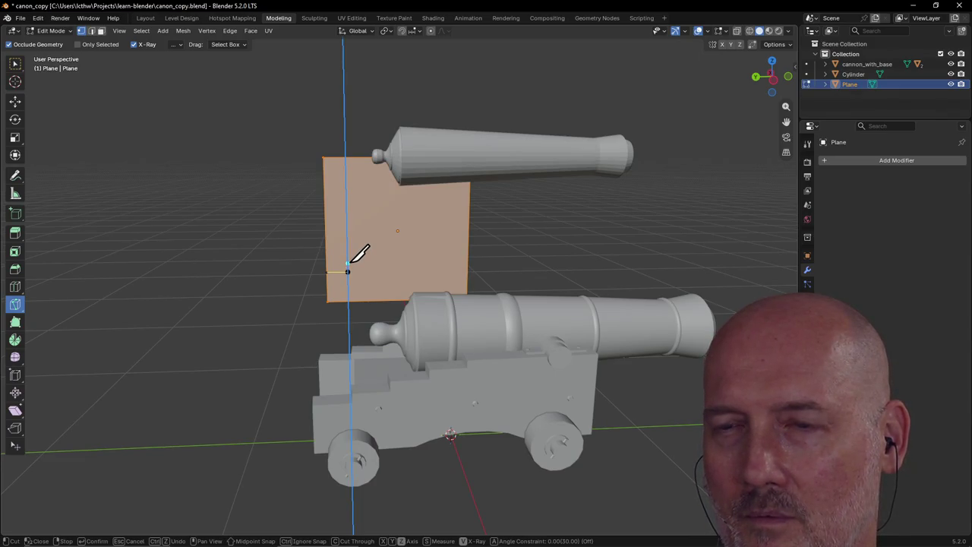
{"action": "key", "text": "y"}
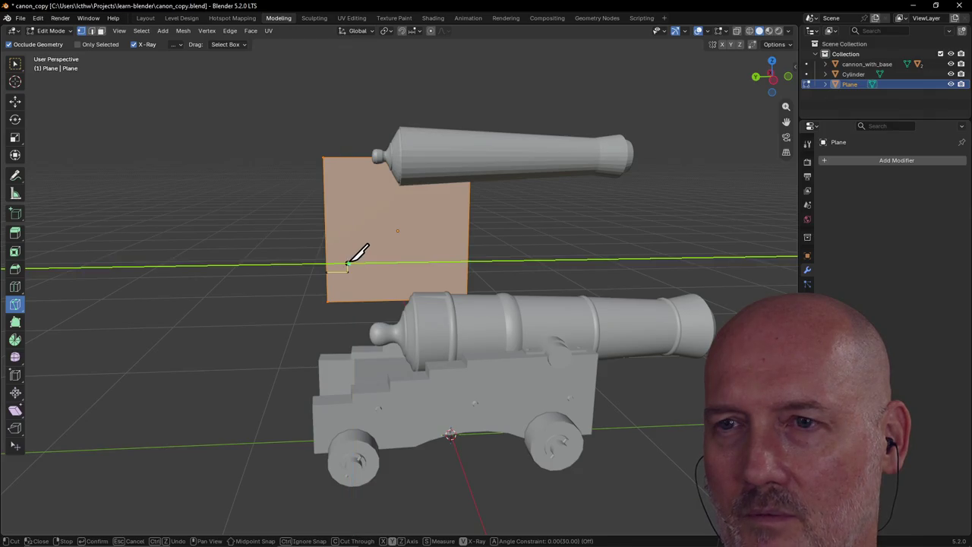
Cut the first two steps and risers, alternating Y and Z constraints
{"action": "left_click", "coordinate": [370, 263]}
{"action": "key", "text": "z"}
{"action": "left_click", "coordinate": [372, 253]}
{"action": "key", "text": "y"}
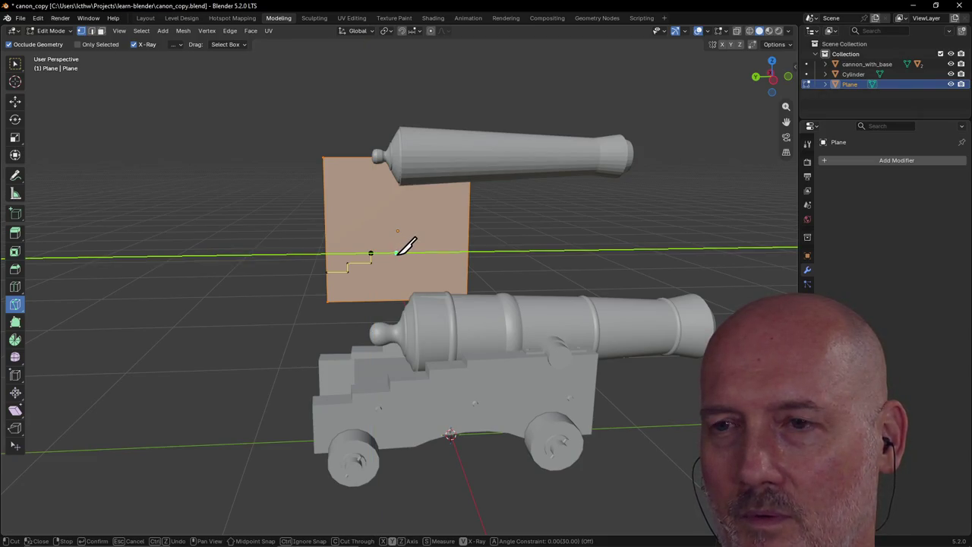
{"action": "left_click", "coordinate": [398, 252]}
{"action": "key", "text": "z"}
{"action": "left_click", "coordinate": [398, 244]}
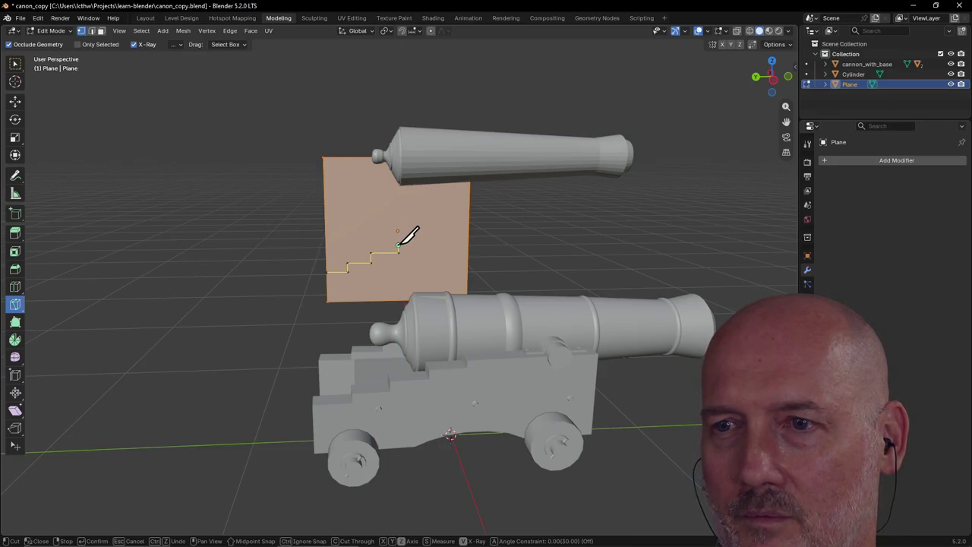
Cut the third step and commit the stepped cut into the plane
{"action": "key", "text": "y"}
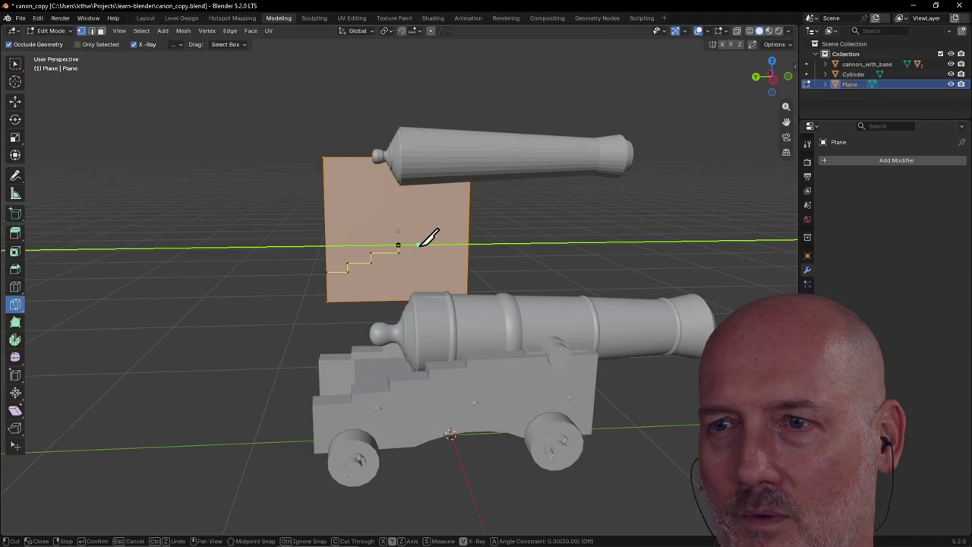
{"action": "left_click", "coordinate": [421, 244]}
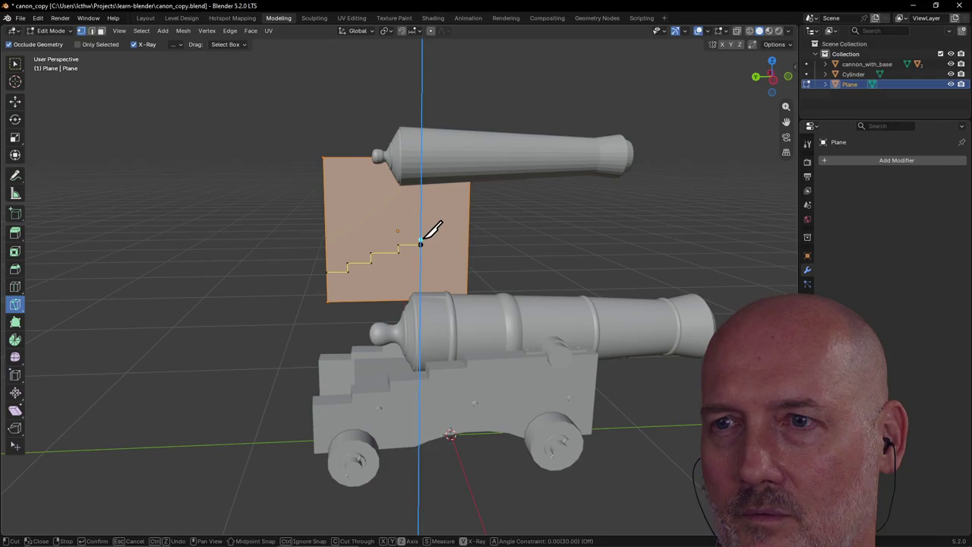
{"action": "key", "text": "y"}
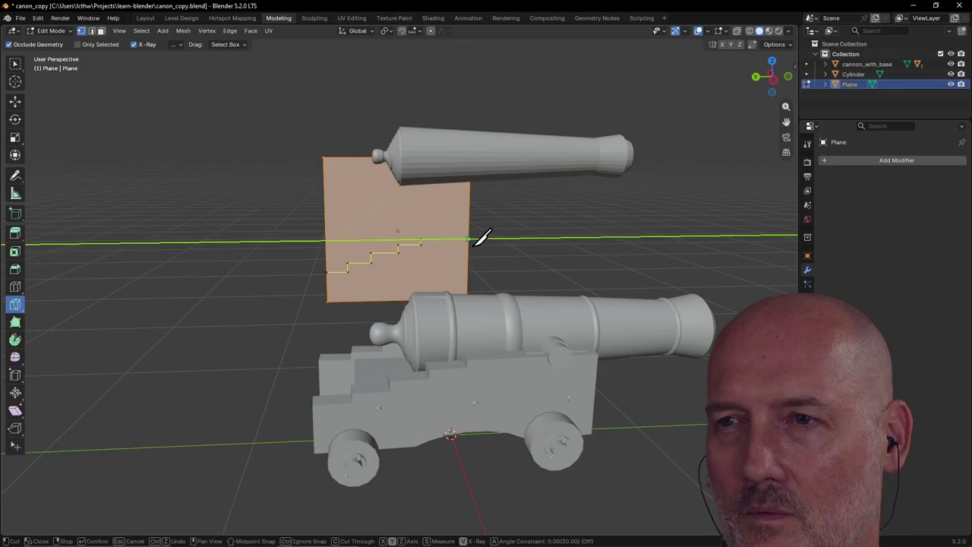
{"action": "key", "text": "Return"}
{"action": "scroll", "coordinate": [429, 208], "scroll_direction": "up", "scroll_amount": 1}
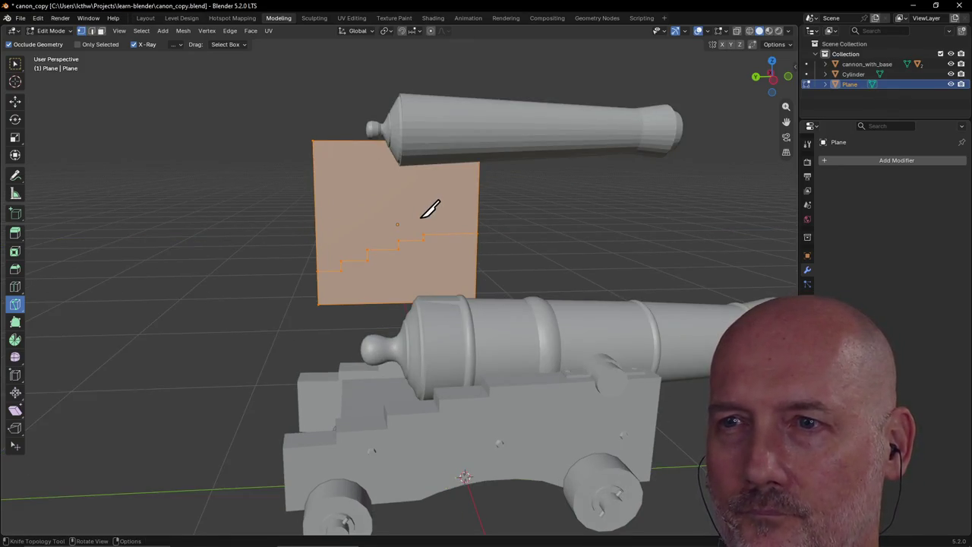
{"action": "left_click", "coordinate": [15, 64]}
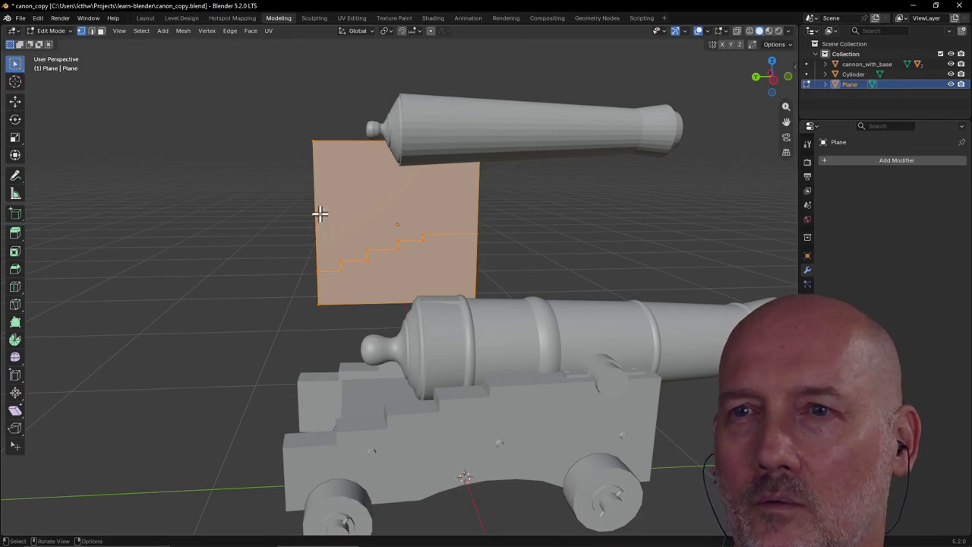
Delete the plane's upper face above the steps, then frame all objects
{"action": "left_click", "coordinate": [100, 31]}
{"action": "left_click", "coordinate": [345, 208]}
{"action": "key", "text": "x"}
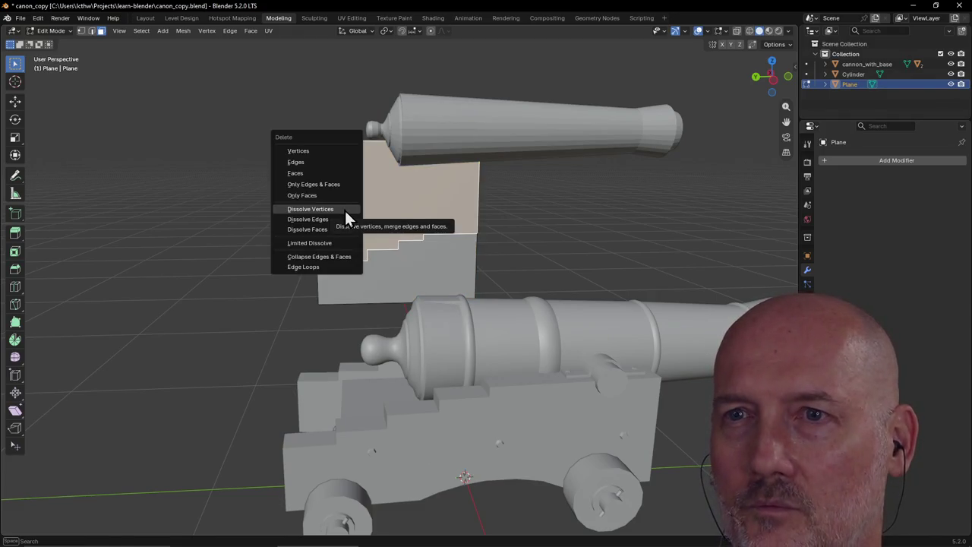
{"action": "left_click", "coordinate": [332, 174]}
{"action": "mouse_move", "coordinate": [380, 266]}
{"action": "middle_mouse_down"}
{"action": "mouse_move", "coordinate": [378, 277]}
{"action": "mouse_move", "coordinate": [368, 262]}
{"action": "mouse_move", "coordinate": [372, 278]}
{"action": "mouse_move", "coordinate": [438, 243]}
{"action": "mouse_move", "coordinate": [454, 221]}
{"action": "mouse_move", "coordinate": [454, 230]}
{"action": "mouse_move", "coordinate": [397, 191]}
{"action": "mouse_move", "coordinate": [425, 208]}
{"action": "mouse_move", "coordinate": [365, 197]}
{"action": "middle_mouse_up"}
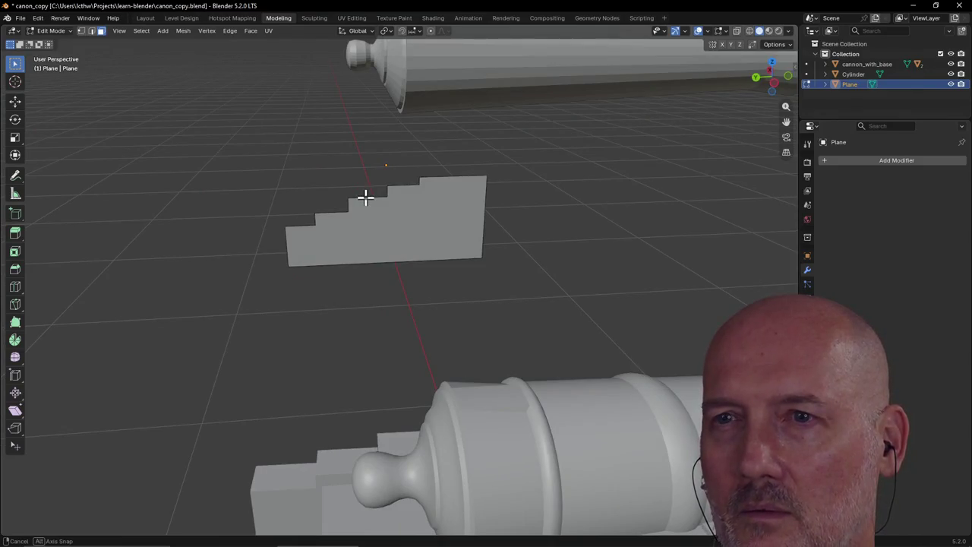
{"action": "key", "text": "Home"}
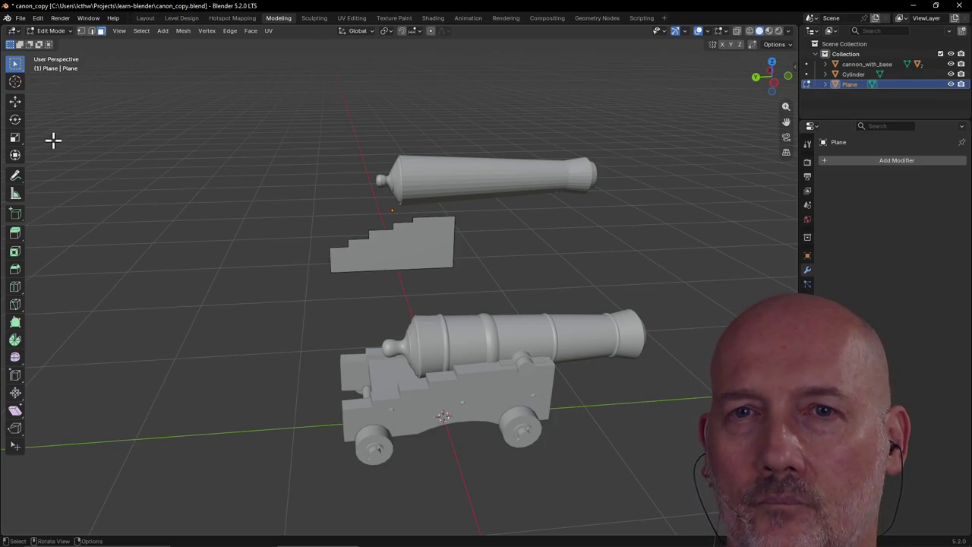
{"action": "left_click", "coordinate": [90, 31]}
{"action": "scroll", "coordinate": [321, 158], "scroll_direction": "up", "scroll_amount": 3}
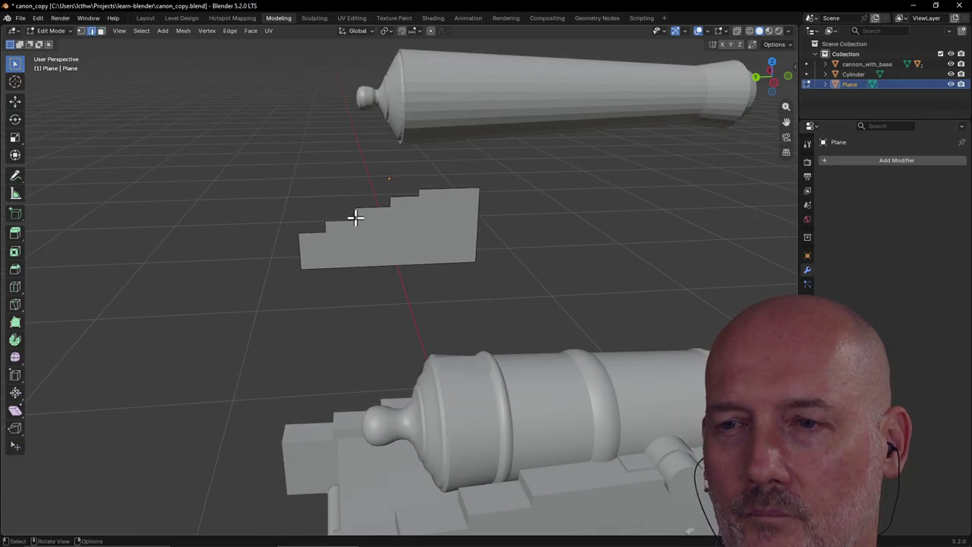
{"action": "scroll", "coordinate": [356, 218], "scroll_direction": "down", "scroll_amount": 2}
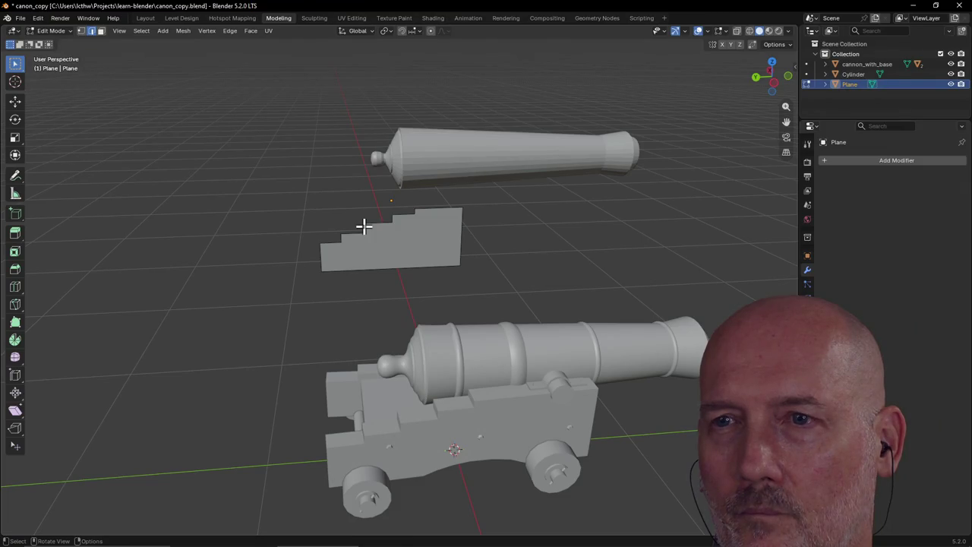
{"action": "key", "text": "g"}
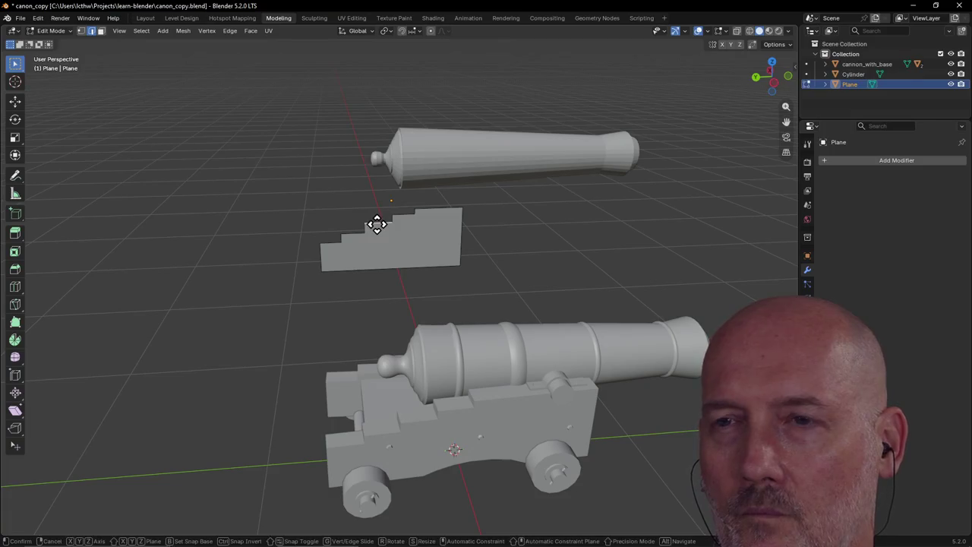
{"action": "key", "text": "z"}
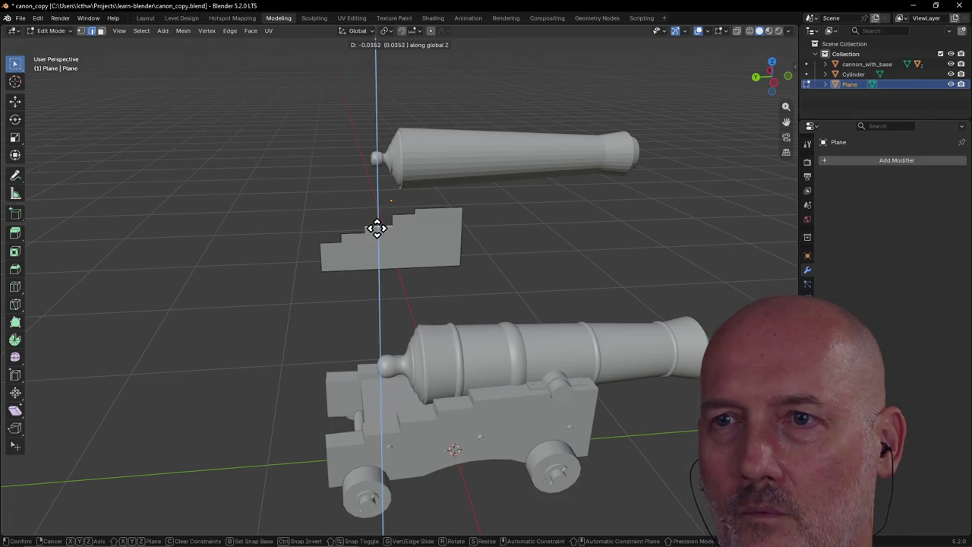
{"action": "left_click", "coordinate": [377, 228]}
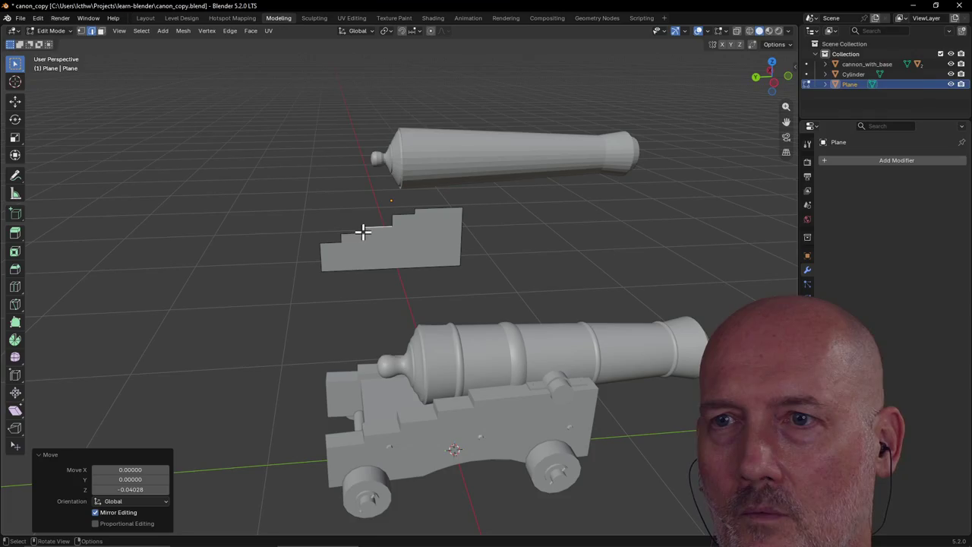
{"action": "left_click", "coordinate": [369, 238]}
{"action": "key", "text": "g"}
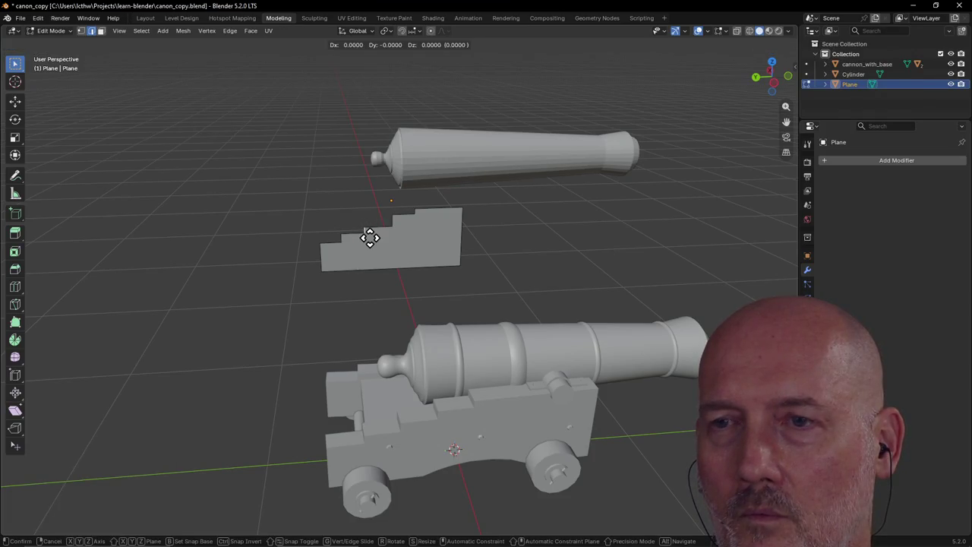
{"action": "key", "text": "y"}
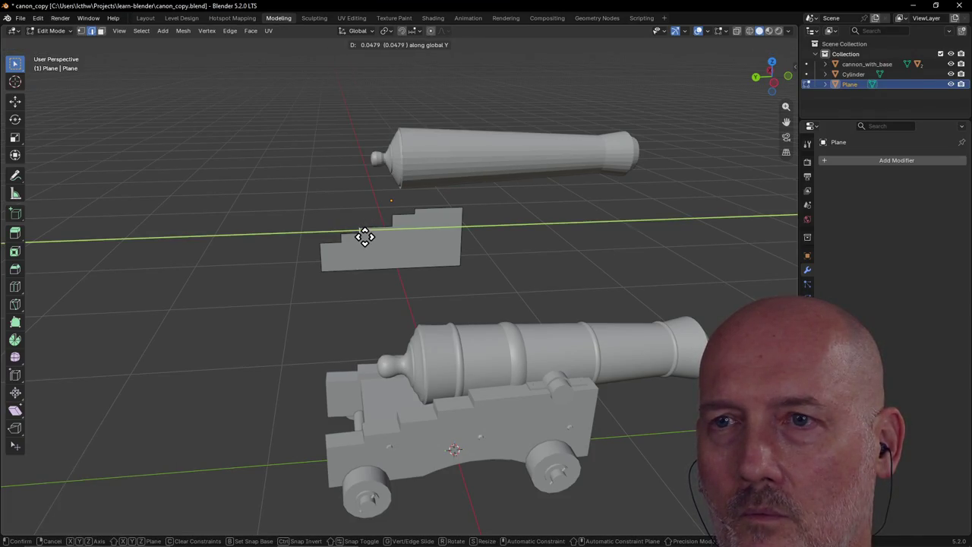
{"action": "left_click", "coordinate": [364, 236]}
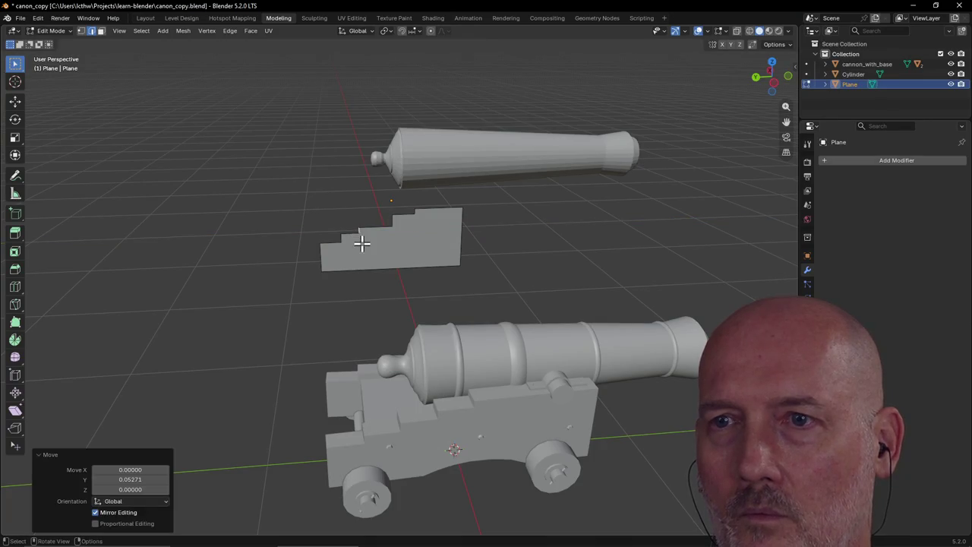
{"action": "left_click", "coordinate": [350, 233]}
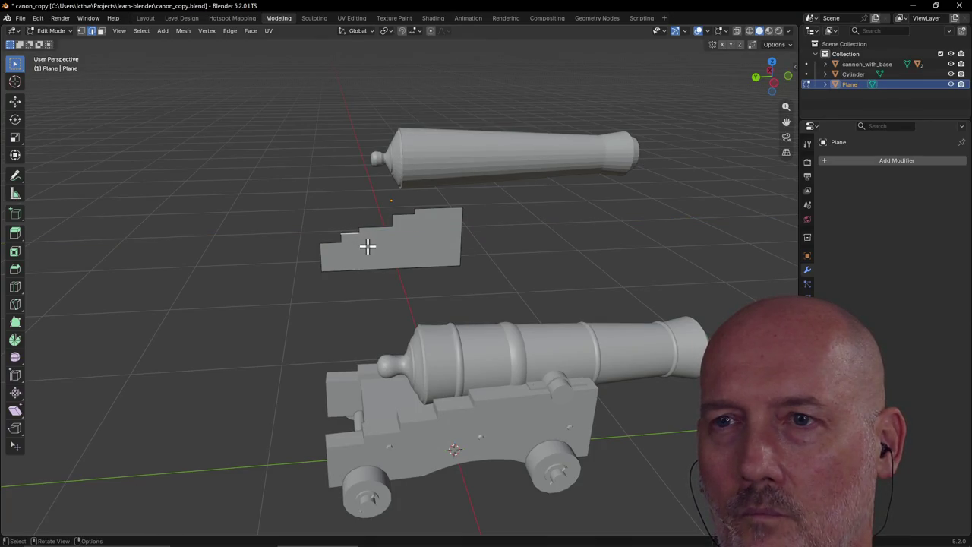
{"action": "key", "text": "g"}
{"action": "key", "text": "z"}
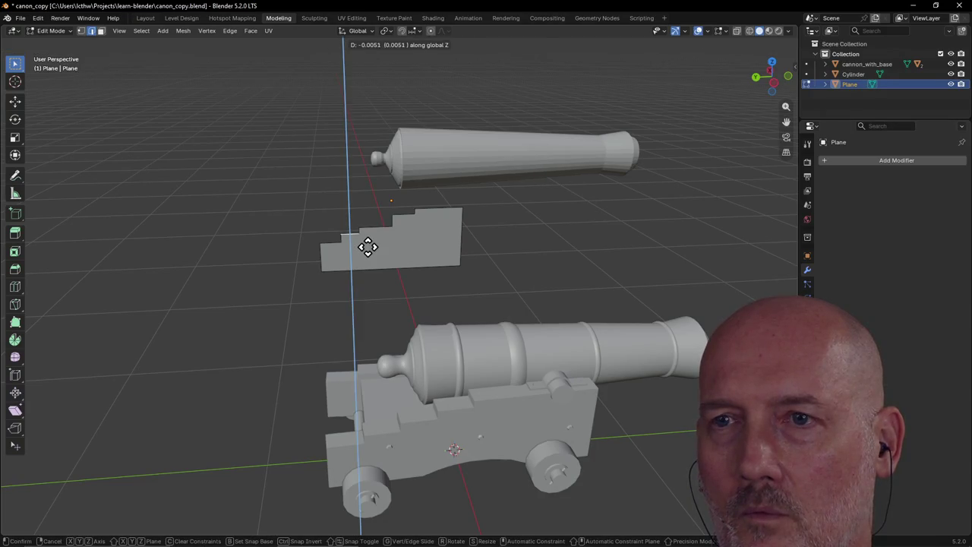
{"action": "left_click", "coordinate": [368, 247]}
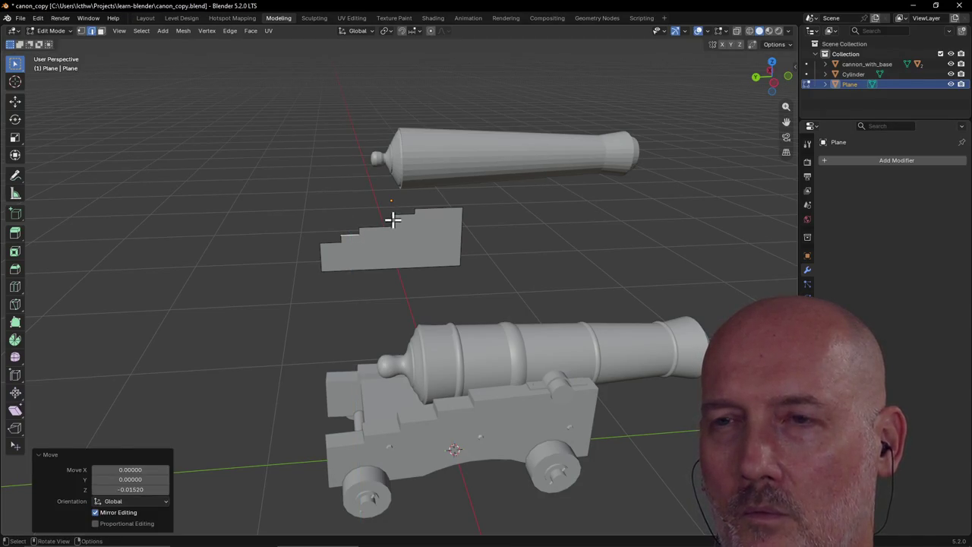
{"action": "left_click", "coordinate": [392, 219]}
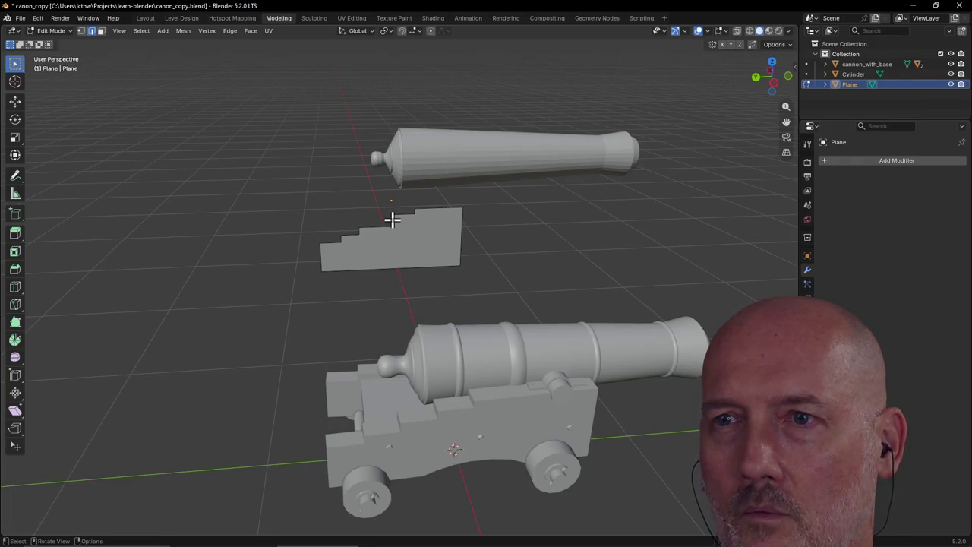
{"action": "key", "text": "g"}
{"action": "key", "text": "y"}
{"action": "left_click", "coordinate": [376, 219]}
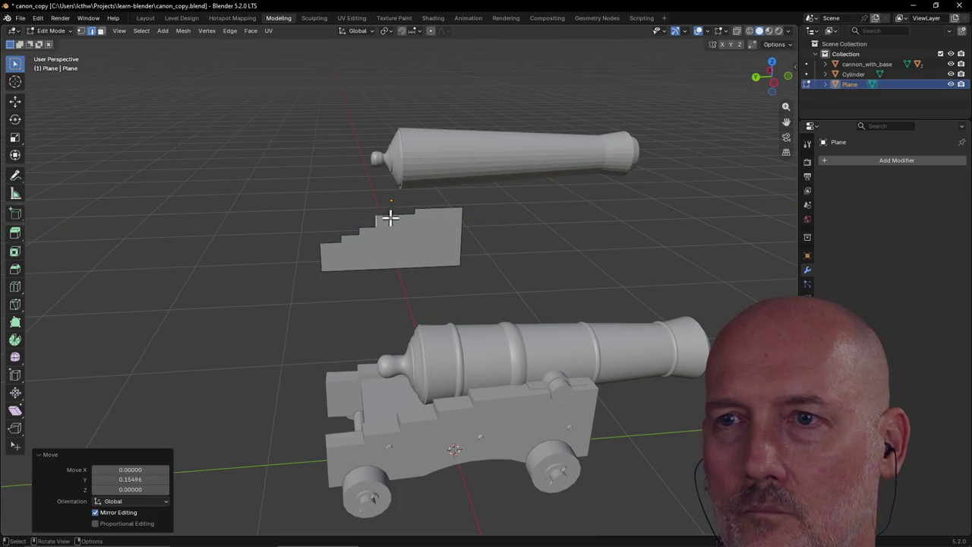
{"action": "key", "text": "g"}
{"action": "key", "text": "z"}
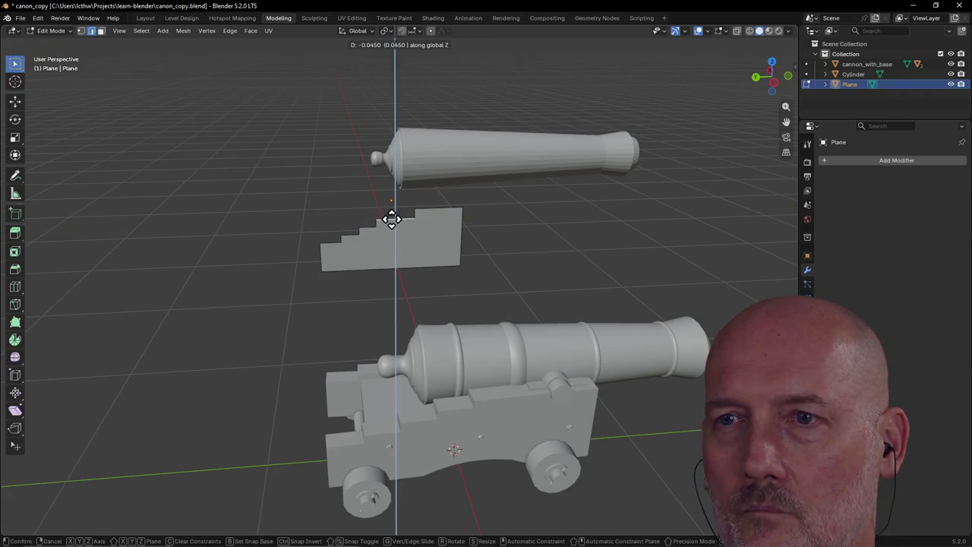
{"action": "left_click", "coordinate": [392, 220]}
{"action": "left_click", "coordinate": [414, 214]}
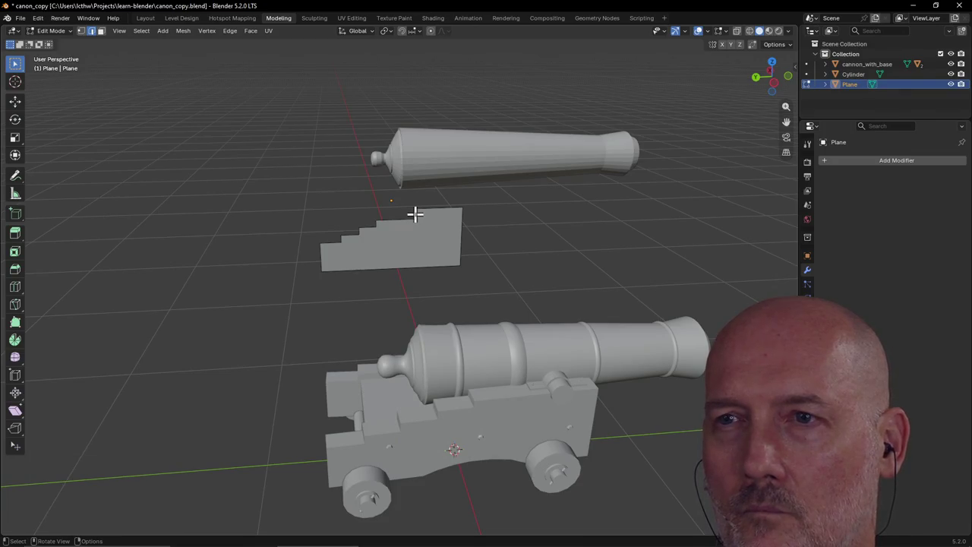
{"action": "key", "text": "g"}
{"action": "key", "text": "y"}
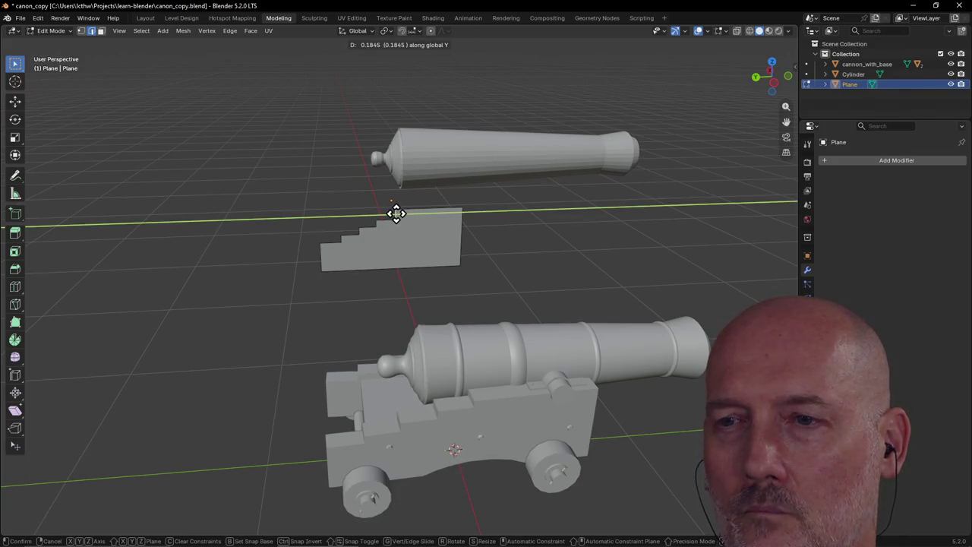
{"action": "left_click", "coordinate": [394, 212]}
{"action": "left_click", "coordinate": [418, 210]}
{"action": "key", "text": "z"}
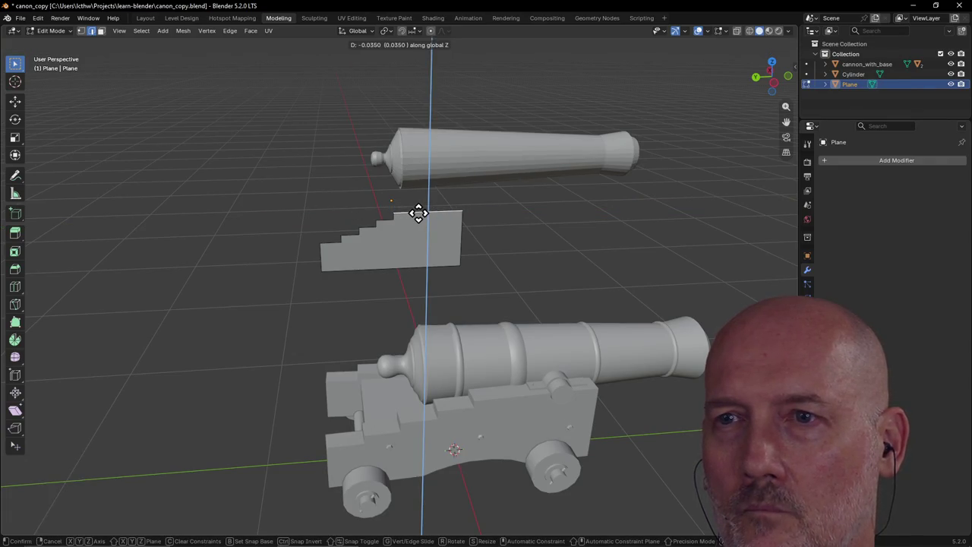
{"action": "left_click", "coordinate": [419, 211]}
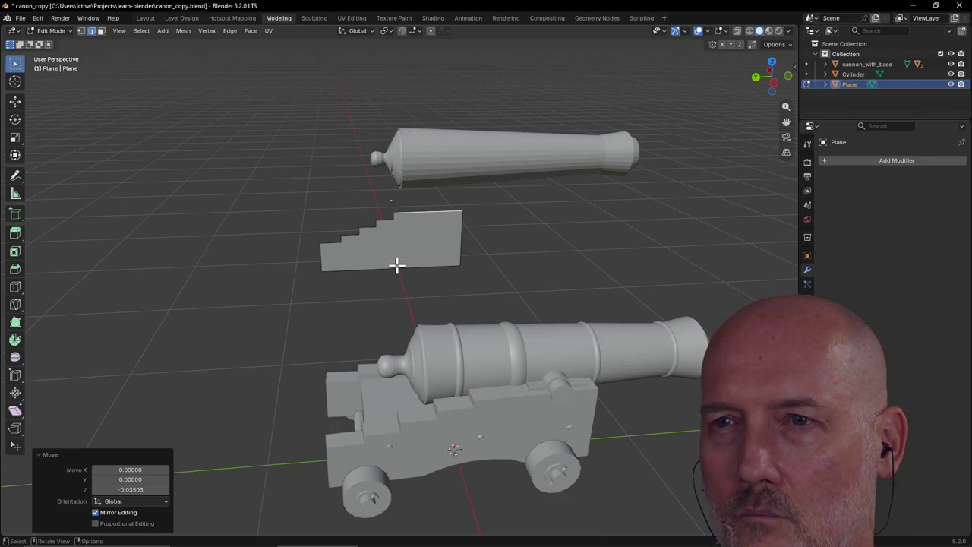
{"action": "mouse_move", "coordinate": [393, 251]}
{"action": "middle_mouse_down"}
{"action": "mouse_move", "coordinate": [382, 238]}
{"action": "mouse_move", "coordinate": [409, 243]}
{"action": "mouse_move", "coordinate": [388, 239]}
{"action": "mouse_move", "coordinate": [395, 275]}
{"action": "mouse_move", "coordinate": [408, 273]}
{"action": "mouse_move", "coordinate": [390, 246]}
{"action": "mouse_move", "coordinate": [392, 232]}
{"action": "mouse_move", "coordinate": [403, 235]}
{"action": "mouse_move", "coordinate": [387, 234]}
{"action": "mouse_move", "coordinate": [406, 256]}
{"action": "mouse_move", "coordinate": [390, 239]}
{"action": "middle_mouse_up"}
{"action": "mouse_move", "coordinate": [438, 276]}
{"action": "middle_mouse_down"}
{"action": "mouse_move", "coordinate": [463, 311]}
{"action": "mouse_move", "coordinate": [444, 277]}
{"action": "middle_mouse_up"}
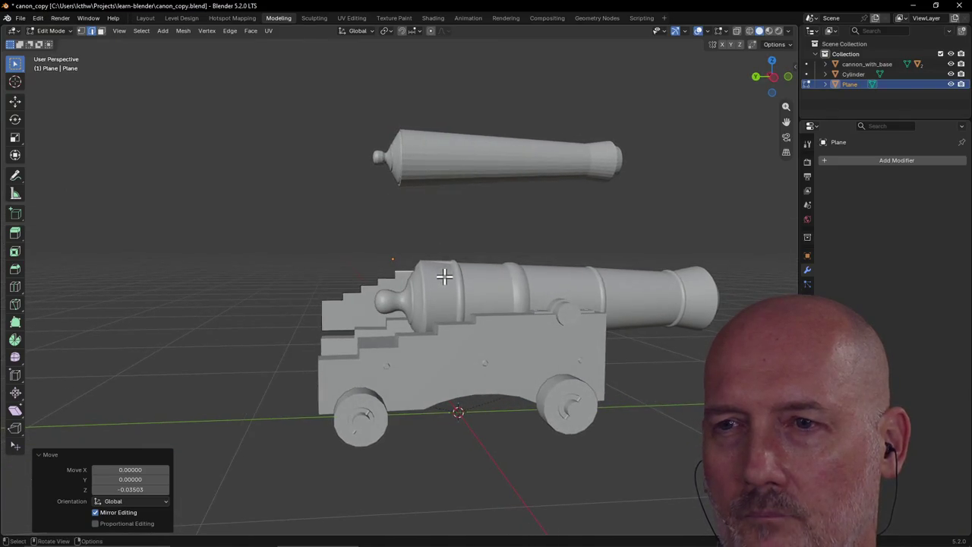
Switch to Left, then Right orthographic view, and toggle quad view
{"action": "key", "text": "grave"}
{"action": "left_click", "coordinate": [388, 275]}
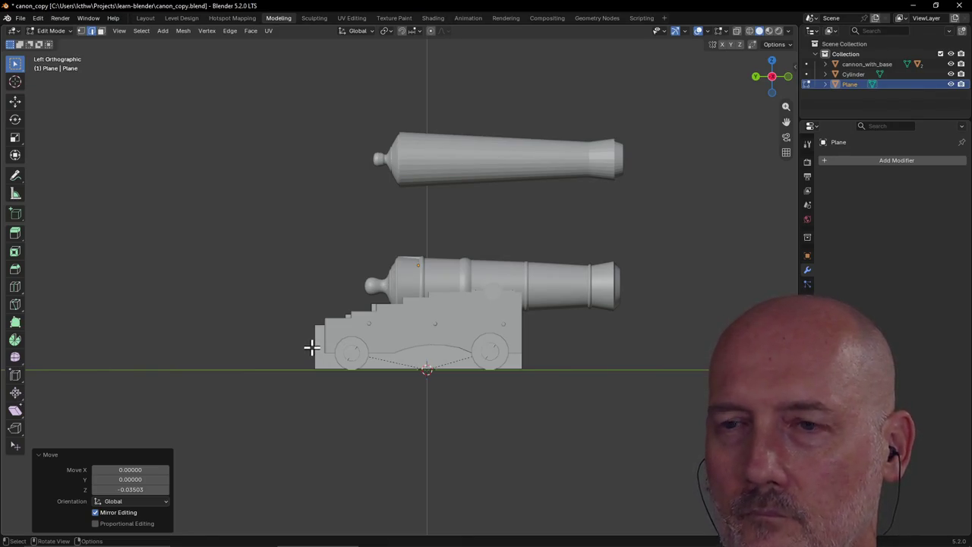
{"action": "key", "text": "grave"}
{"action": "left_click", "coordinate": [375, 347]}
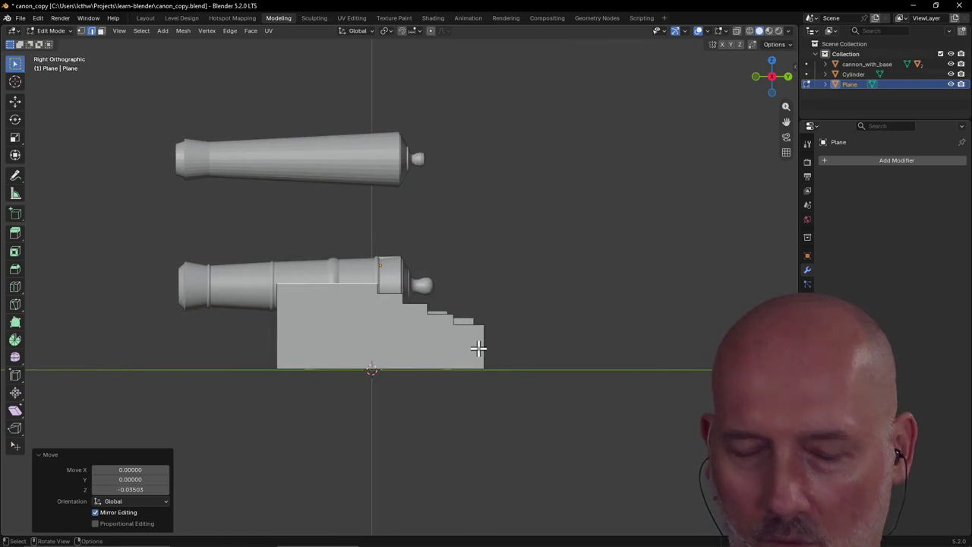
{"action": "key", "text": "ctrl+alt+q"}
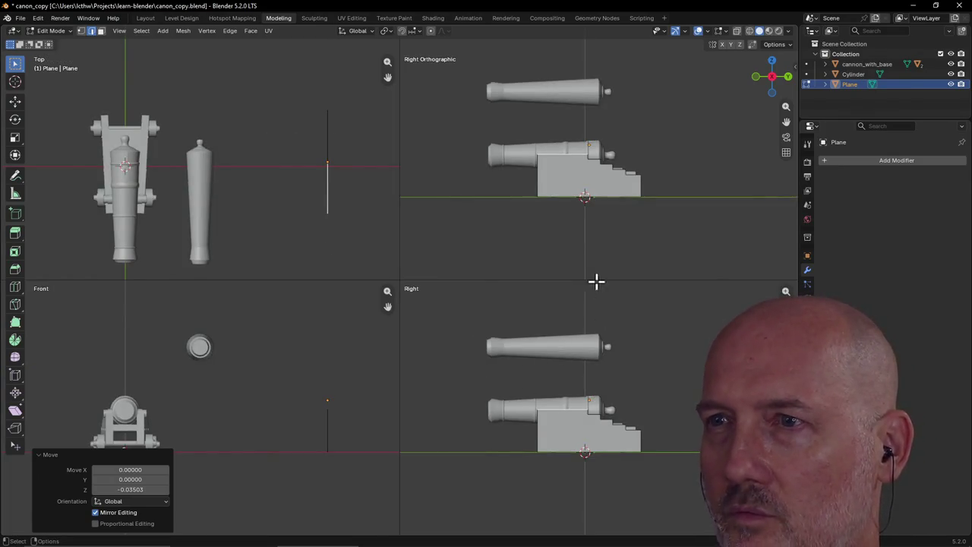
Select an edge of the stepped profile, shift it along Y and raise it along Z
{"action": "mouse_move", "coordinate": [637, 272]}
{"action": "middle_mouse_down"}
{"action": "mouse_move", "coordinate": [615, 233]}
{"action": "mouse_move", "coordinate": [620, 219]}
{"action": "middle_mouse_up"}
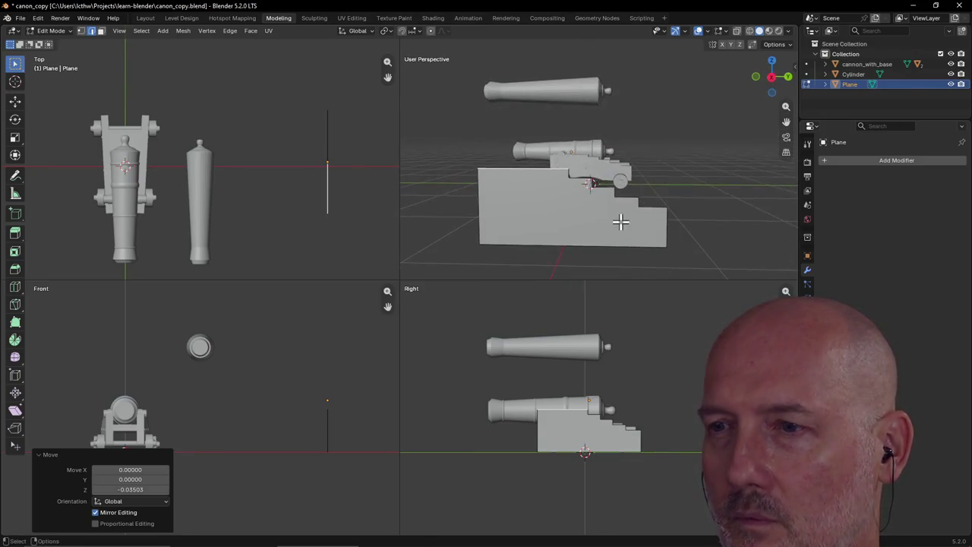
{"action": "left_click", "coordinate": [641, 440]}
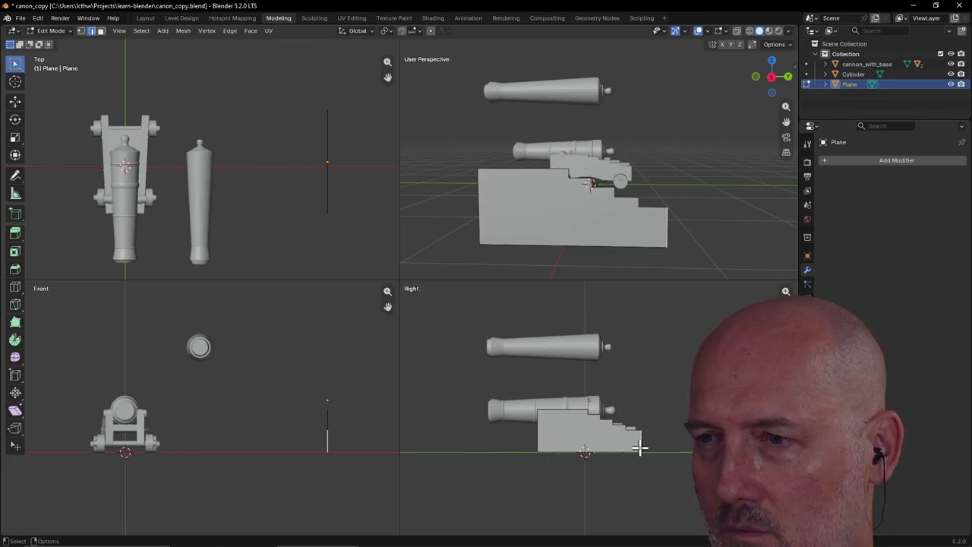
{"action": "key", "text": "g"}
{"action": "key", "text": "y"}
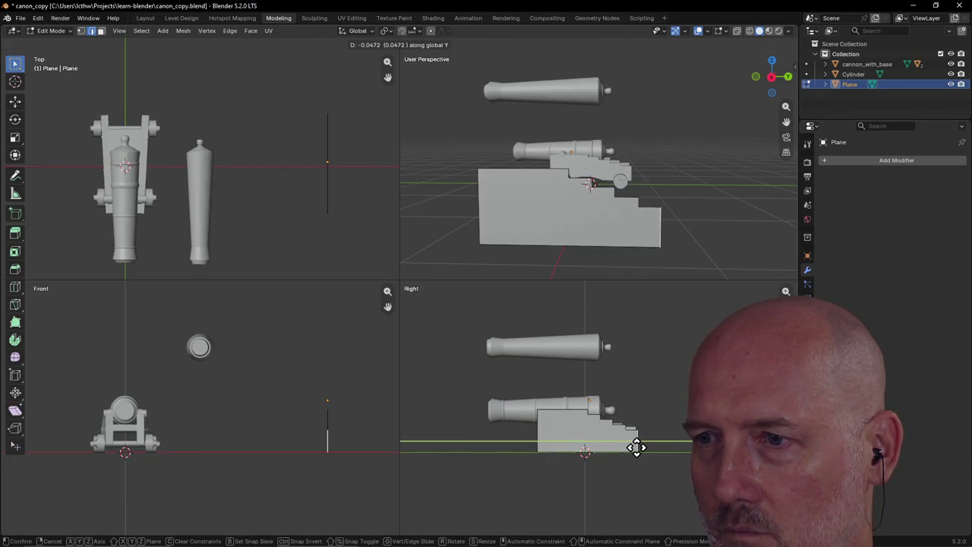
{"action": "left_click", "coordinate": [634, 447]}
{"action": "key", "text": "g"}
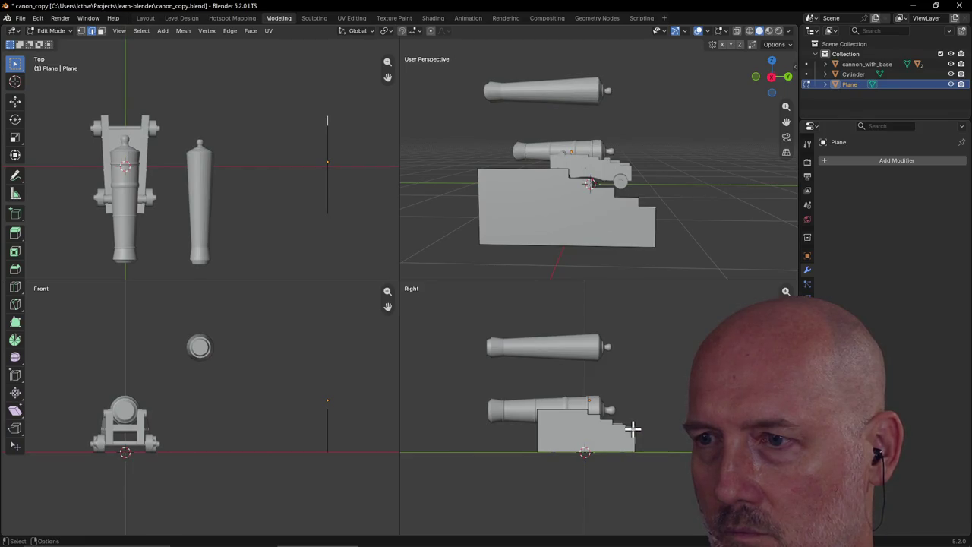
{"action": "key", "text": "z"}
{"action": "left_click", "coordinate": [632, 426]}
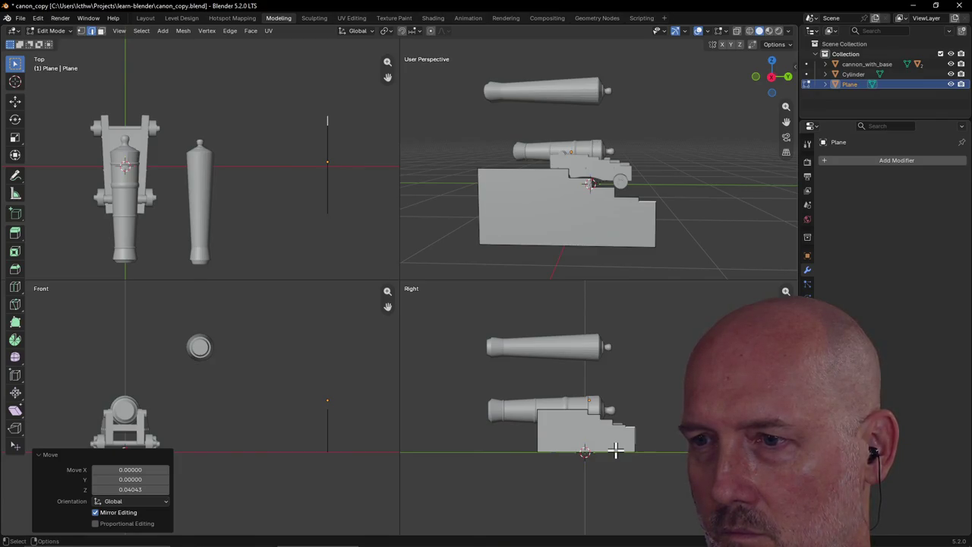
{"action": "key", "text": "g"}
{"action": "key", "text": "z"}
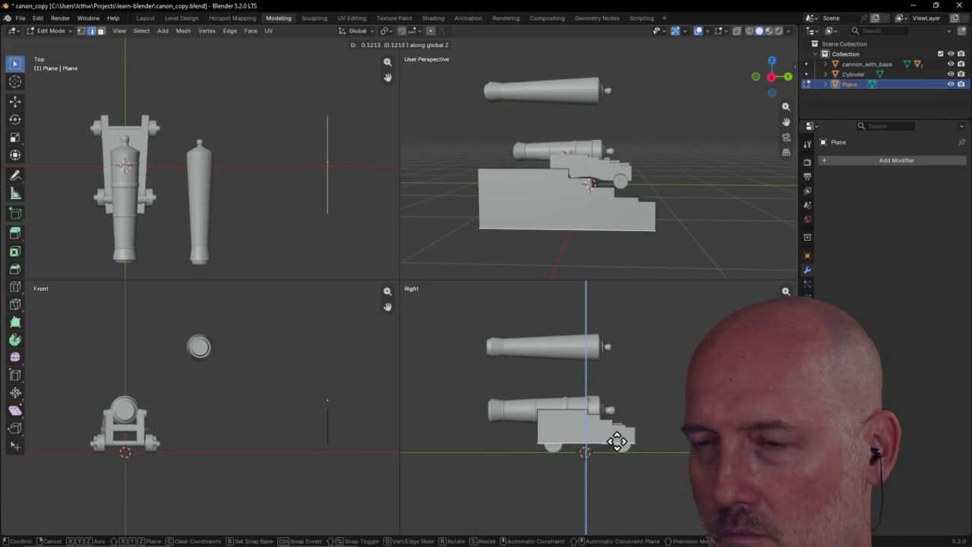
{"action": "left_click", "coordinate": [616, 441]}
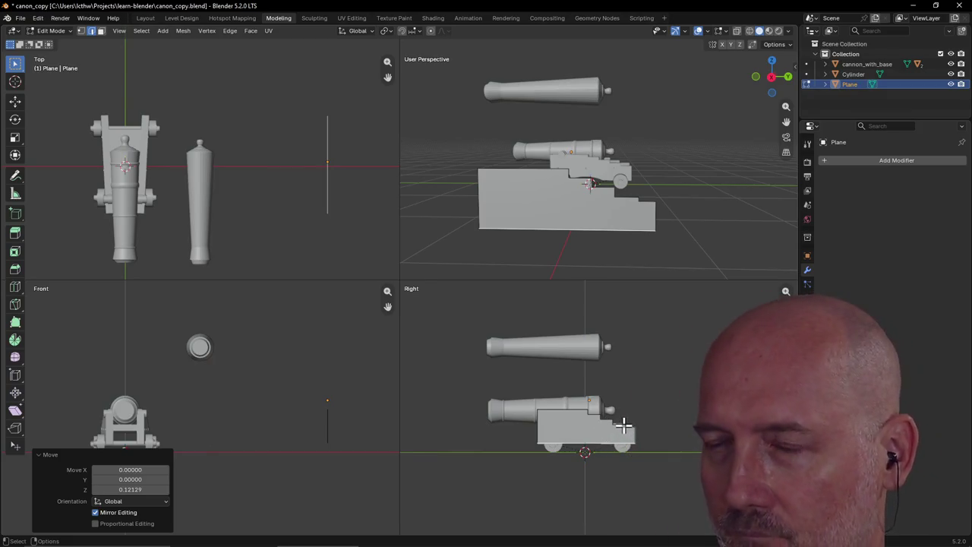
Shift the step edge along Y and nudge it down slightly along Z
{"action": "scroll", "coordinate": [622, 427], "scroll_direction": "up", "scroll_amount": 2}
{"action": "scroll", "coordinate": [626, 431], "scroll_direction": "up", "scroll_amount": 2}
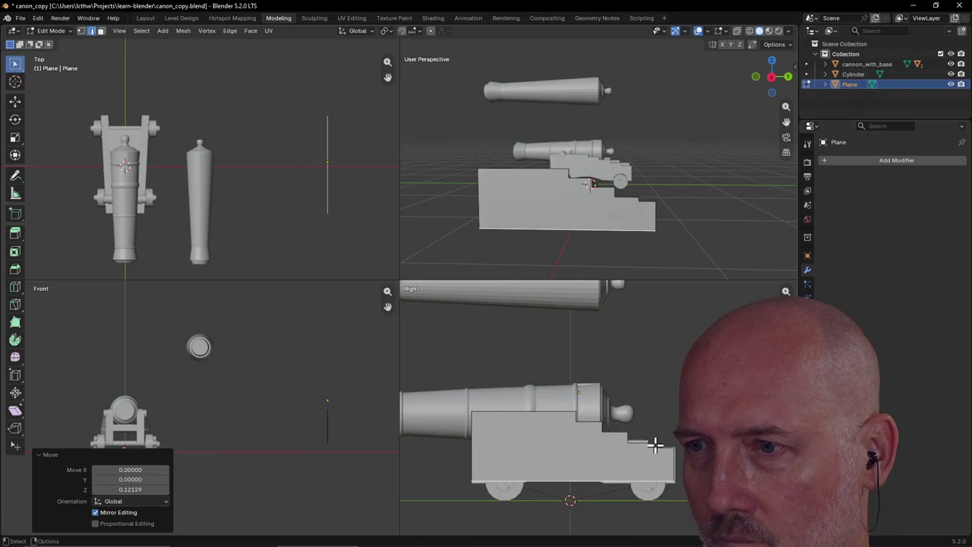
{"action": "key", "text": "g"}
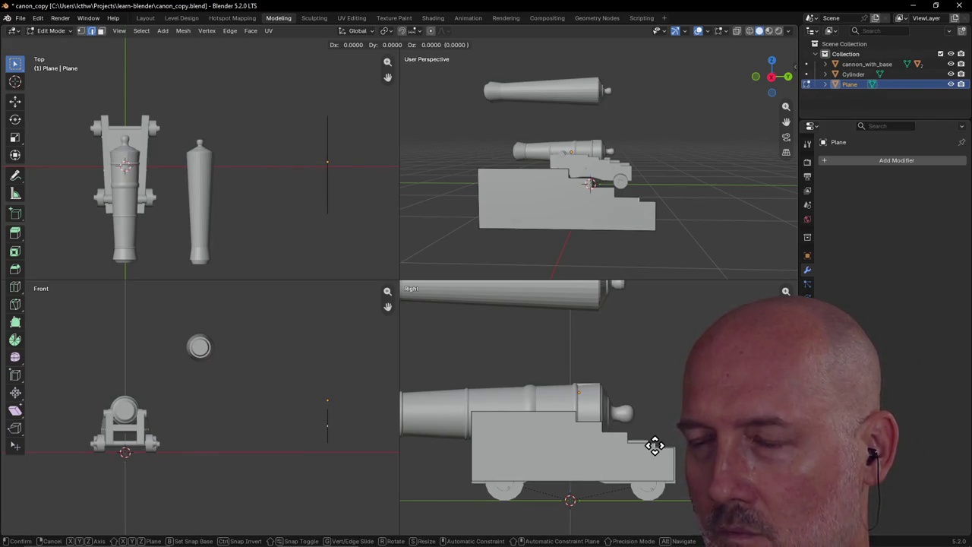
{"action": "key", "text": "y"}
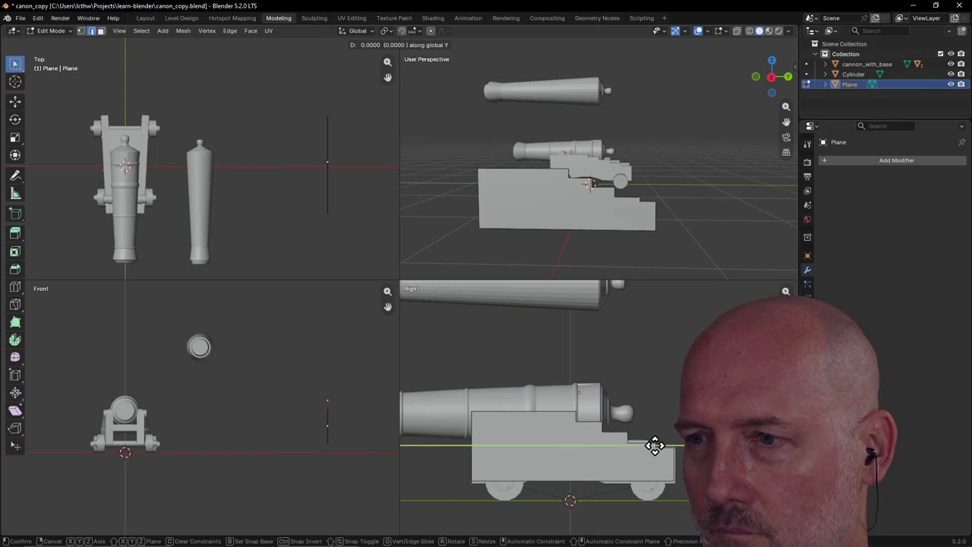
{"action": "left_click", "coordinate": [647, 444]}
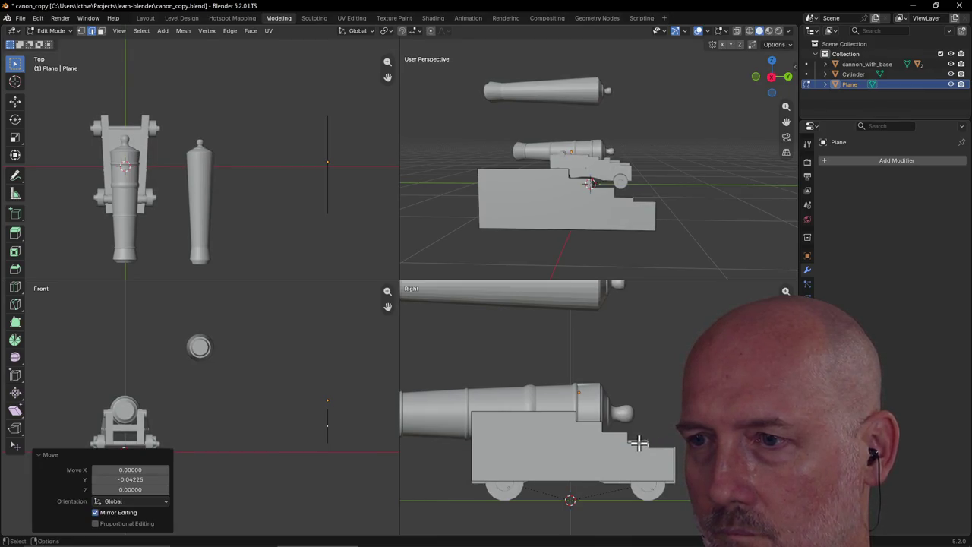
{"action": "key", "text": "g"}
{"action": "key", "text": "z"}
{"action": "left_click", "coordinate": [639, 442]}
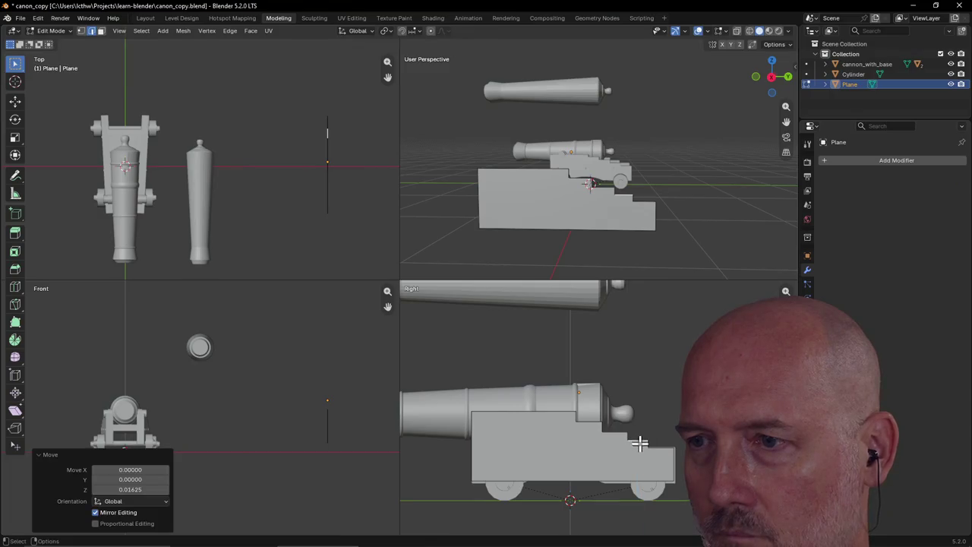
{"action": "key", "text": "g"}
{"action": "key", "text": "z"}
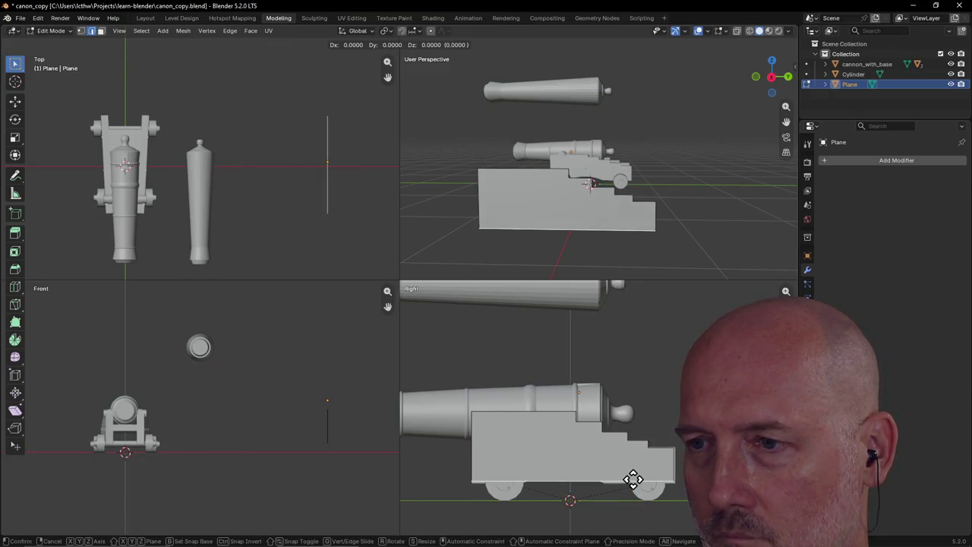
{"action": "left_click", "coordinate": [631, 481]}
Lower the step slightly on Z and shift it to Y -0.04550
{"action": "key", "text": "g"}
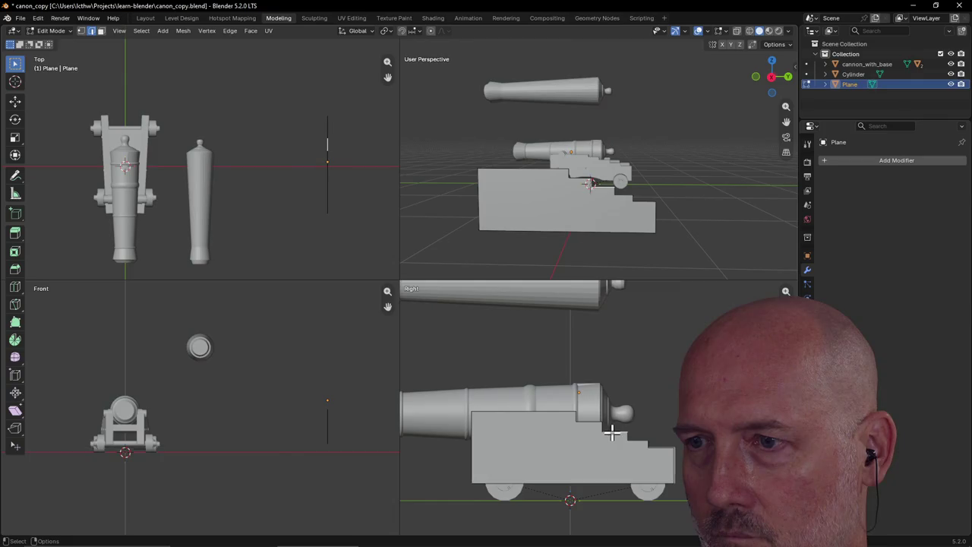
{"action": "key", "text": "z"}
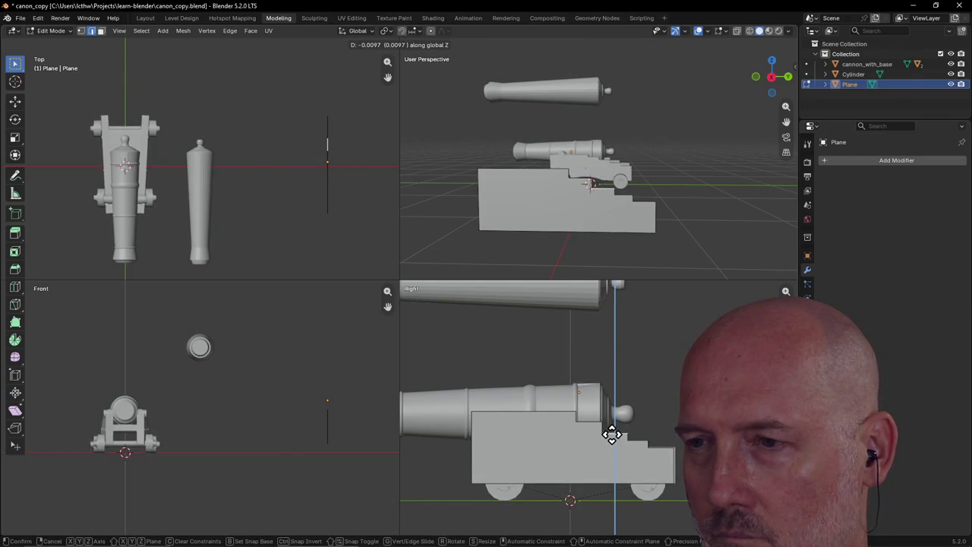
{"action": "left_click", "coordinate": [611, 434]}
{"action": "key", "text": "g"}
{"action": "key", "text": "y"}
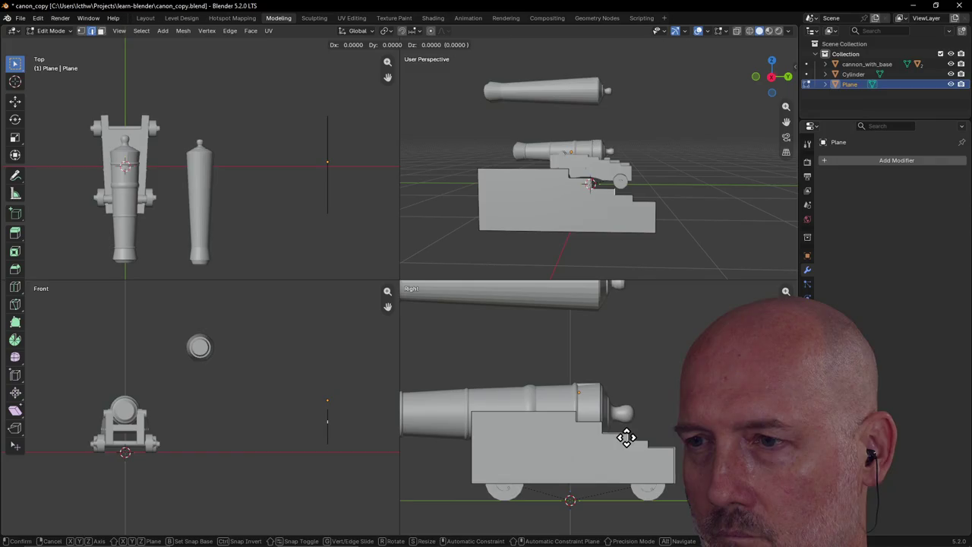
{"action": "left_click", "coordinate": [619, 434]}
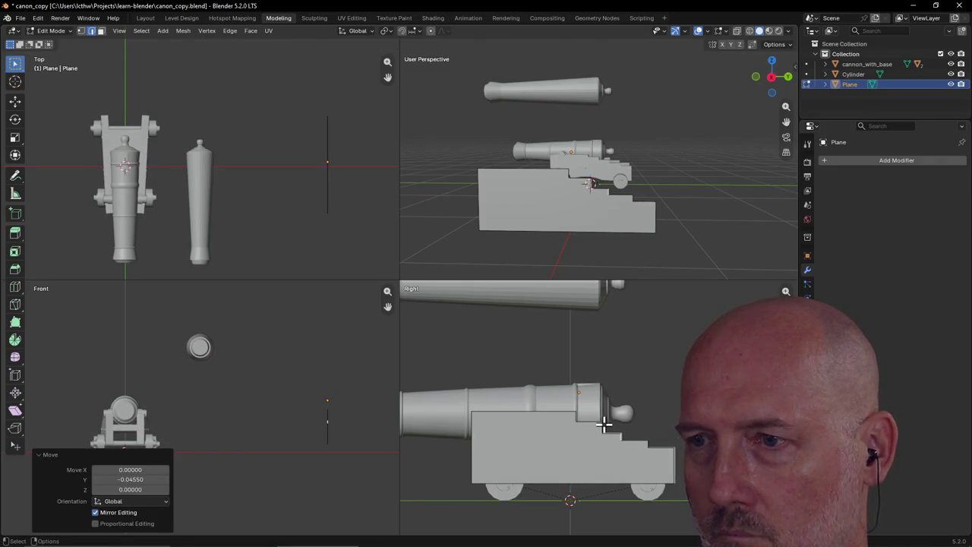
{"action": "key", "text": "g"}
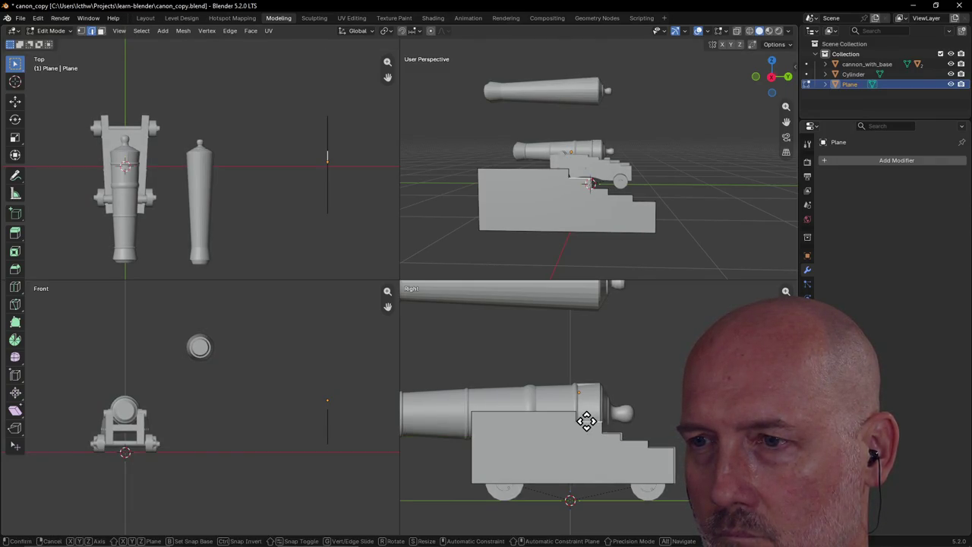
{"action": "key", "text": "z"}
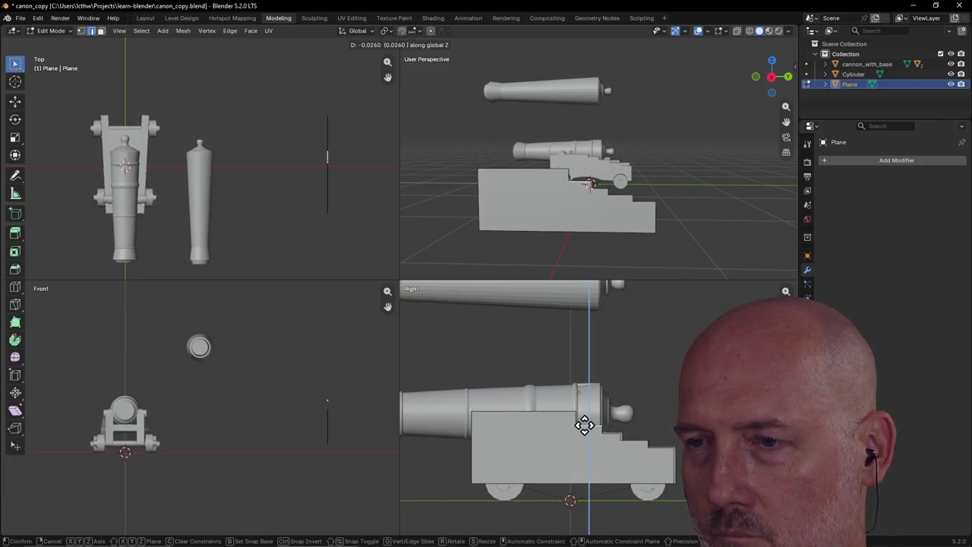
{"action": "left_click", "coordinate": [596, 427]}
{"action": "left_click", "coordinate": [600, 430]}
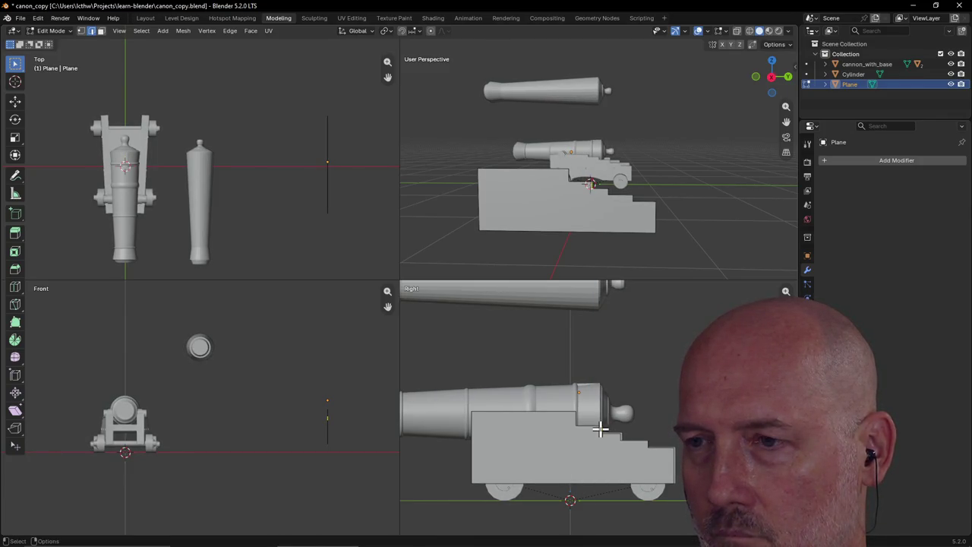
{"action": "key", "text": "g"}
{"action": "key", "text": "y"}
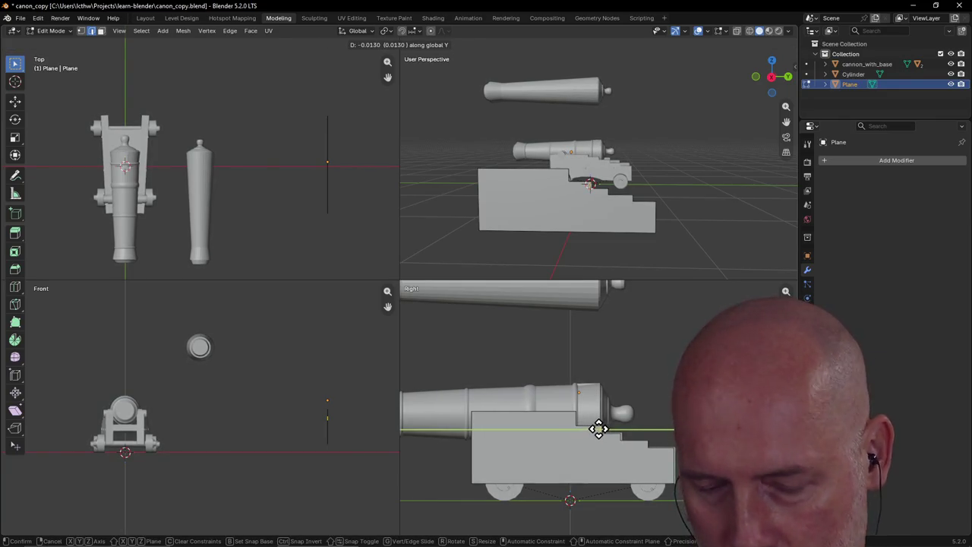
{"action": "left_click", "coordinate": [600, 430]}
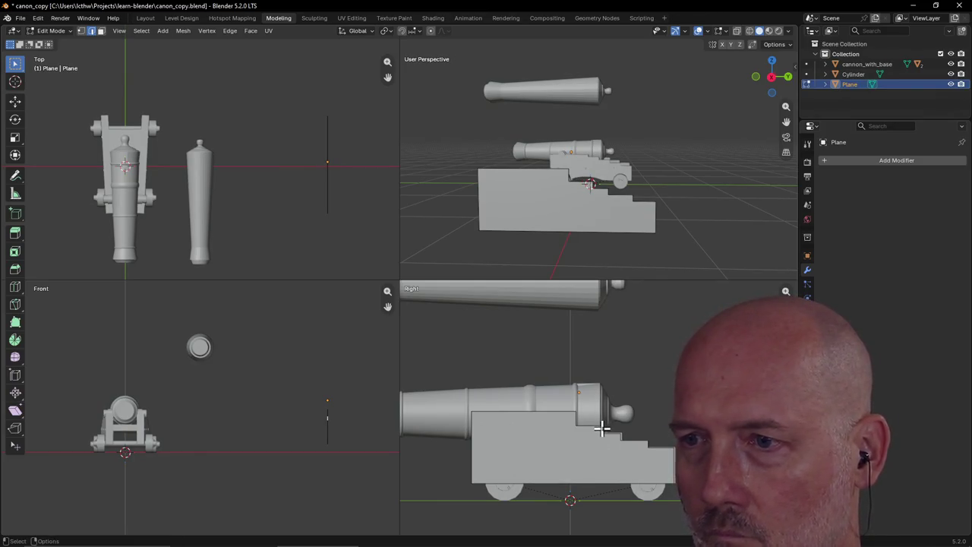
Move the profile along Y to -0.0455 and lower it 0.05199 on Z
{"action": "key", "text": "g"}
{"action": "key", "text": "y"}
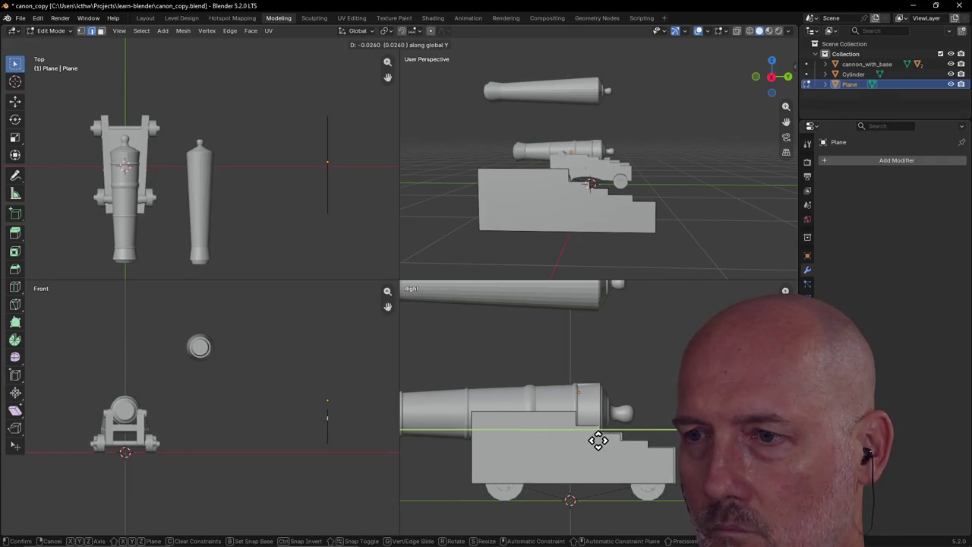
{"action": "left_click", "coordinate": [594, 440]}
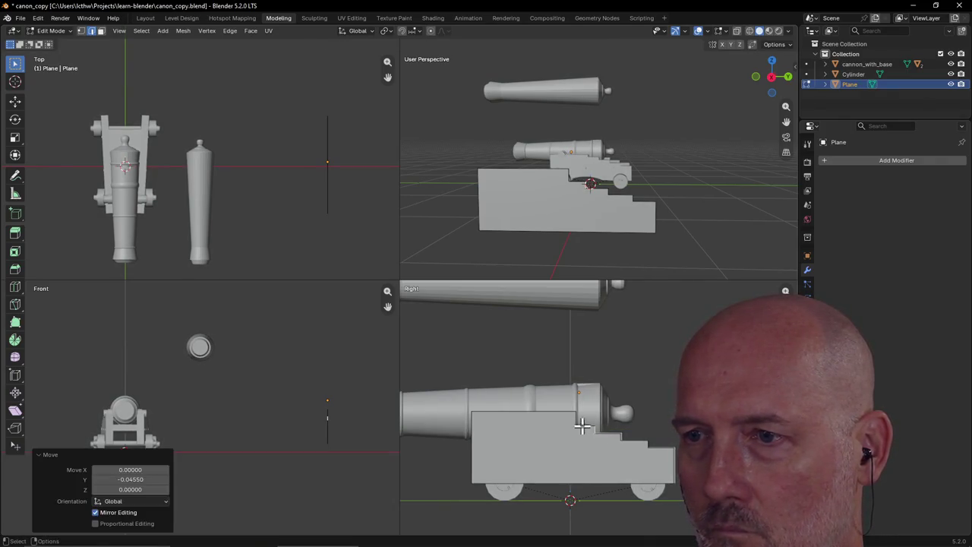
{"action": "key", "text": "g"}
{"action": "key", "text": "y"}
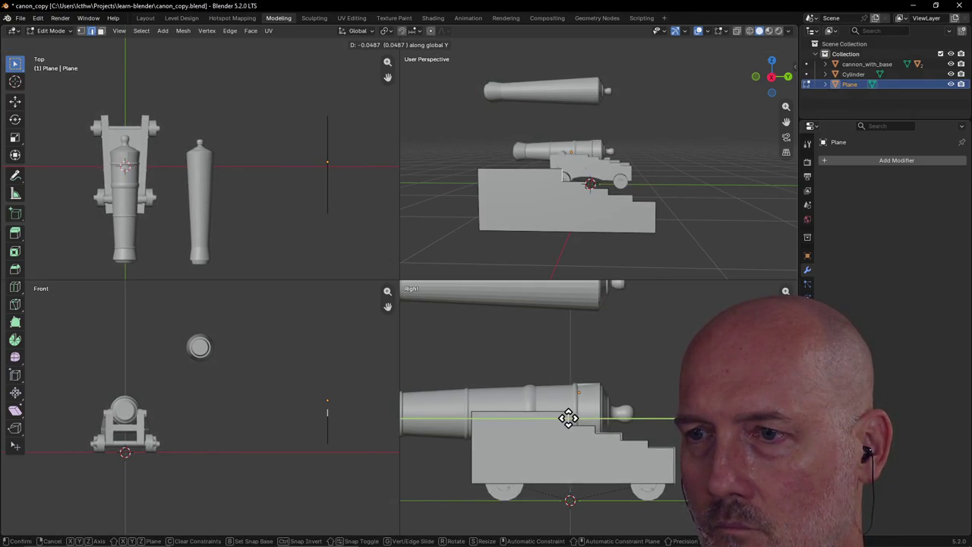
{"action": "left_click", "coordinate": [567, 417]}
{"action": "key", "text": "g"}
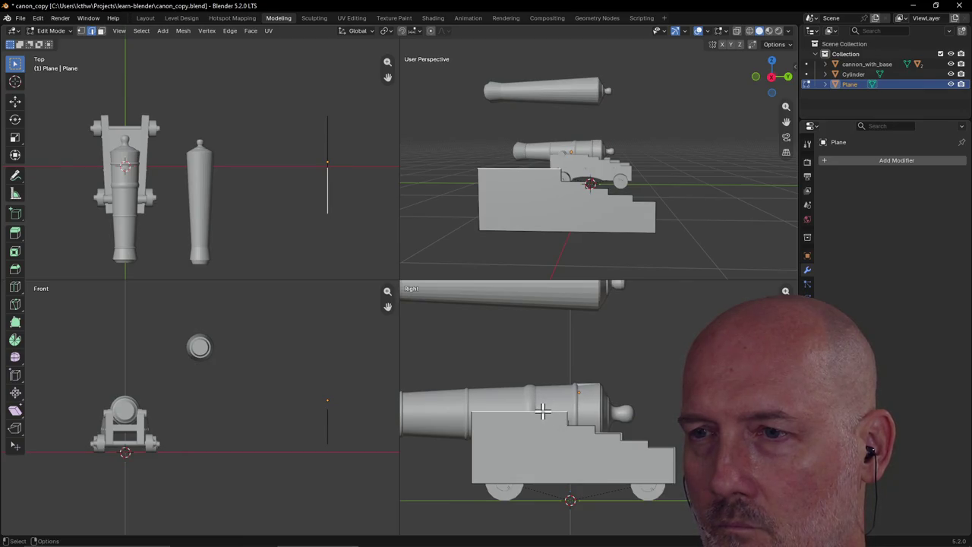
{"action": "key", "text": "z"}
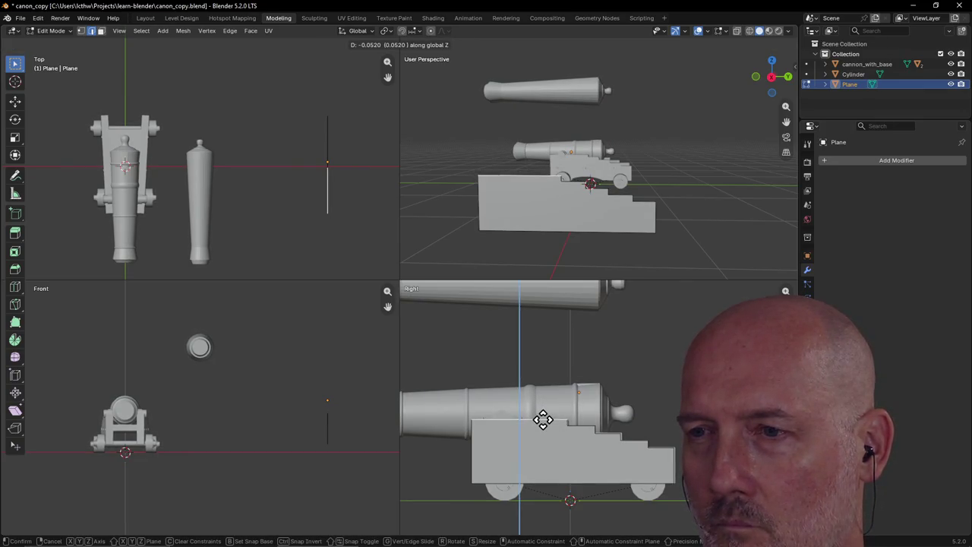
{"action": "left_click", "coordinate": [542, 420]}
{"action": "scroll", "coordinate": [554, 455], "scroll_direction": "down", "scroll_amount": 5}
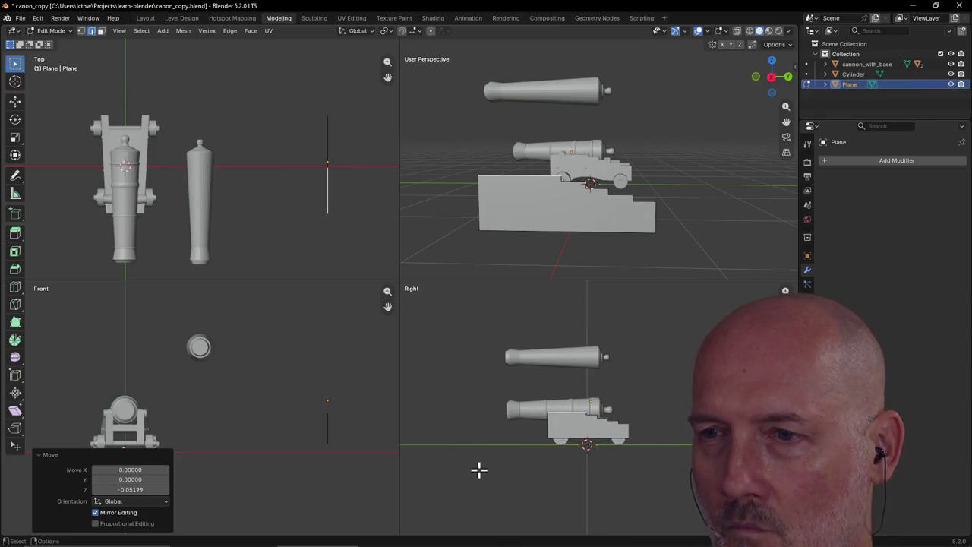
{"action": "mouse_move", "coordinate": [592, 195]}
{"action": "middle_mouse_down"}
{"action": "mouse_move", "coordinate": [451, 197]}
{"action": "mouse_move", "coordinate": [551, 171]}
{"action": "mouse_move", "coordinate": [523, 191]}
{"action": "middle_mouse_up"}
{"action": "left_click", "coordinate": [98, 33]}
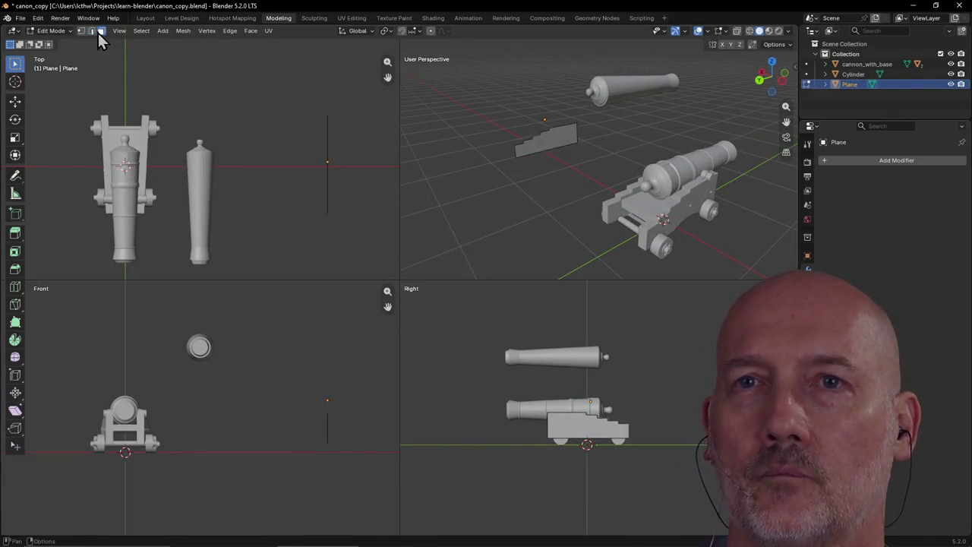
Select the stepped plane face and extrude it to give it thickness
{"action": "scroll", "coordinate": [258, 87], "scroll_direction": "up", "scroll_amount": 3}
{"action": "scroll", "coordinate": [456, 148], "scroll_direction": "down", "scroll_amount": 2}
{"action": "scroll", "coordinate": [496, 154], "scroll_direction": "down", "scroll_amount": 2}
{"action": "scroll", "coordinate": [318, 152], "scroll_direction": "down", "scroll_amount": 3}
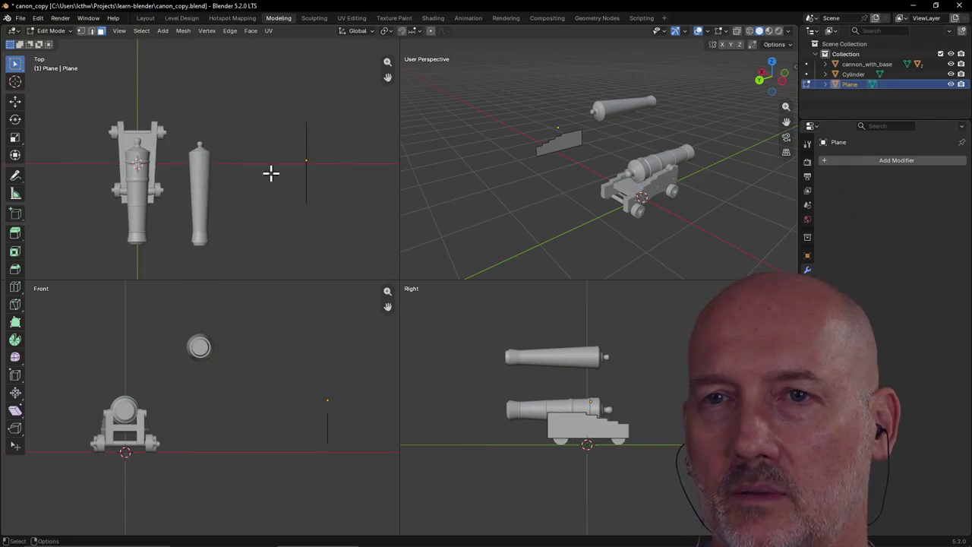
{"action": "scroll", "coordinate": [582, 130], "scroll_direction": "up", "scroll_amount": 2}
{"action": "scroll", "coordinate": [549, 129], "scroll_direction": "up", "scroll_amount": 2}
{"action": "mouse_move", "coordinate": [549, 129]}
{"action": "middle_mouse_down"}
{"action": "mouse_move", "coordinate": [569, 132]}
{"action": "mouse_move", "coordinate": [509, 139]}
{"action": "middle_mouse_up"}
{"action": "left_click", "coordinate": [508, 139]}
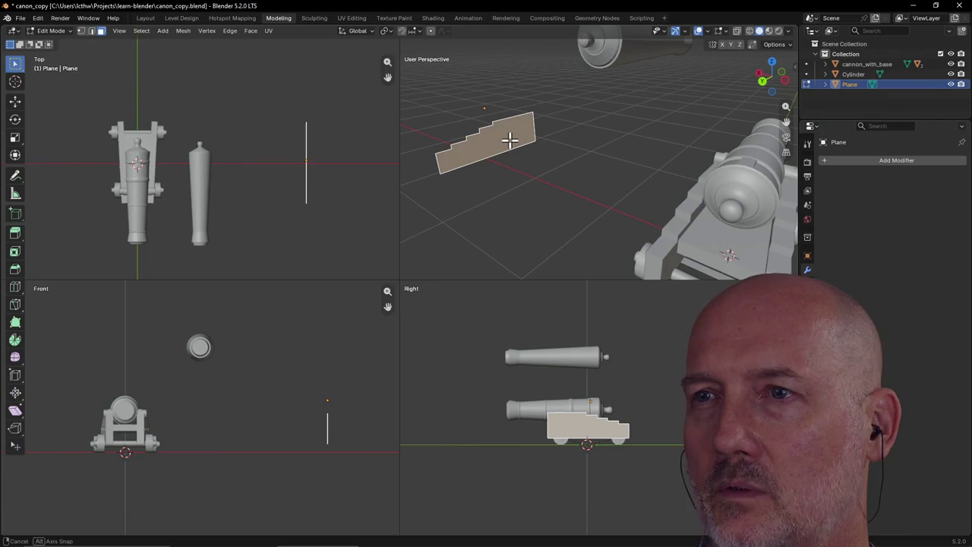
{"action": "key", "text": "e"}
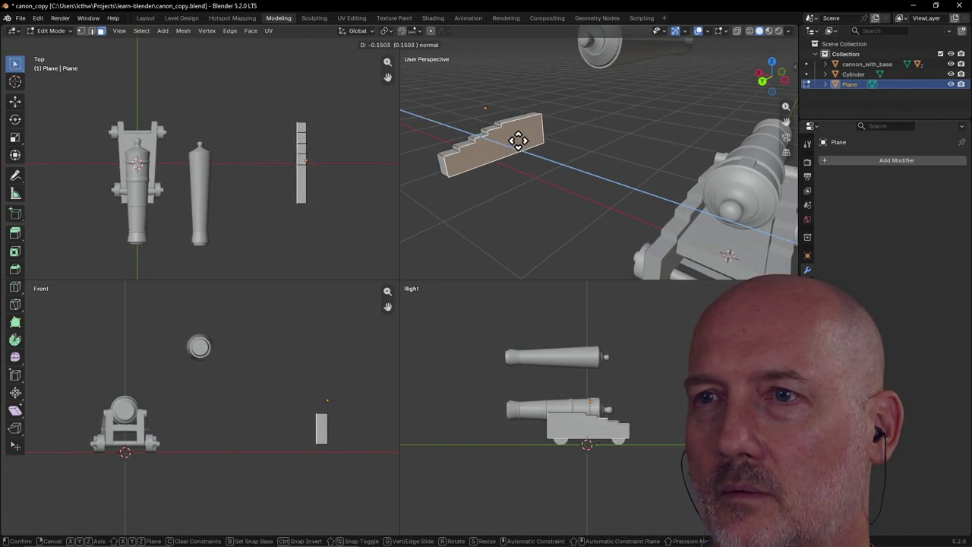
{"action": "left_click", "coordinate": [516, 138]}
{"action": "mouse_move", "coordinate": [495, 139]}
{"action": "middle_mouse_down"}
{"action": "mouse_move", "coordinate": [620, 136]}
{"action": "mouse_move", "coordinate": [604, 129]}
{"action": "middle_mouse_up"}
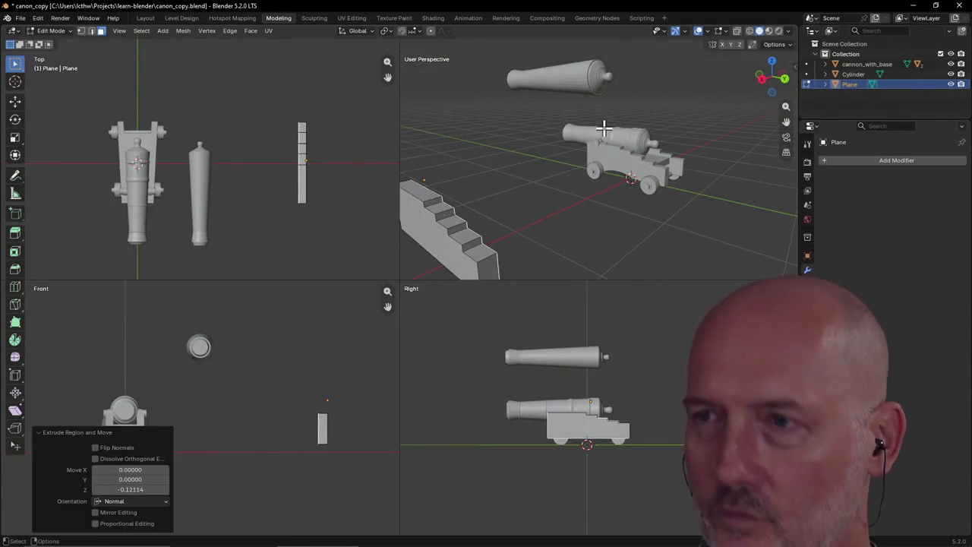
Redo the extrusion thinner at 0.05195 and maximize the perspective view
{"action": "key", "text": "ctrl+z"}
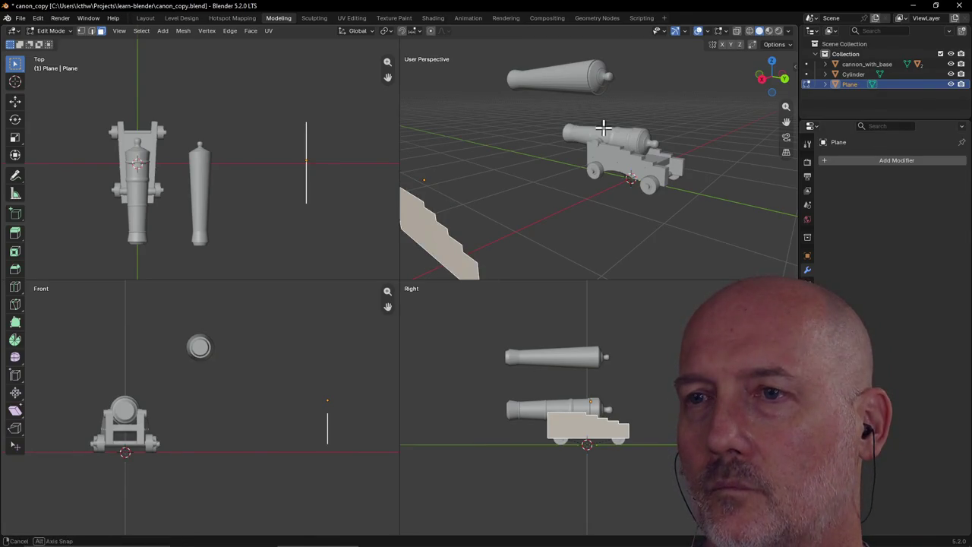
{"action": "key", "text": "e"}
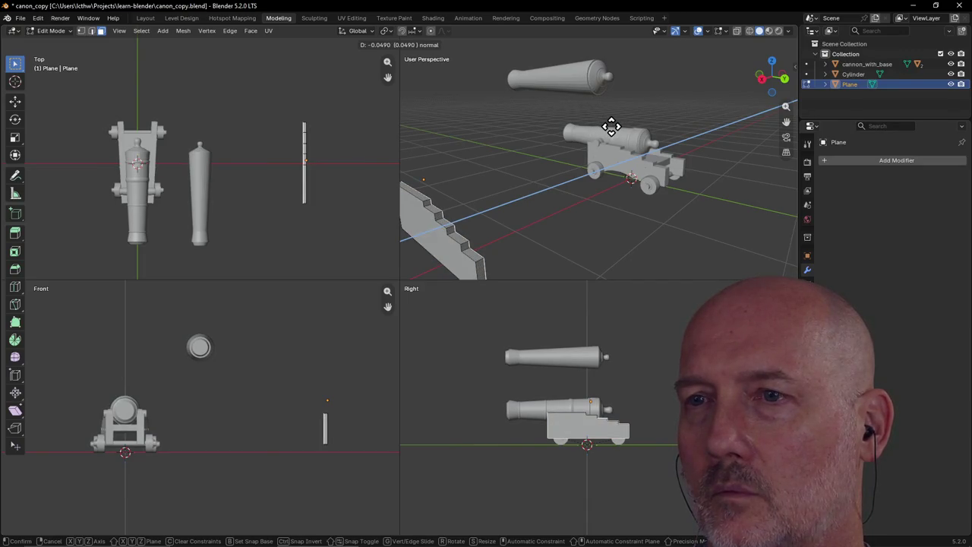
{"action": "left_click", "coordinate": [611, 127]}
{"action": "mouse_move", "coordinate": [513, 187]}
{"action": "middle_mouse_down"}
{"action": "mouse_move", "coordinate": [468, 193]}
{"action": "mouse_move", "coordinate": [488, 184]}
{"action": "mouse_move", "coordinate": [509, 195]}
{"action": "mouse_move", "coordinate": [546, 178]}
{"action": "mouse_move", "coordinate": [460, 202]}
{"action": "mouse_move", "coordinate": [448, 199]}
{"action": "mouse_move", "coordinate": [490, 167]}
{"action": "mouse_move", "coordinate": [430, 166]}
{"action": "middle_mouse_up"}
{"action": "key", "text": "ctrl+space"}
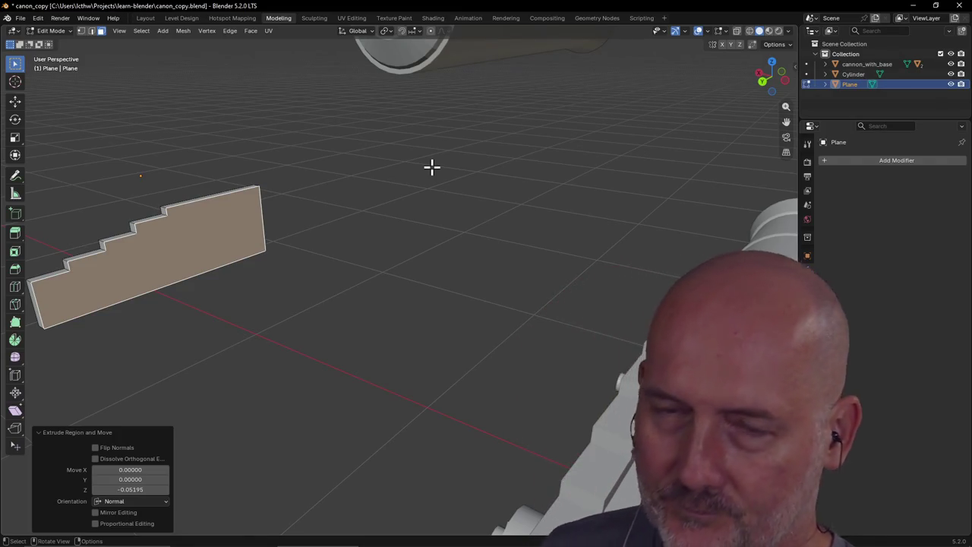
Select the stepped side piece's flat face, starting and then cancelling a first extrude
{"action": "scroll", "coordinate": [433, 184], "scroll_direction": "down", "scroll_amount": 4}
{"action": "middle_click_drag", "start_coordinate": [262, 217], "coordinate": [280, 228]}
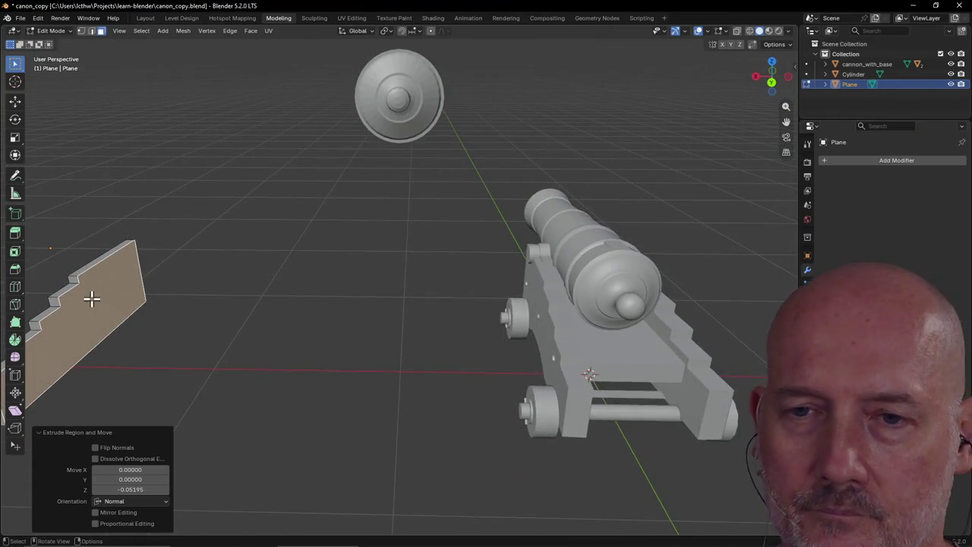
{"action": "left_click", "coordinate": [191, 334]}
{"action": "mouse_move", "coordinate": [186, 333]}
{"action": "middle_mouse_down"}
{"action": "mouse_move", "coordinate": [161, 330]}
{"action": "mouse_move", "coordinate": [178, 323]}
{"action": "mouse_move", "coordinate": [78, 340]}
{"action": "mouse_move", "coordinate": [104, 356]}
{"action": "mouse_move", "coordinate": [154, 313]}
{"action": "mouse_move", "coordinate": [129, 325]}
{"action": "mouse_move", "coordinate": [139, 316]}
{"action": "middle_mouse_up"}
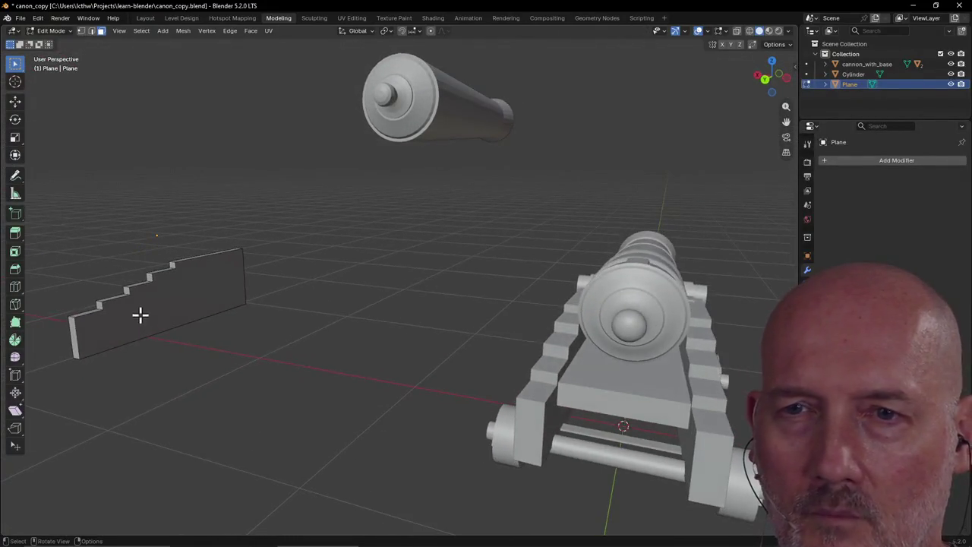
{"action": "left_click", "coordinate": [173, 299]}
{"action": "key", "text": "e"}
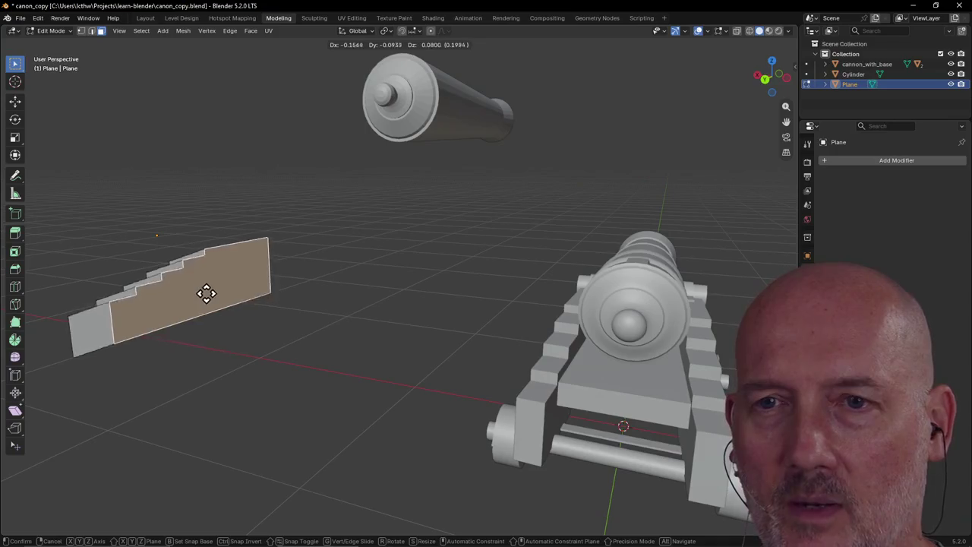
{"action": "right_click", "coordinate": [180, 304]}
Orbit around the cannon and side piece to view the face from a new angle
{"action": "mouse_move", "coordinate": [147, 311]}
{"action": "middle_mouse_down"}
{"action": "mouse_move", "coordinate": [238, 318]}
{"action": "mouse_move", "coordinate": [173, 306]}
{"action": "middle_mouse_up"}
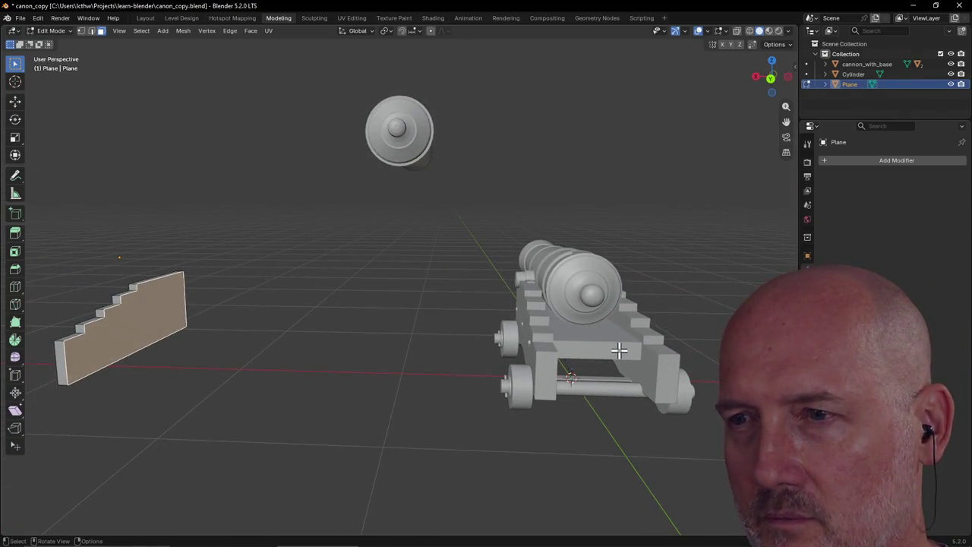
{"action": "mouse_move", "coordinate": [192, 328]}
{"action": "middle_mouse_down"}
{"action": "mouse_move", "coordinate": [226, 327]}
{"action": "mouse_move", "coordinate": [204, 339]}
{"action": "middle_mouse_up"}
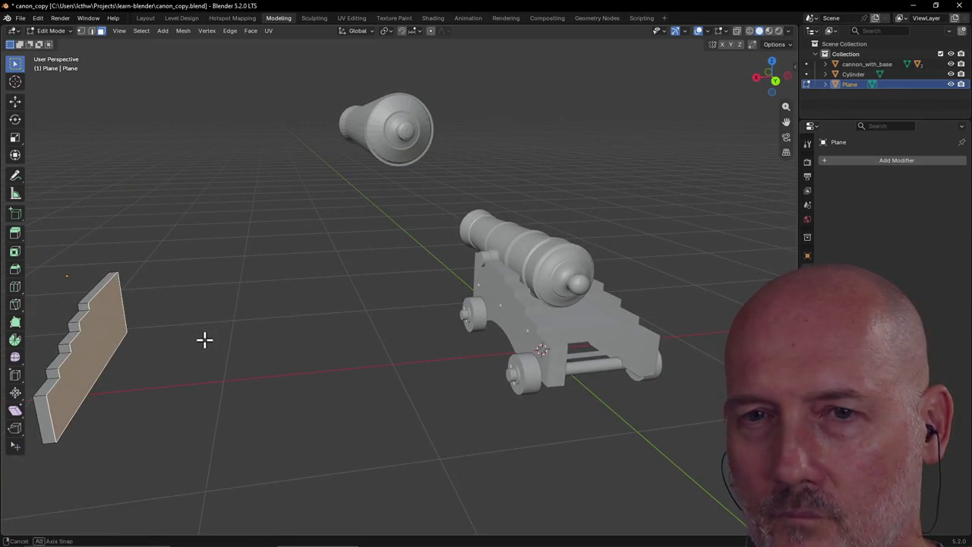
{"action": "mouse_move", "coordinate": [90, 345]}
{"action": "middle_mouse_down"}
{"action": "mouse_move", "coordinate": [98, 336]}
{"action": "mouse_move", "coordinate": [39, 316]}
{"action": "mouse_move", "coordinate": [85, 338]}
{"action": "mouse_move", "coordinate": [94, 313]}
{"action": "middle_mouse_up"}
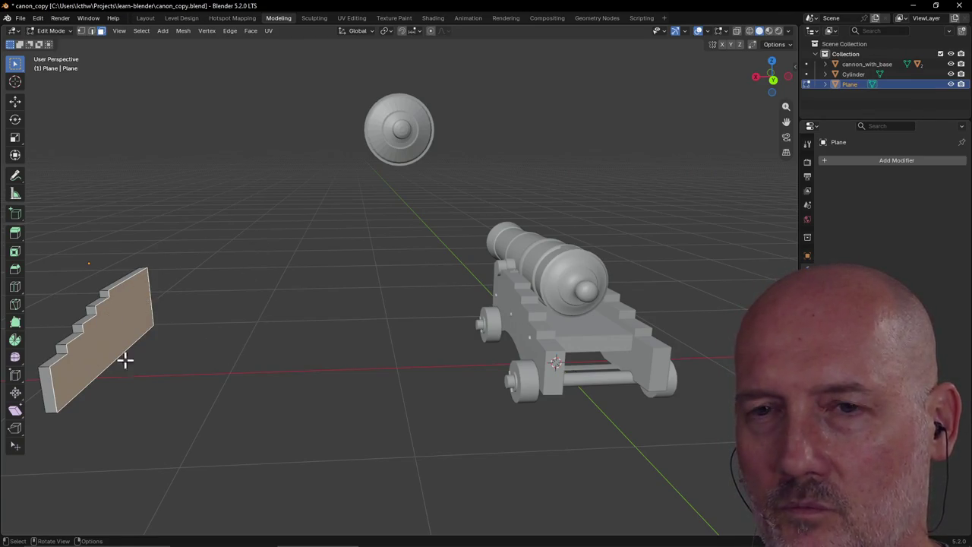
{"action": "scroll", "coordinate": [165, 326], "scroll_direction": "down", "scroll_amount": 1}
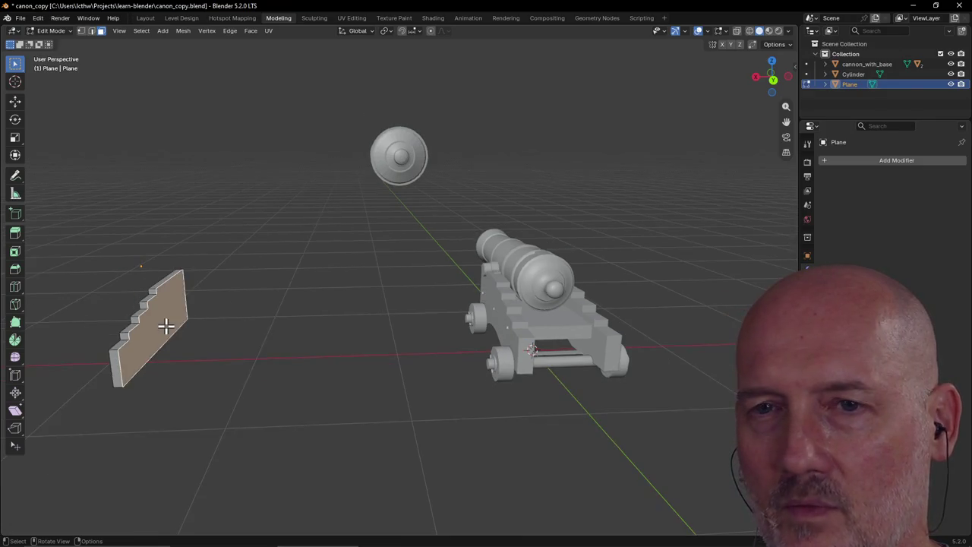
{"action": "mouse_move", "coordinate": [221, 335]}
{"action": "middle_mouse_down"}
{"action": "mouse_move", "coordinate": [255, 343]}
{"action": "mouse_move", "coordinate": [248, 327]}
{"action": "mouse_move", "coordinate": [199, 336]}
{"action": "mouse_move", "coordinate": [214, 341]}
{"action": "middle_mouse_up"}
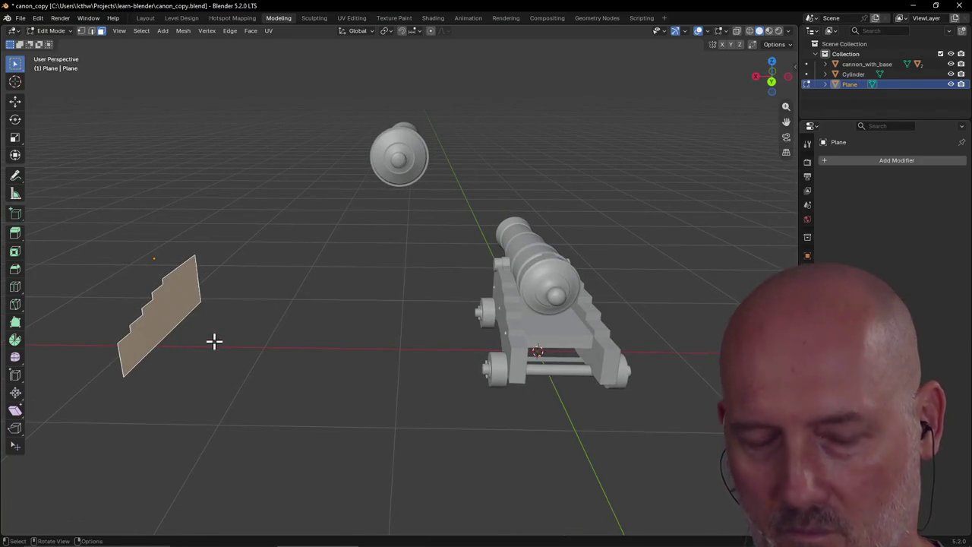
Extrude the face along its normal into a solid slab, then return to the Layout workspace
{"action": "key", "text": "e"}
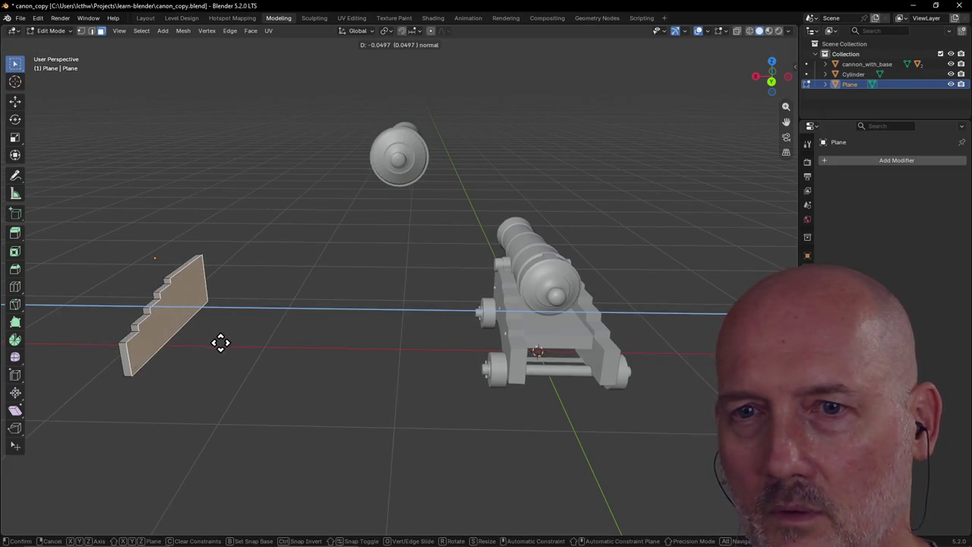
{"action": "left_click", "coordinate": [226, 344]}
{"action": "middle_click_drag", "start_coordinate": [205, 341], "coordinate": [235, 339]}
{"action": "mouse_move", "coordinate": [266, 319]}
{"action": "middle_mouse_down"}
{"action": "mouse_move", "coordinate": [208, 352]}
{"action": "mouse_move", "coordinate": [251, 350]}
{"action": "mouse_move", "coordinate": [170, 321]}
{"action": "middle_mouse_up"}
{"action": "left_click", "coordinate": [145, 18]}
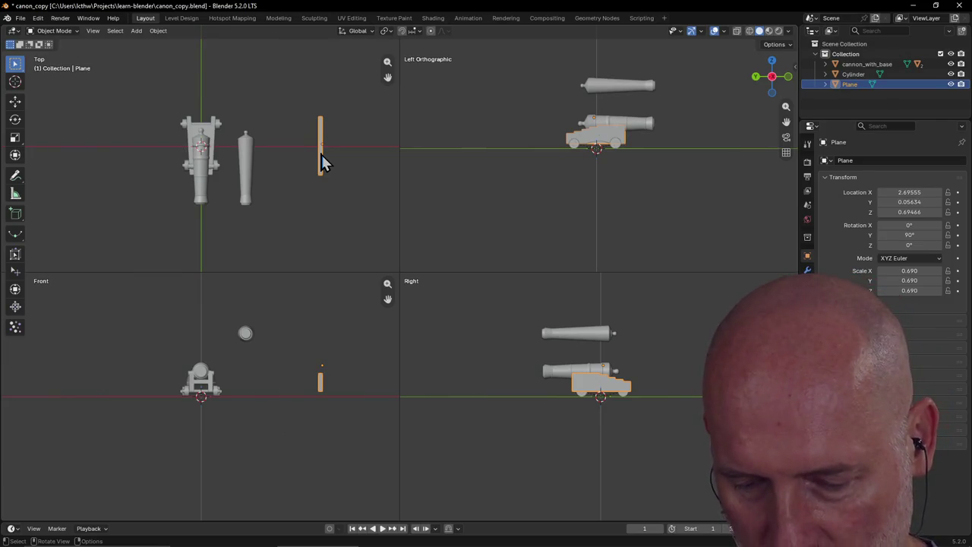
Duplicate the side piece as Plane.001 and place the copy along X beside the original
{"action": "key", "text": "shift+d"}
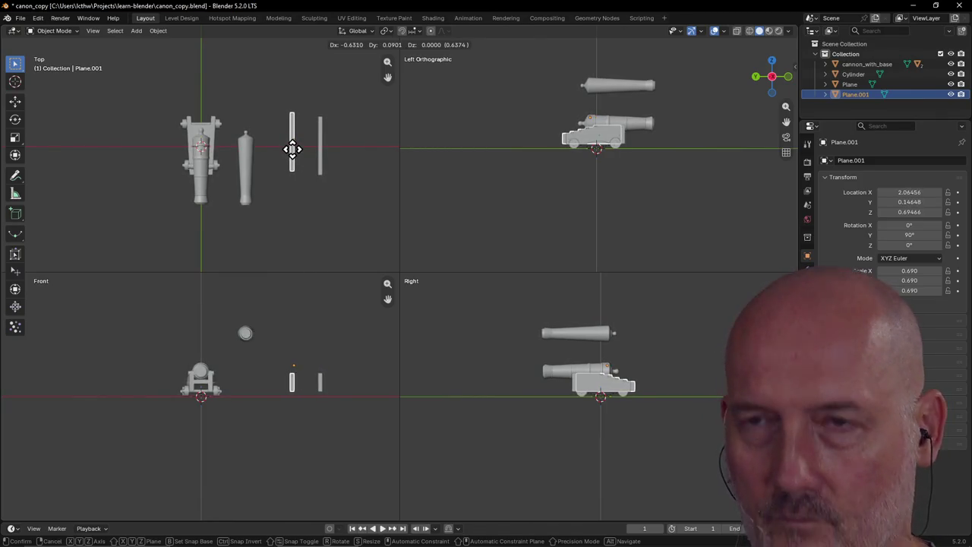
{"action": "key", "text": "x"}
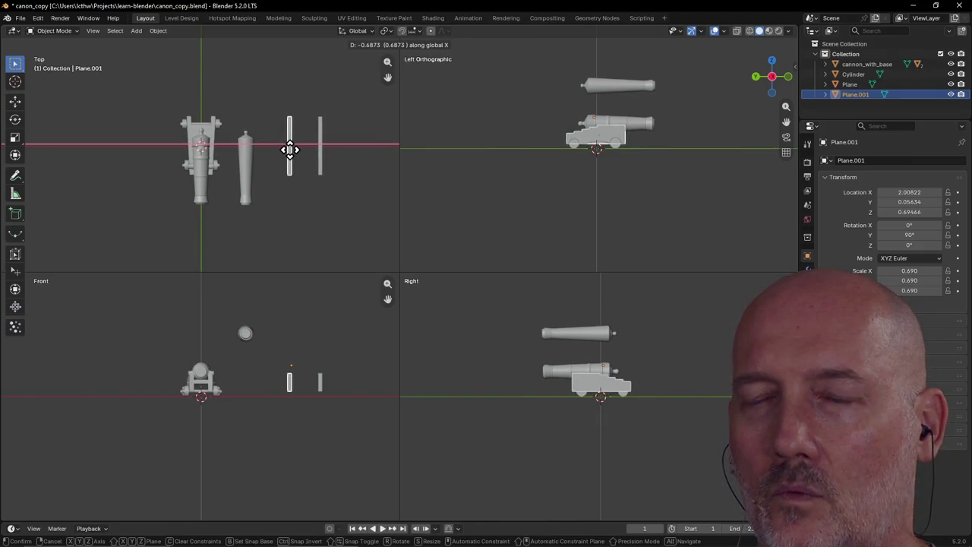
{"action": "left_click", "coordinate": [290, 148]}
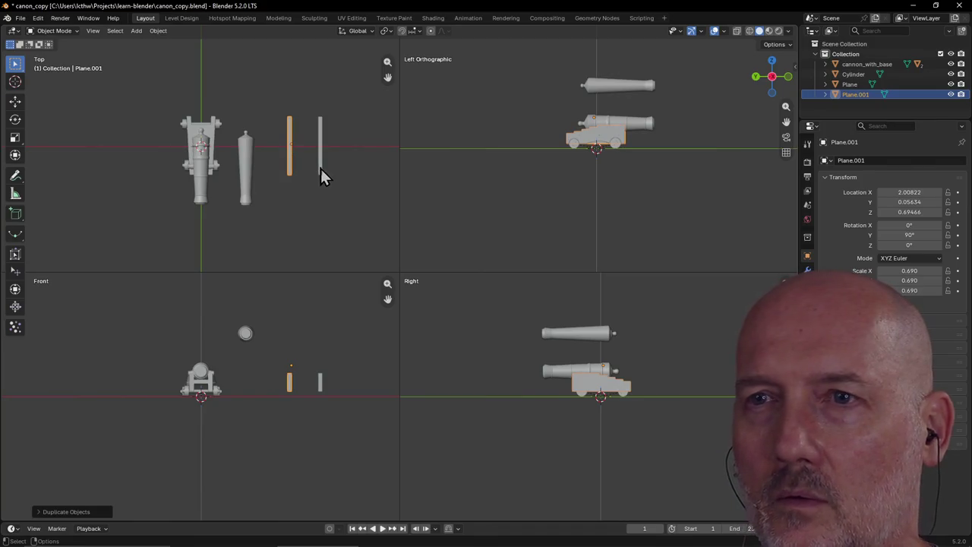
Select Plane and Plane.001 in turn to check which side piece is which
{"action": "left_click", "coordinate": [320, 168]}
{"action": "left_click", "coordinate": [290, 170], "text": "shift"}
{"action": "scroll", "coordinate": [342, 173], "scroll_direction": "up", "scroll_amount": 1}
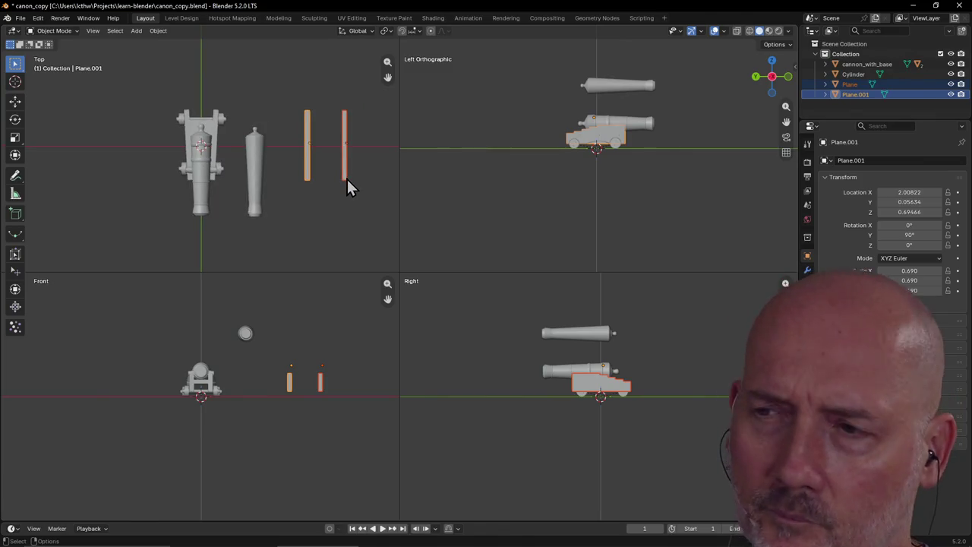
{"action": "left_click", "coordinate": [346, 180]}
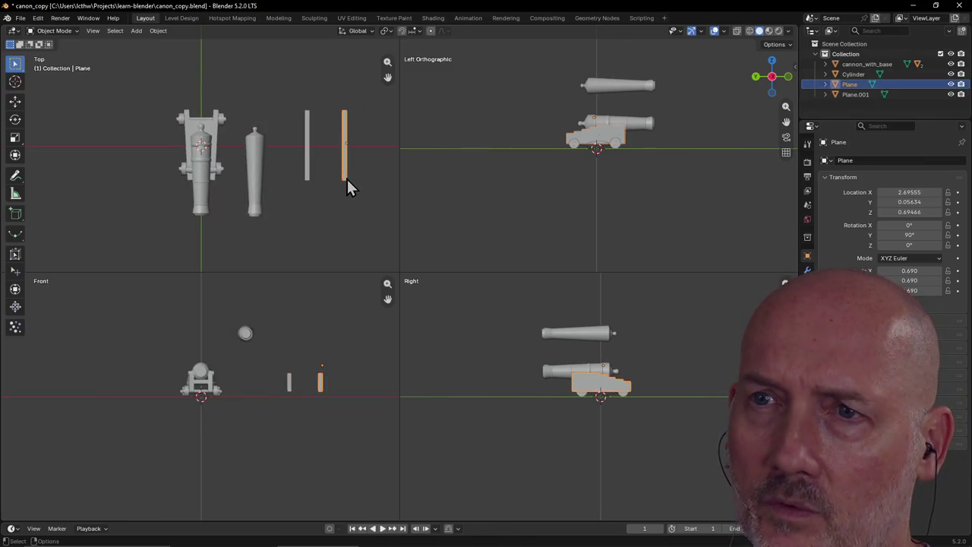
{"action": "left_click", "coordinate": [307, 172]}
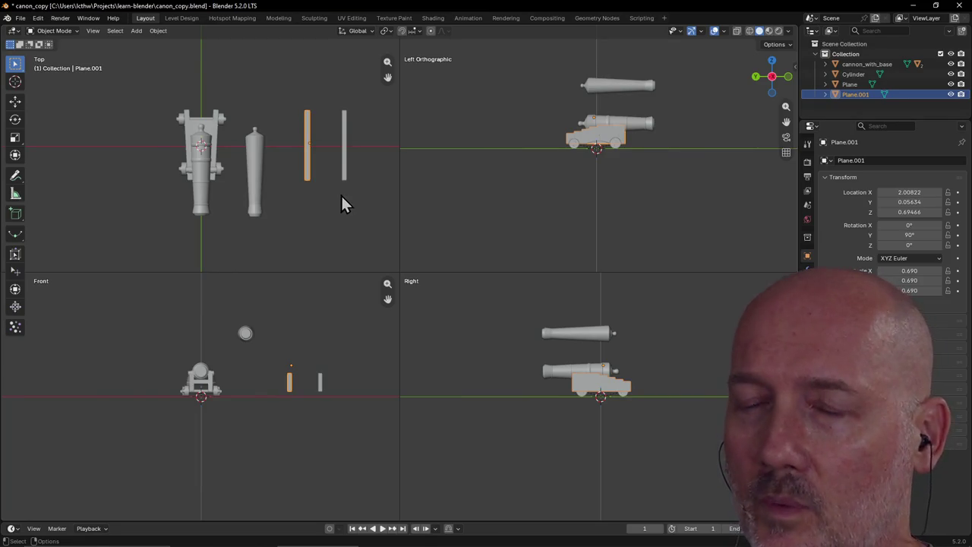
{"action": "left_click", "coordinate": [346, 173]}
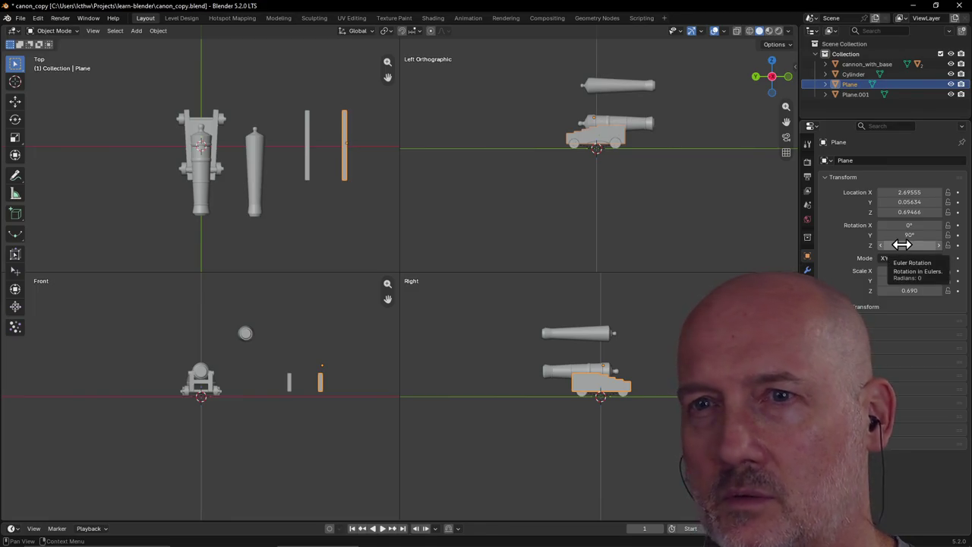
Try Z rotations of 10° and then -1° on the Plane side piece
{"action": "left_click", "coordinate": [901, 244]}
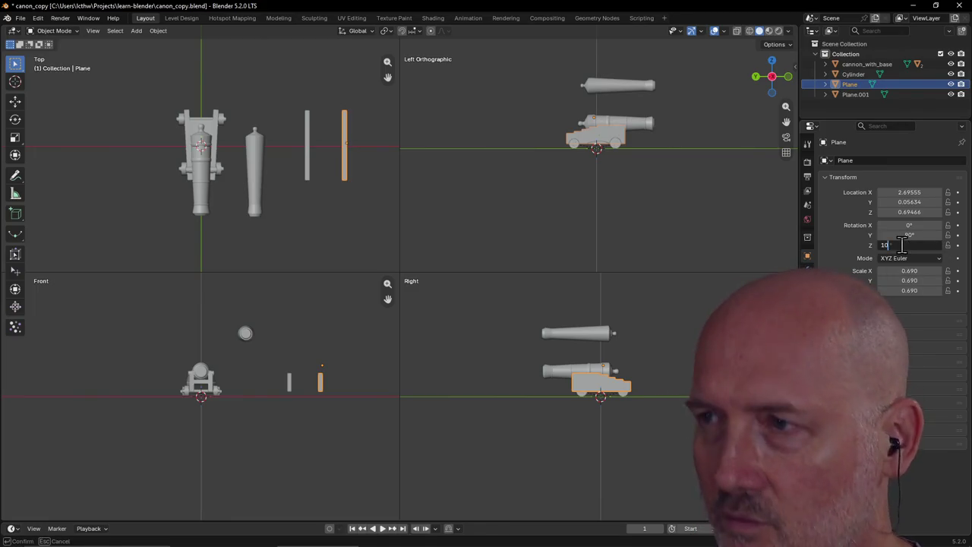
{"action": "type", "text": "10"}
{"action": "key", "text": "Return"}
{"action": "left_click", "coordinate": [901, 245]}
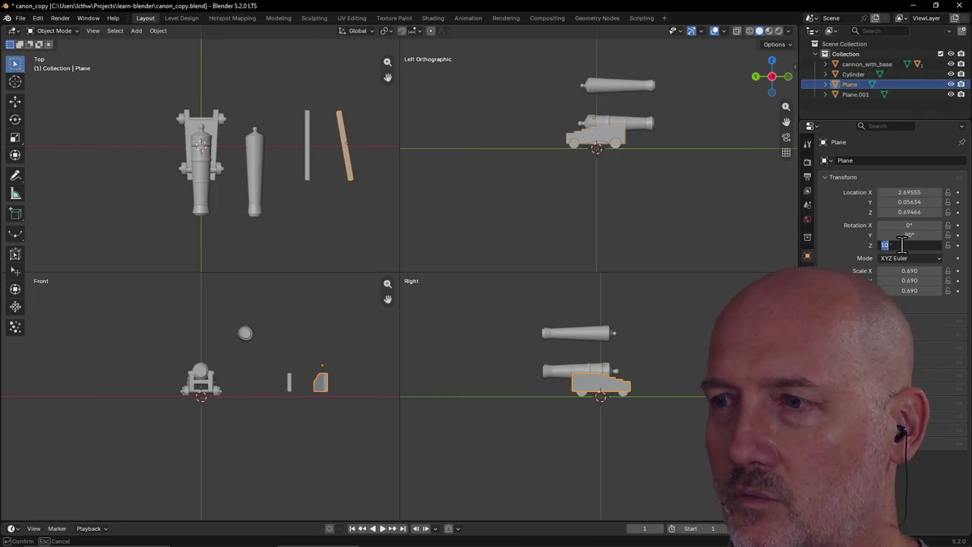
{"action": "type", "text": "-1"}
{"action": "key", "text": "Return"}
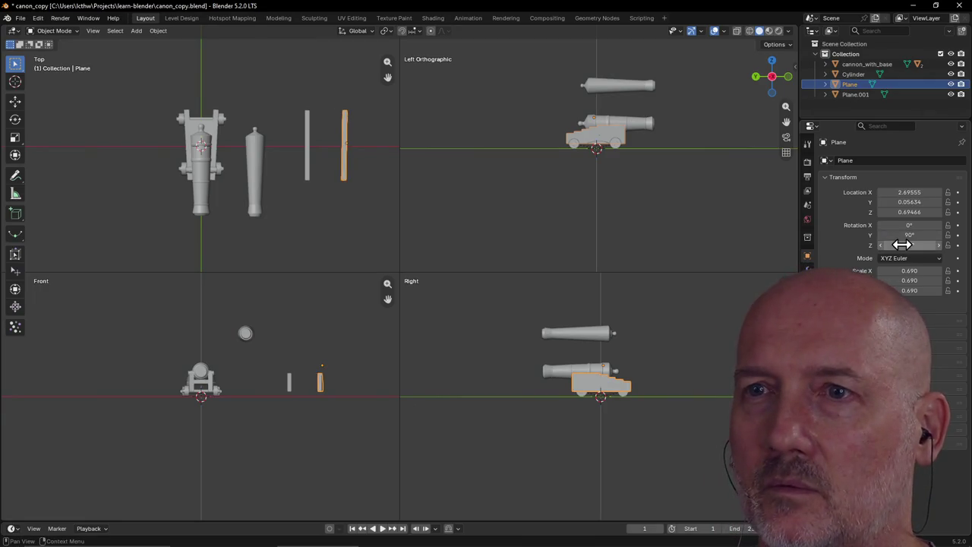
Tilt Plane.001 to 10° and Plane to -10°, then undo those rotations
{"action": "left_click", "coordinate": [307, 173]}
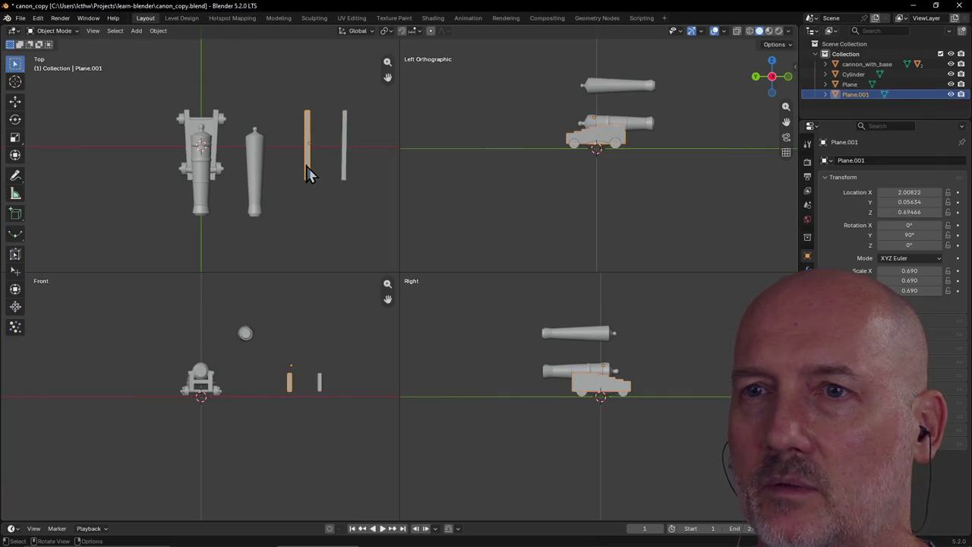
{"action": "left_click", "coordinate": [910, 245]}
{"action": "type", "text": "10"}
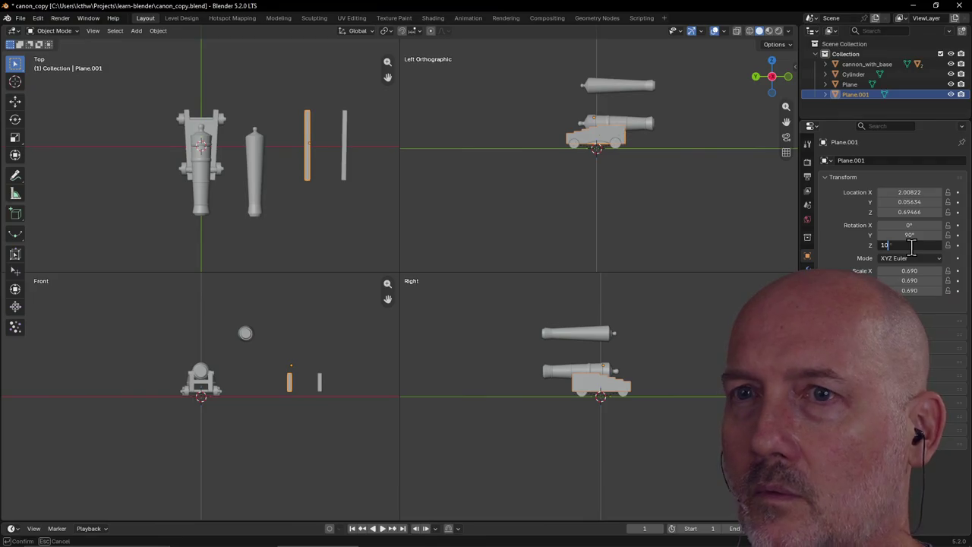
{"action": "key", "text": "Return"}
{"action": "left_click", "coordinate": [362, 201]}
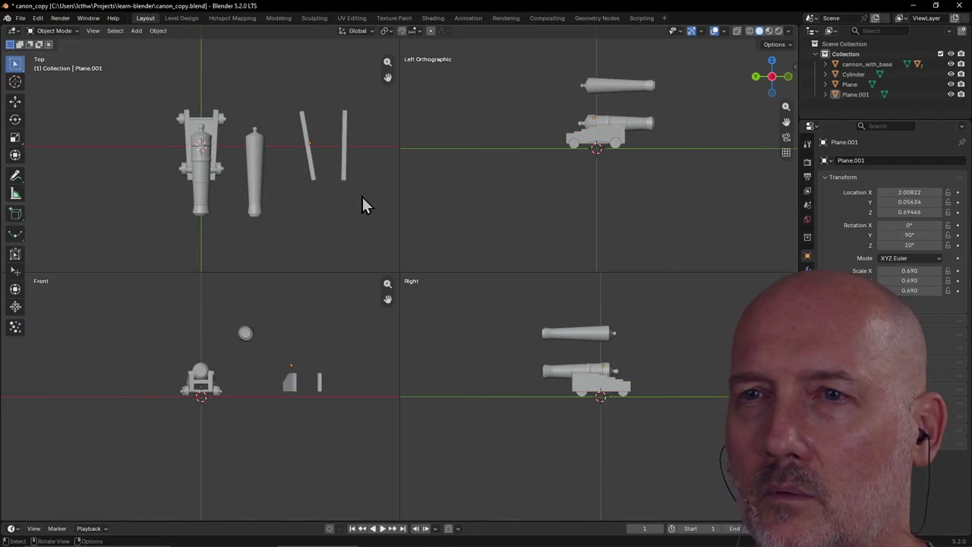
{"action": "left_click", "coordinate": [346, 174]}
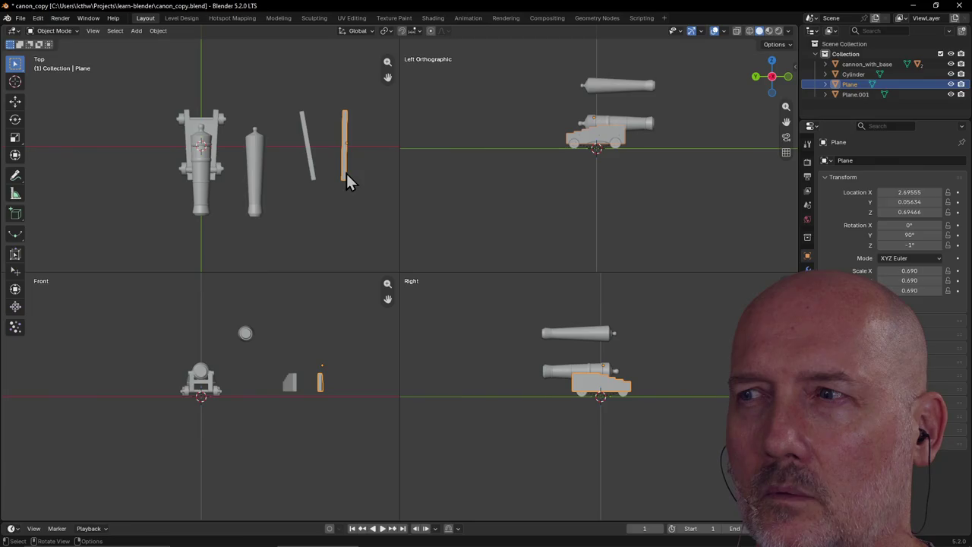
{"action": "left_click", "coordinate": [923, 245]}
{"action": "type", "text": "-10"}
{"action": "key", "text": "Return"}
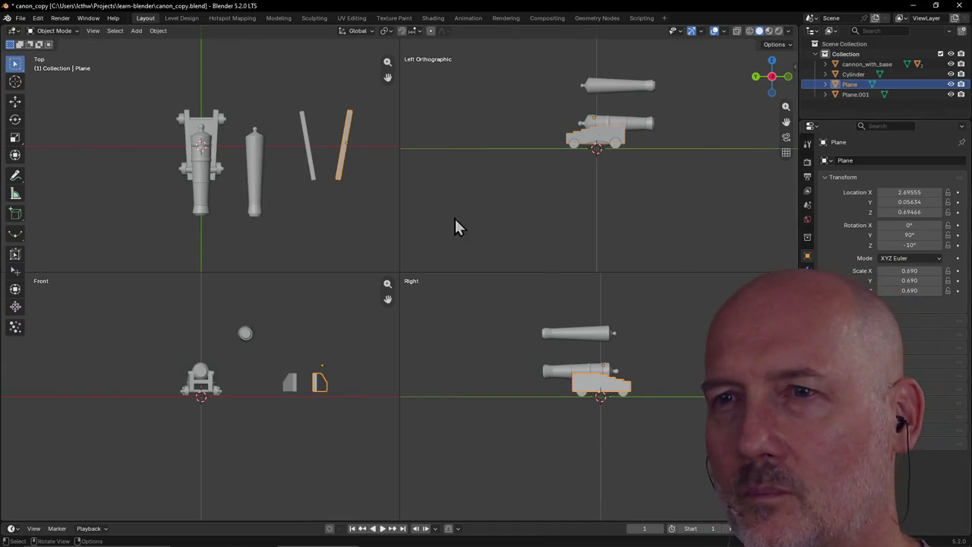
{"action": "key", "text": "ctrl+z"}
{"action": "key", "text": "ctrl+z"}
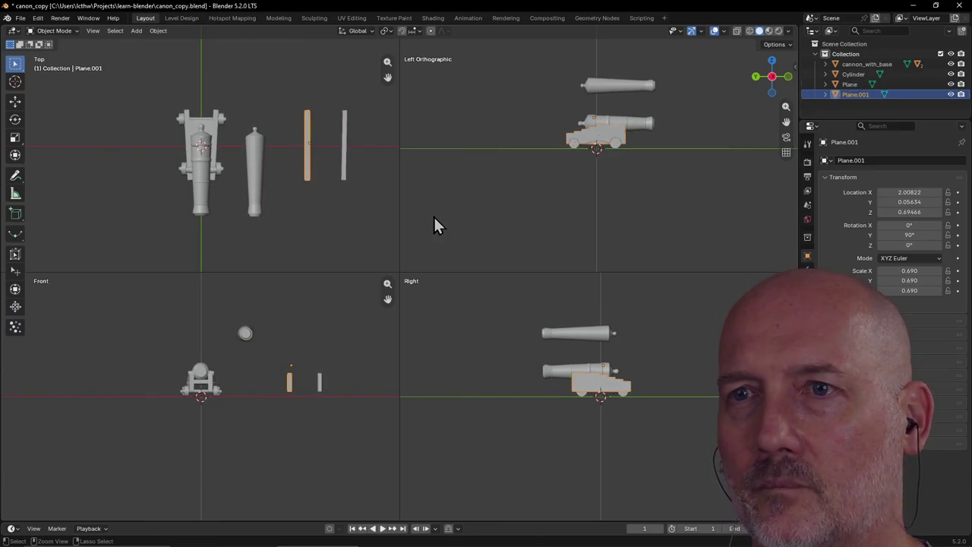
{"action": "key", "text": "ctrl+z"}
{"action": "key", "text": "ctrl+z"}
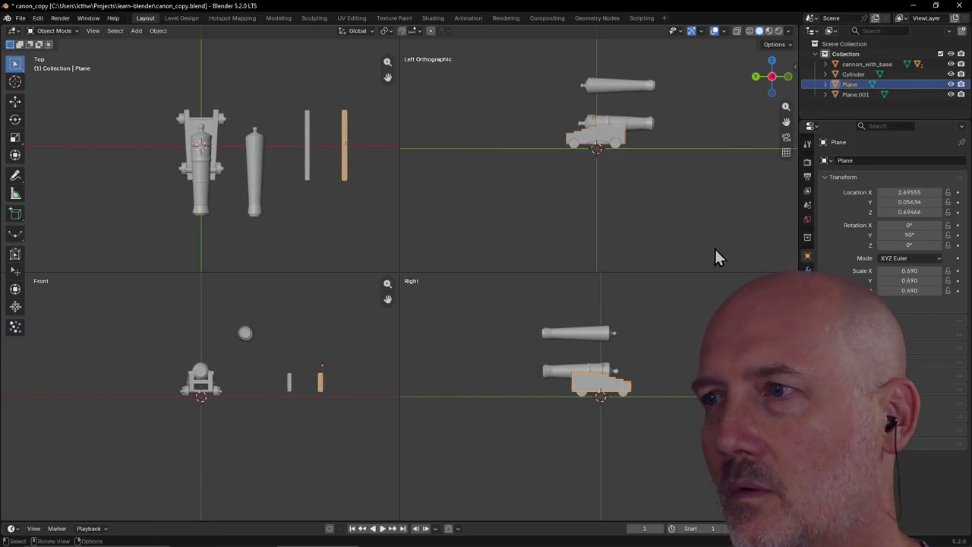
Set Plane's Z rotation to -5° and Plane.001's to 5° so they splay apart
{"action": "left_click", "coordinate": [899, 245]}
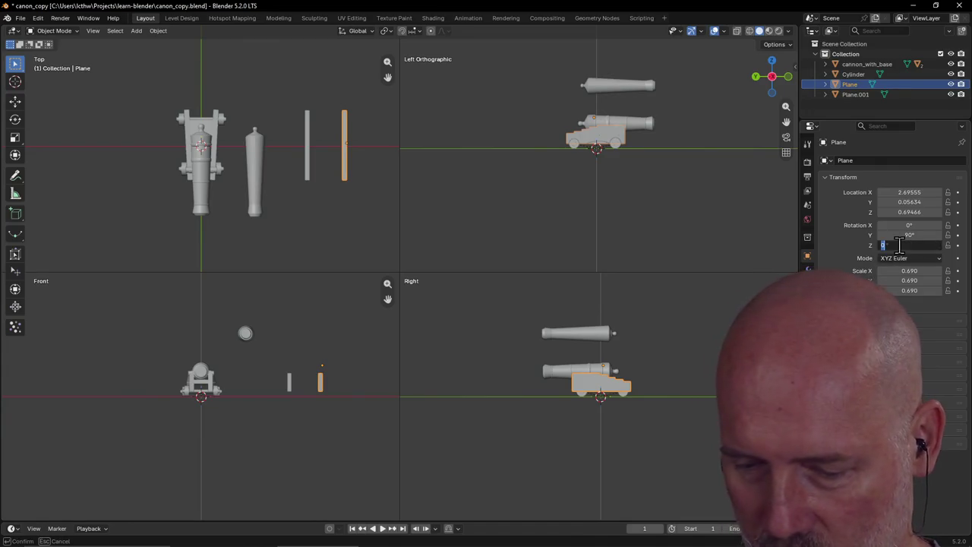
{"action": "type", "text": "-95"}
{"action": "key", "text": "Return"}
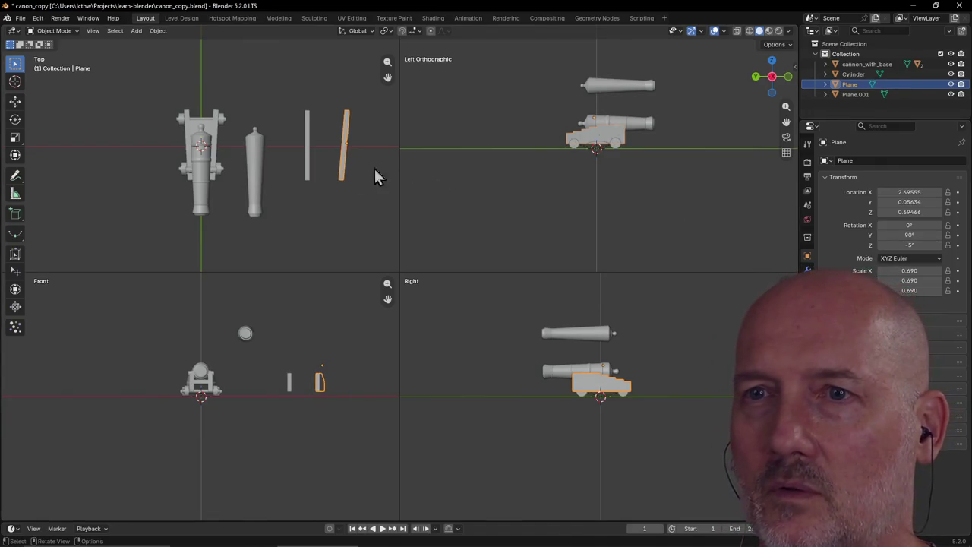
{"action": "left_click", "coordinate": [307, 165]}
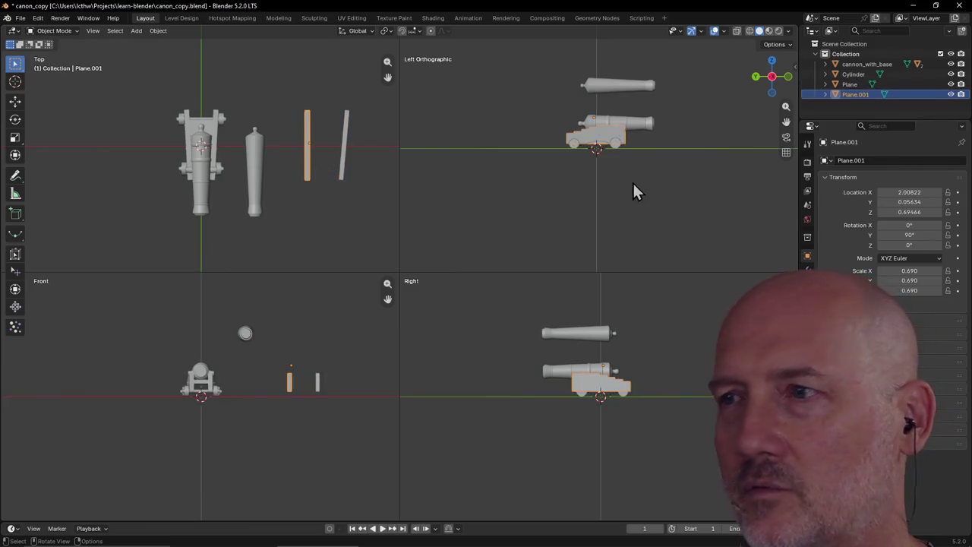
{"action": "left_click", "coordinate": [909, 247]}
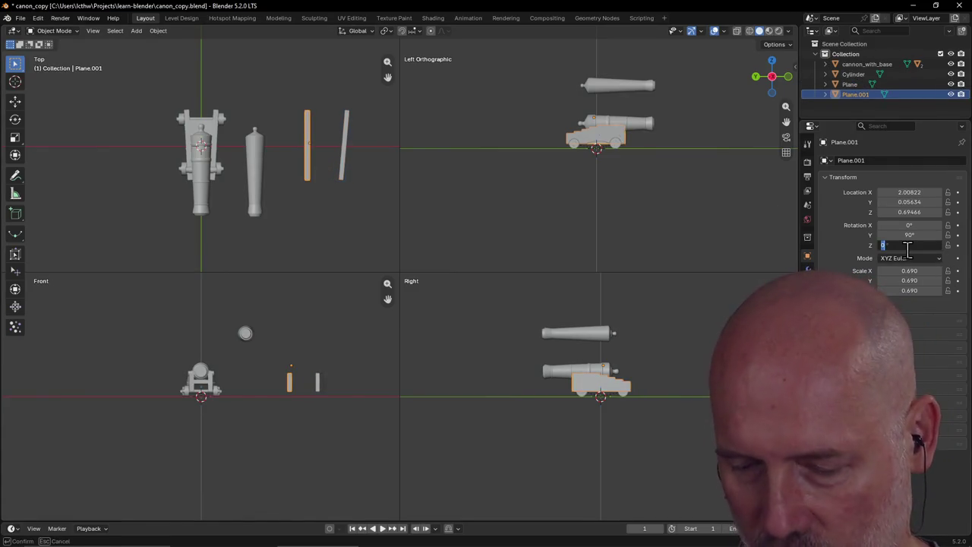
{"action": "type", "text": "5"}
{"action": "key", "text": "Return"}
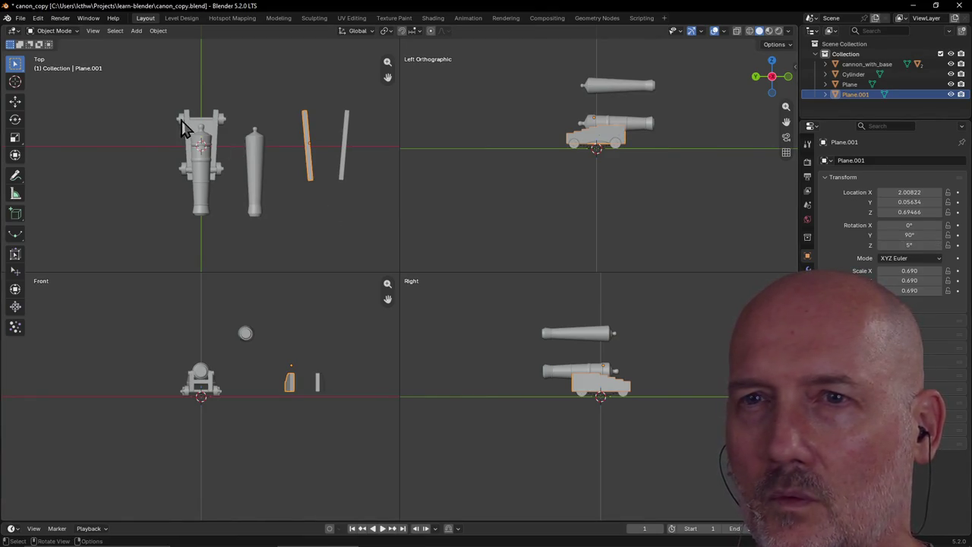
Nudge Plane.001 slightly further along X to 2.08334
{"action": "key", "text": "g"}
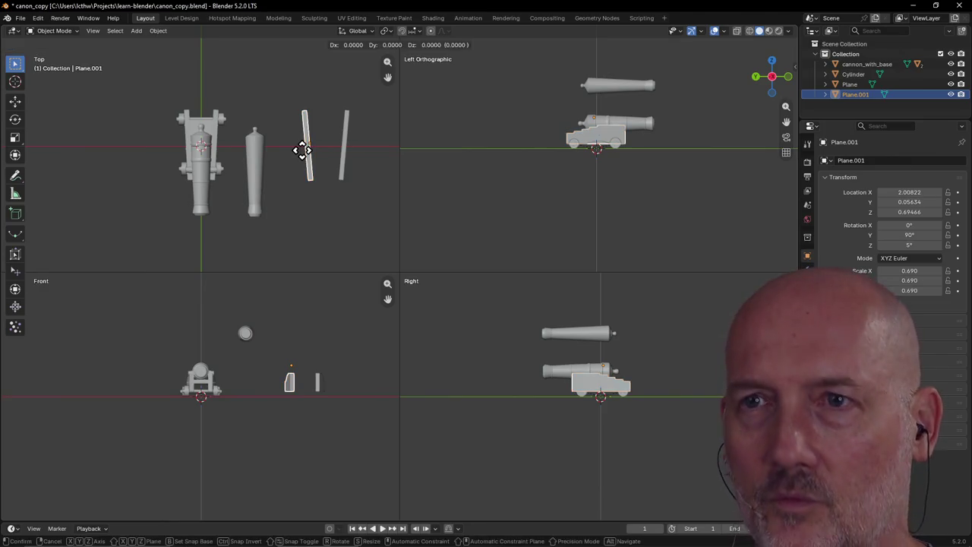
{"action": "key", "text": "y"}
{"action": "key", "text": "x"}
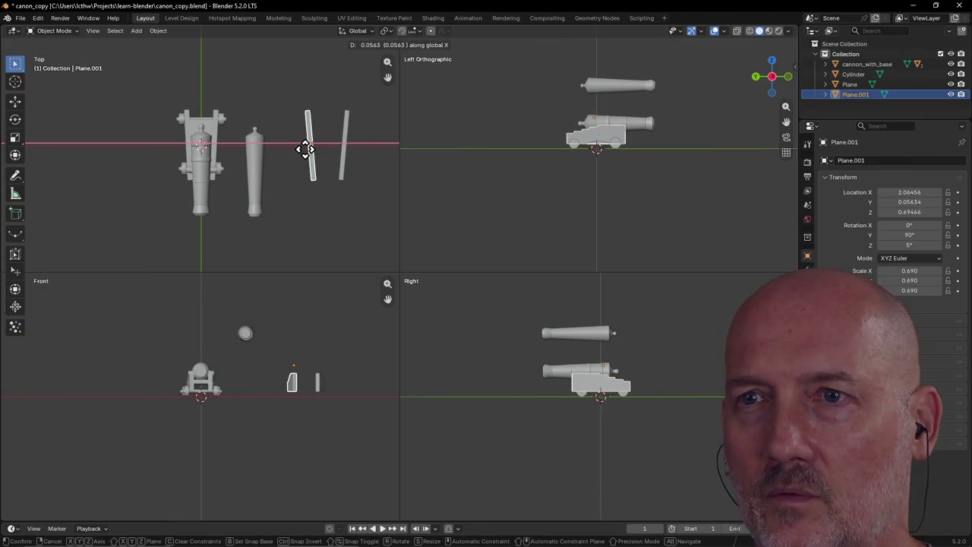
{"action": "left_click", "coordinate": [306, 149]}
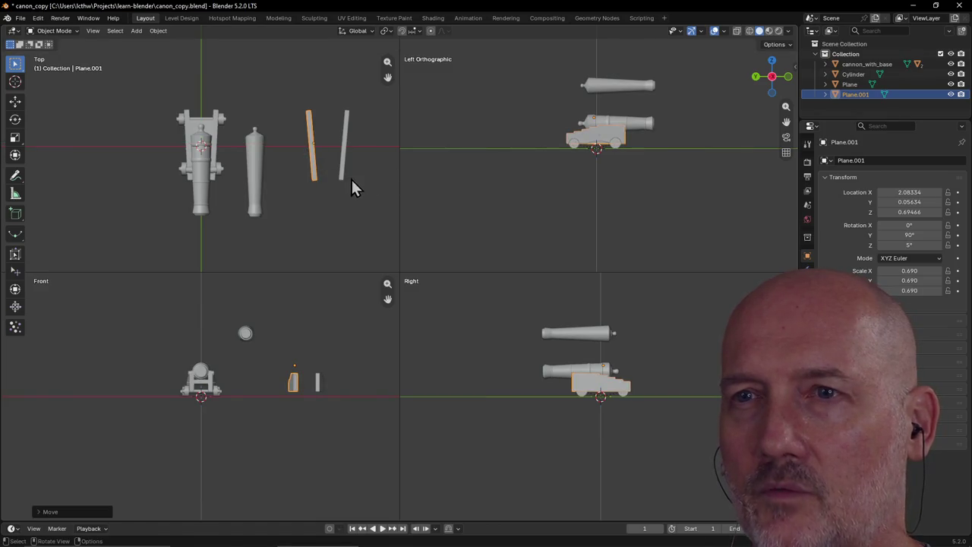
{"action": "scroll", "coordinate": [339, 163], "scroll_direction": "up", "scroll_amount": 2}
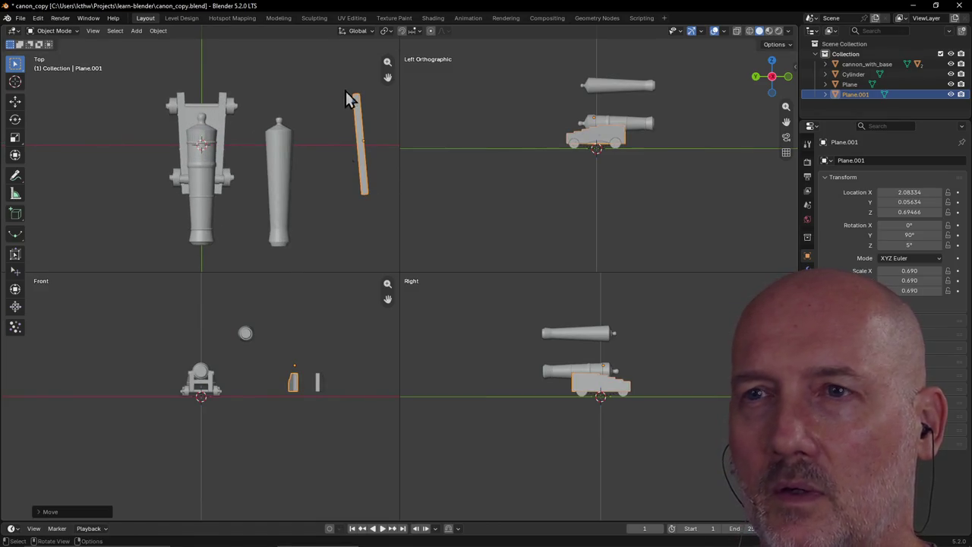
{"action": "scroll", "coordinate": [317, 161], "scroll_direction": "down", "scroll_amount": 3}
{"action": "left_click", "coordinate": [318, 211]}
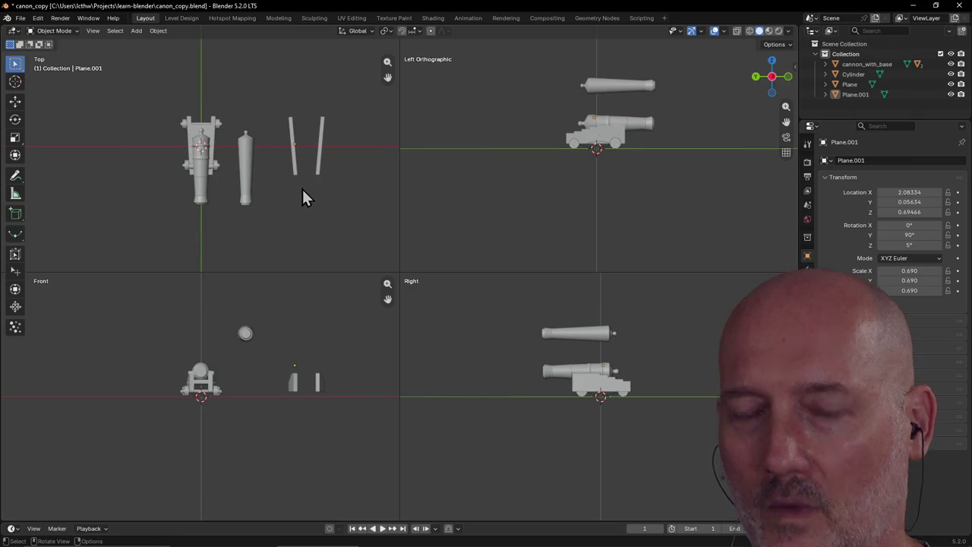
{"action": "key", "text": "shift+a"}
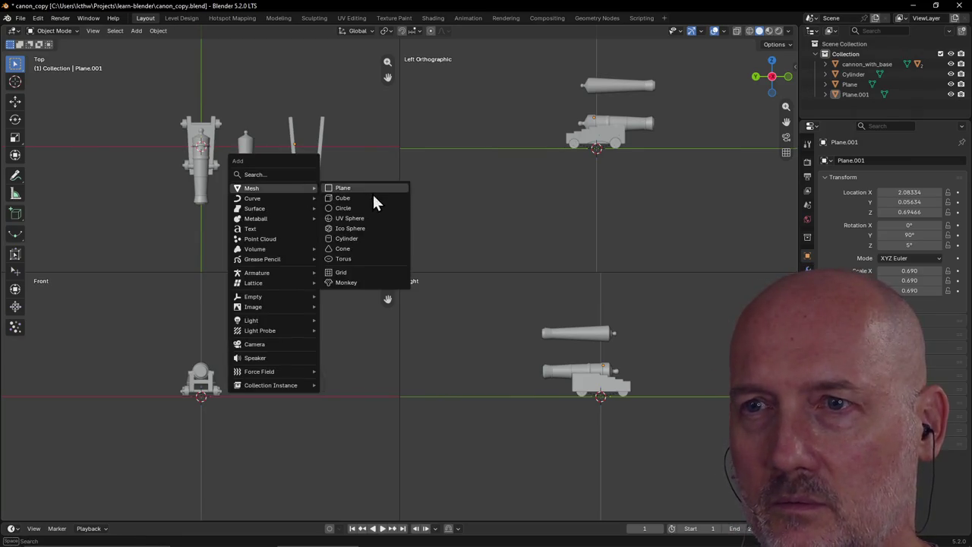
Add a cube near the side pieces and scale it down to 0.303
{"action": "left_click", "coordinate": [371, 199]}
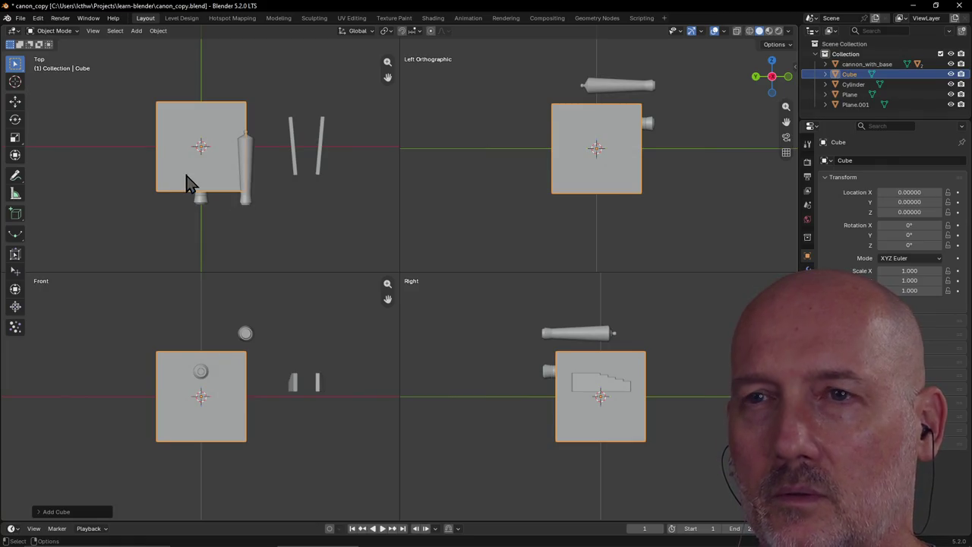
{"action": "key", "text": "g"}
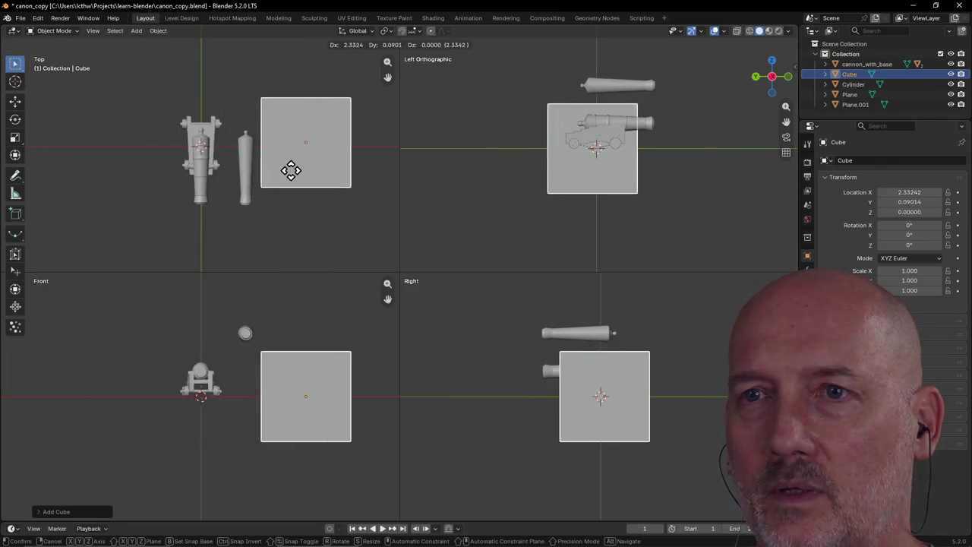
{"action": "left_click", "coordinate": [290, 173]}
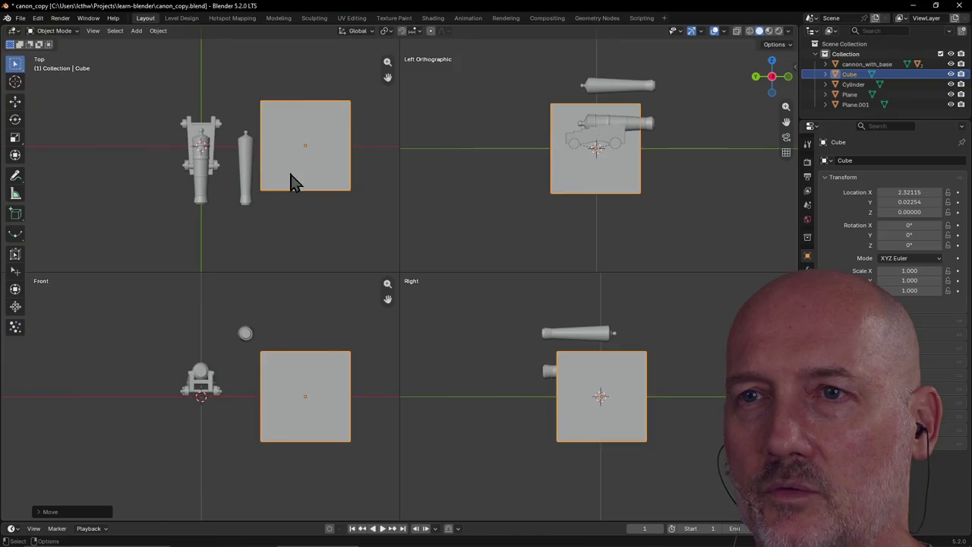
{"action": "key", "text": "z"}
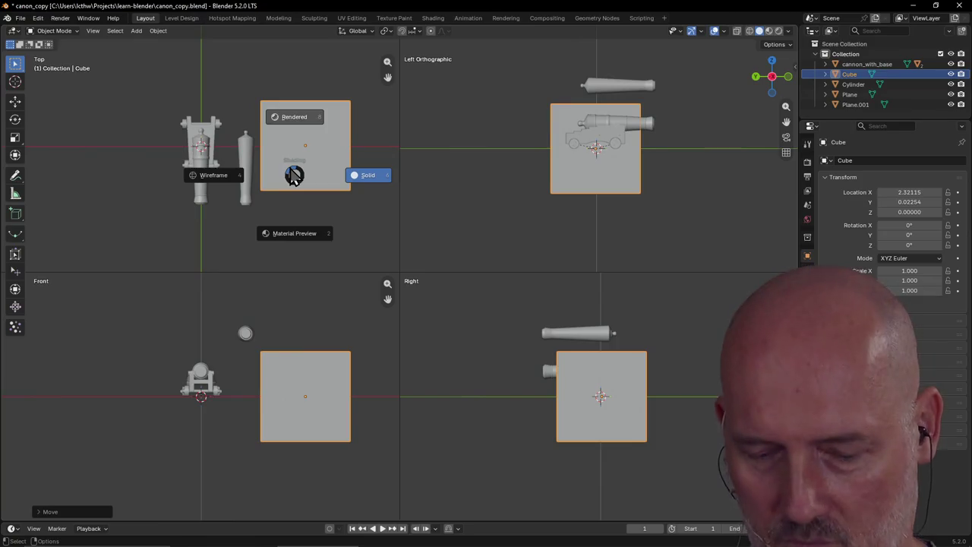
{"action": "left_click", "coordinate": [294, 174]}
{"action": "key", "text": "s"}
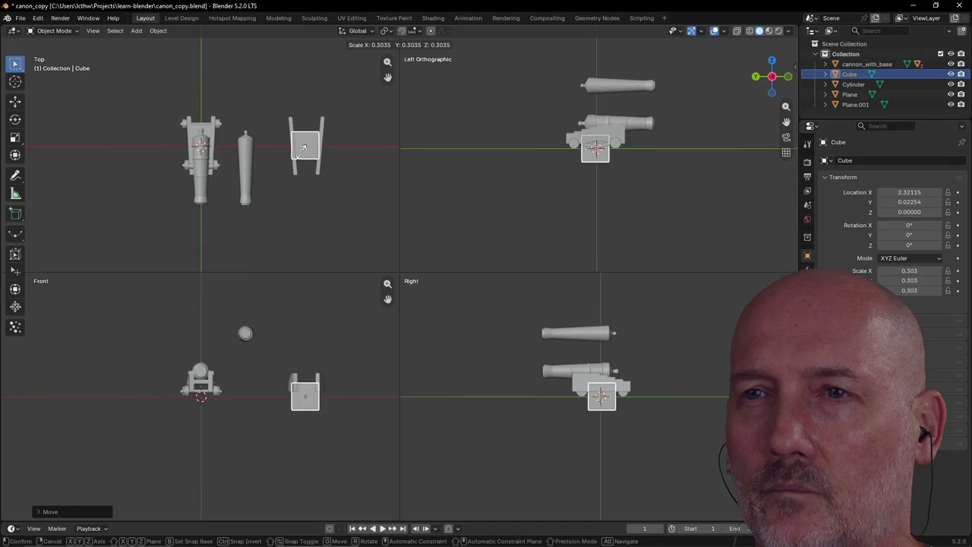
{"action": "left_click", "coordinate": [303, 159]}
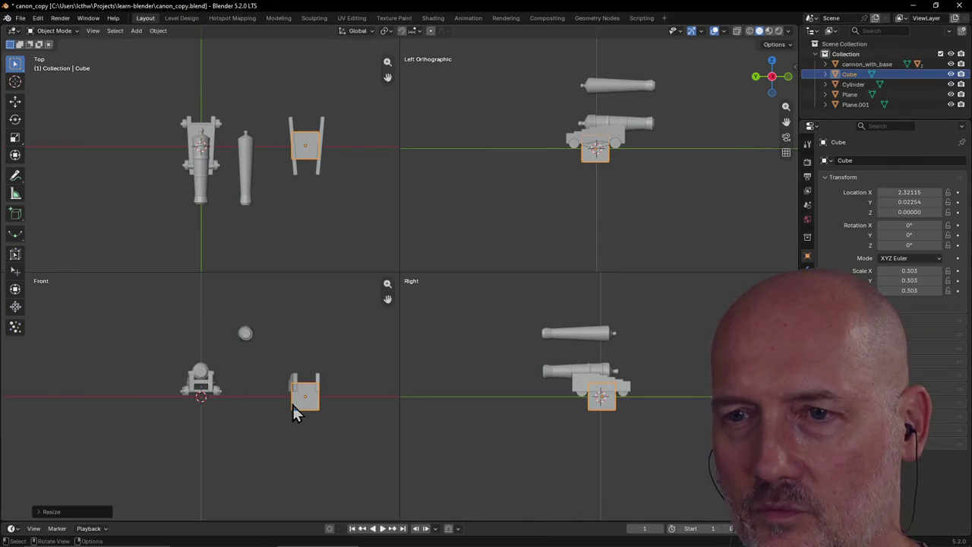
Move the cube along X so it sits between the two side pieces
{"action": "key", "text": "g"}
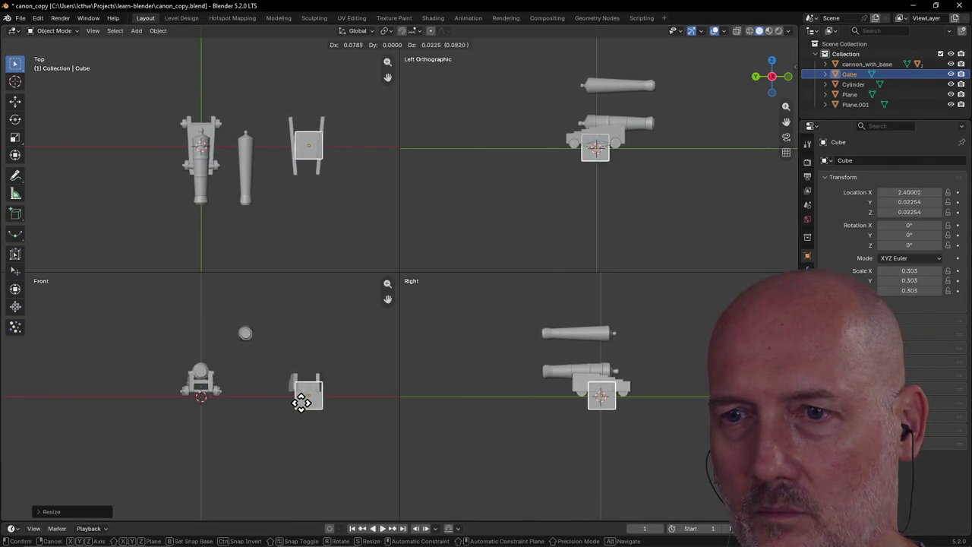
{"action": "key", "text": "x"}
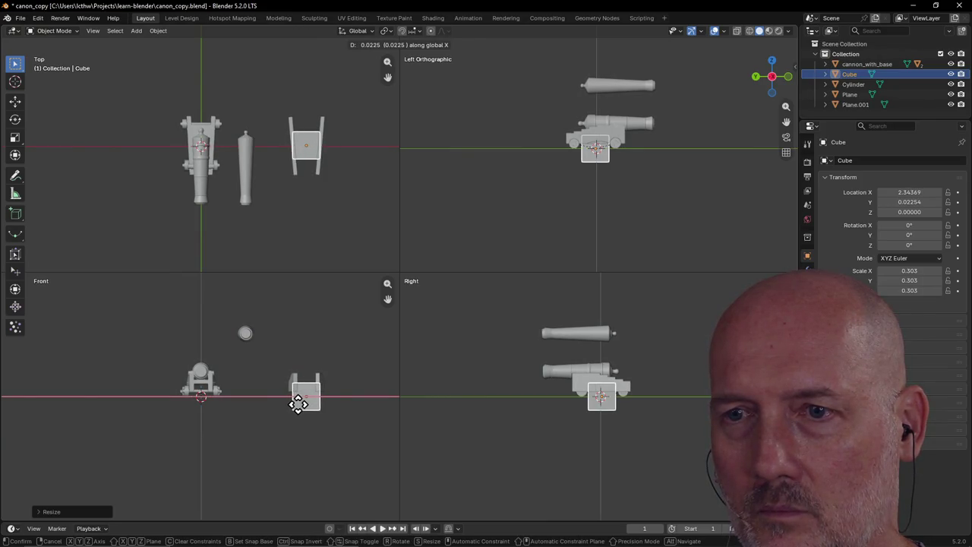
{"action": "left_click", "coordinate": [298, 403]}
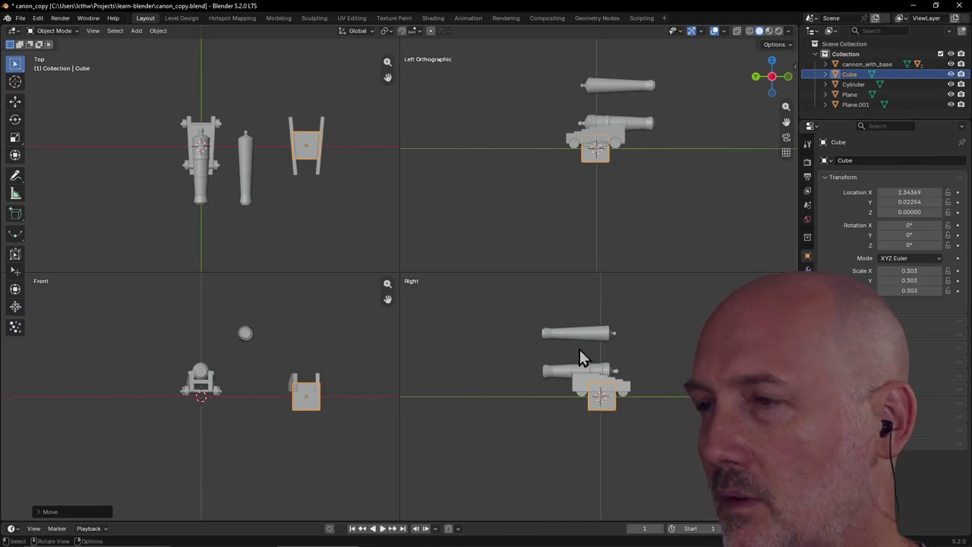
Set the cube's Scale Z, trying 0.1 and 0.8 before settling on 0.08
{"action": "left_click", "coordinate": [921, 292]}
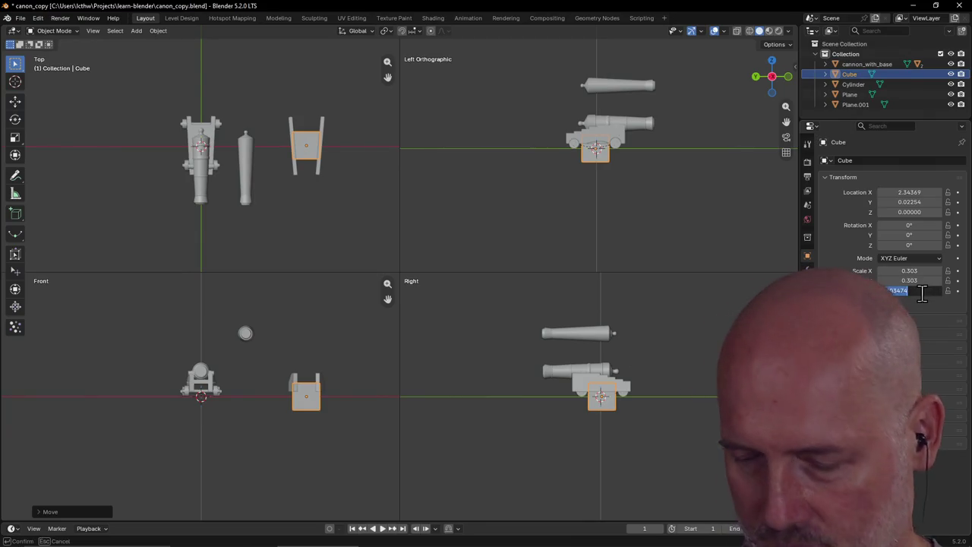
{"action": "type", "text": "0.1"}
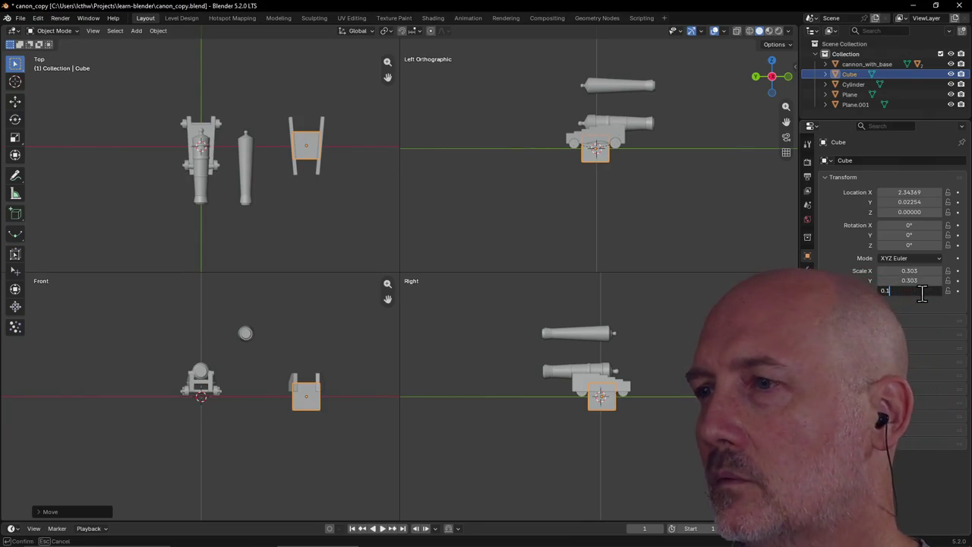
{"action": "key", "text": "Return"}
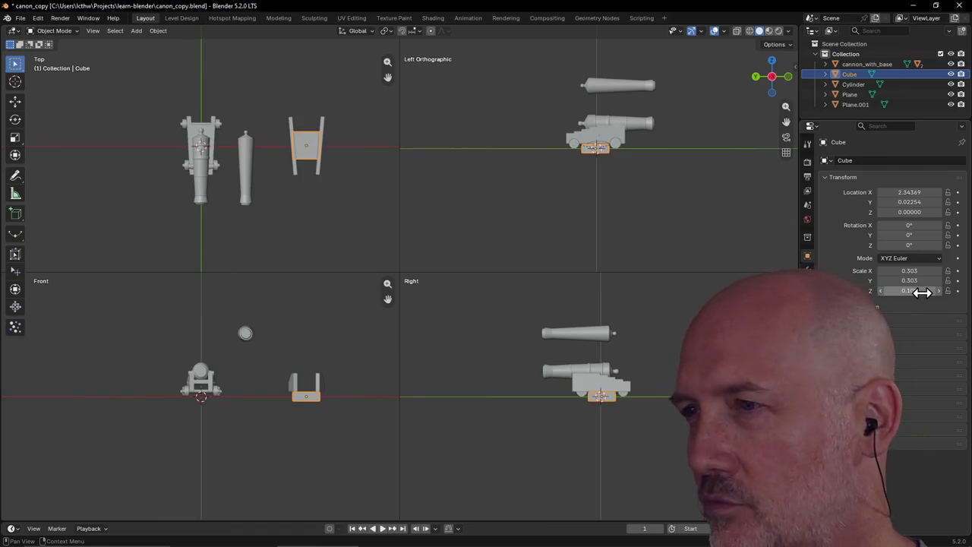
{"action": "double_click", "coordinate": [920, 290]}
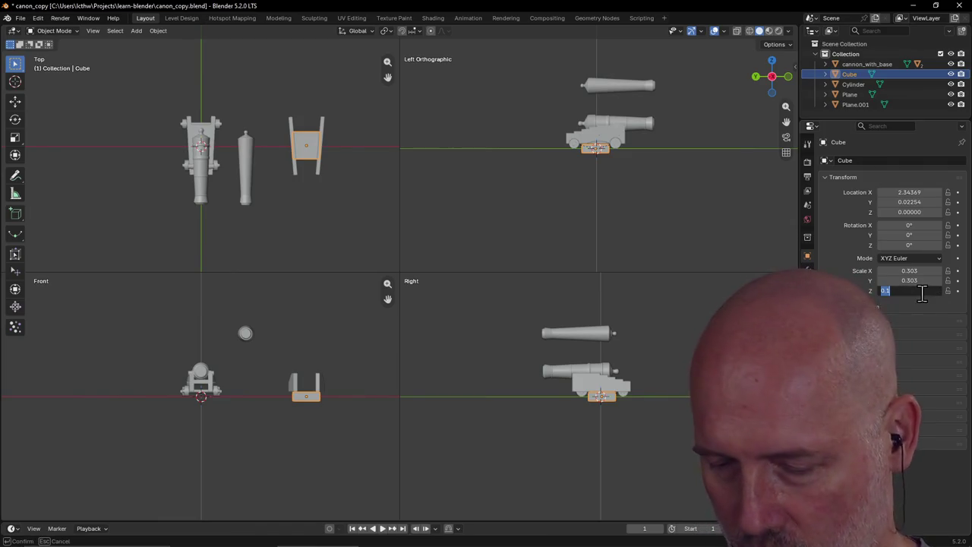
{"action": "type", "text": "0.8"}
{"action": "key", "text": "Return"}
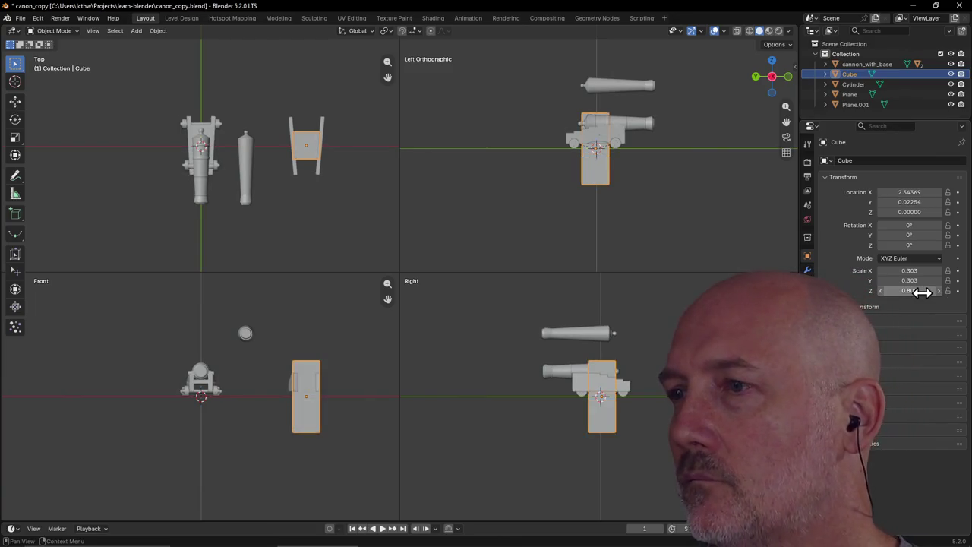
{"action": "left_click", "coordinate": [920, 290]}
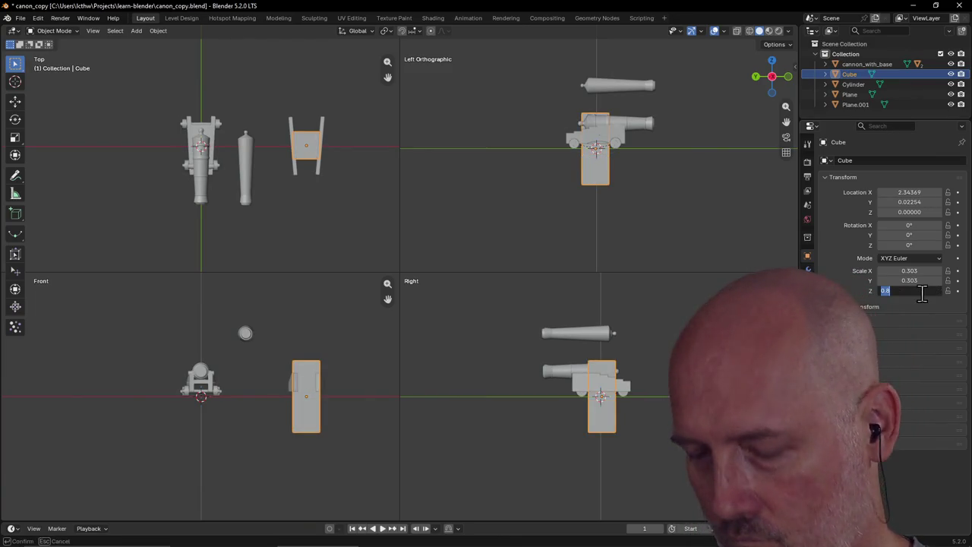
{"action": "type", "text": "0.08"}
{"action": "key", "text": "Return"}
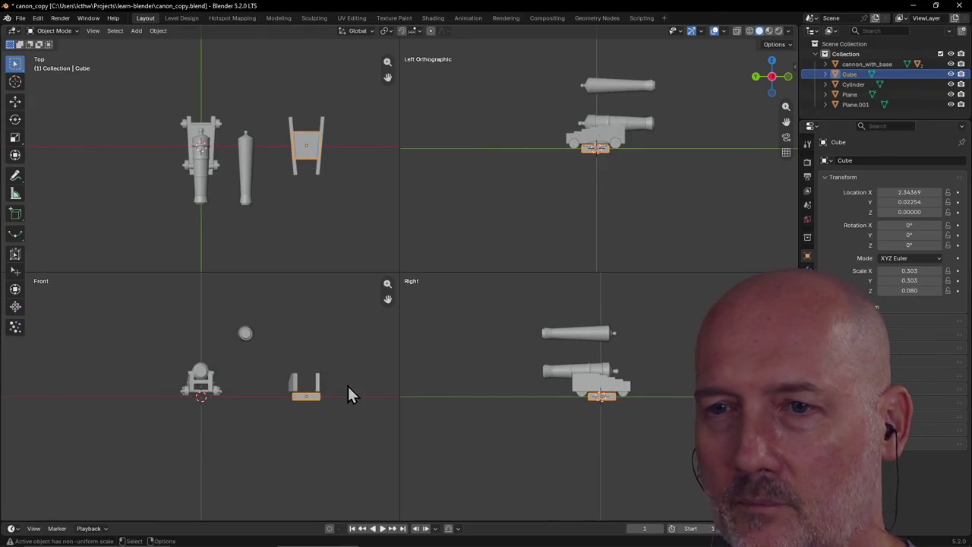
Raise the flat cube along Z to a height of 0.3155 between the side panels
{"action": "key", "text": "g"}
{"action": "key", "text": "z"}
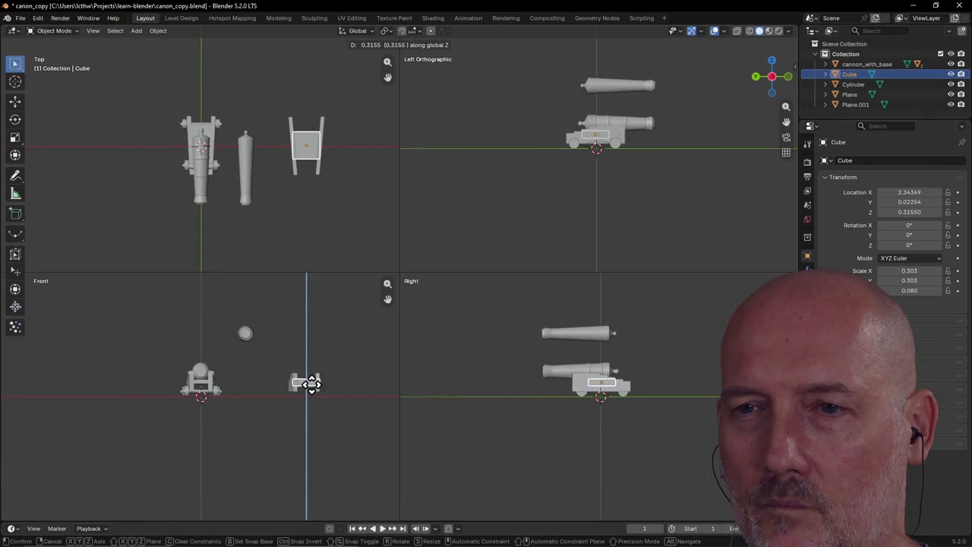
{"action": "left_click", "coordinate": [312, 384]}
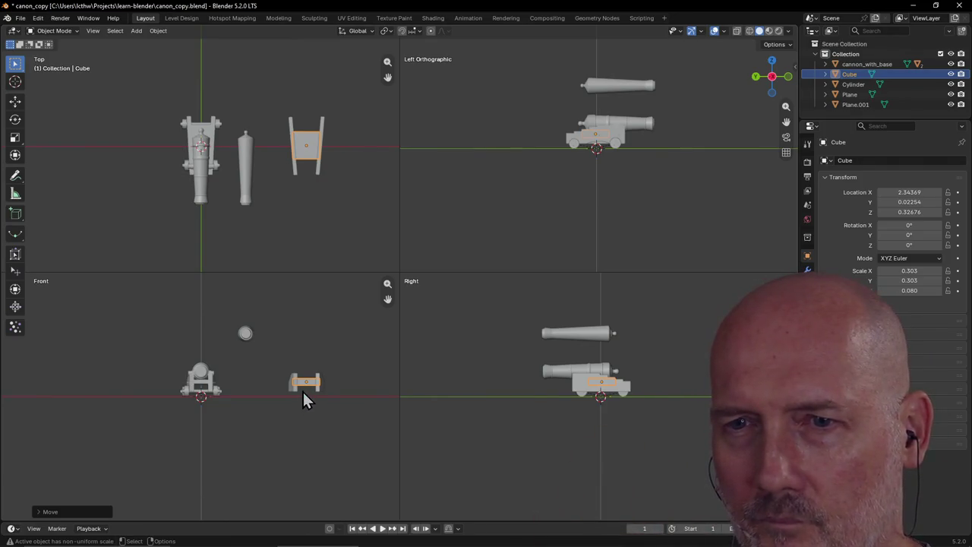
{"action": "key", "text": "g"}
{"action": "key", "text": "z"}
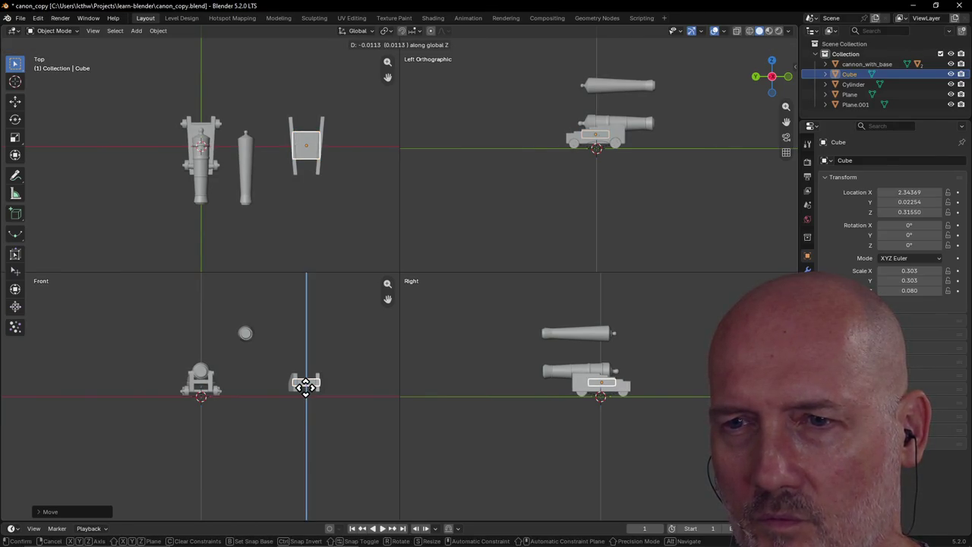
{"action": "left_click", "coordinate": [306, 387]}
{"action": "scroll", "coordinate": [305, 387], "scroll_direction": "up", "scroll_amount": 1}
{"action": "scroll", "coordinate": [305, 387], "scroll_direction": "up", "scroll_amount": 2}
{"action": "scroll", "coordinate": [306, 387], "scroll_direction": "up", "scroll_amount": 1}
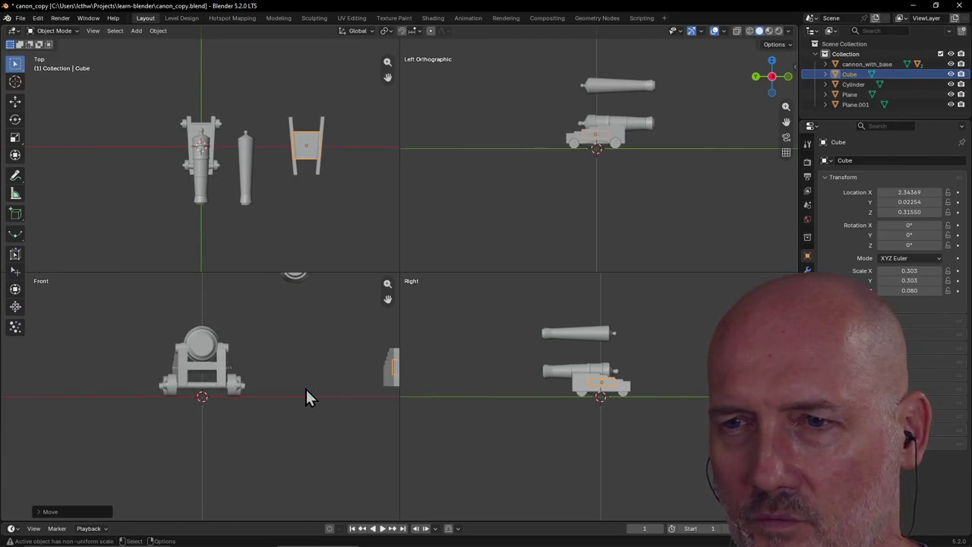
{"action": "middle_click_drag", "start_coordinate": [318, 397], "coordinate": [206, 396], "text": "shift"}
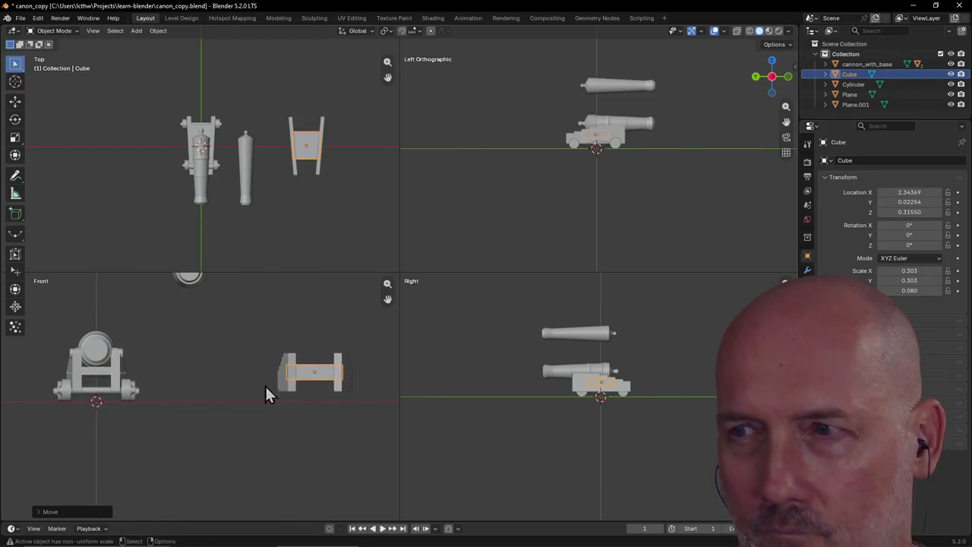
Thin the cube's Z scale to 0.05, then to 0.06
{"action": "left_click", "coordinate": [911, 290]}
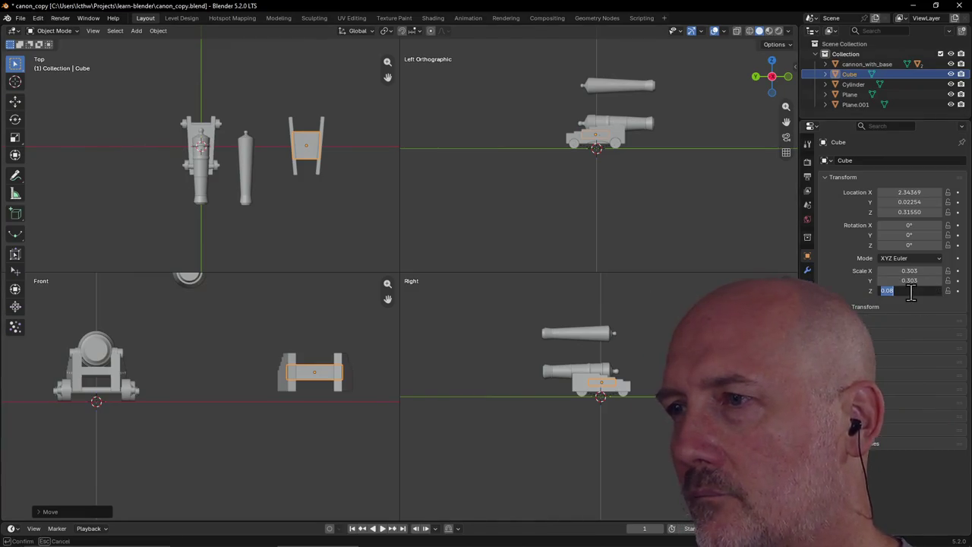
{"action": "type", "text": "0.05"}
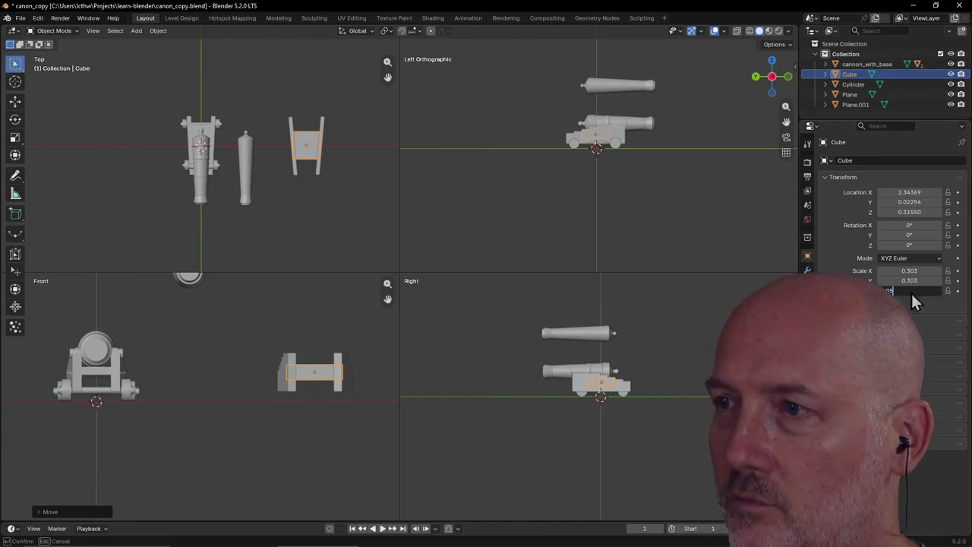
{"action": "key", "text": "Return"}
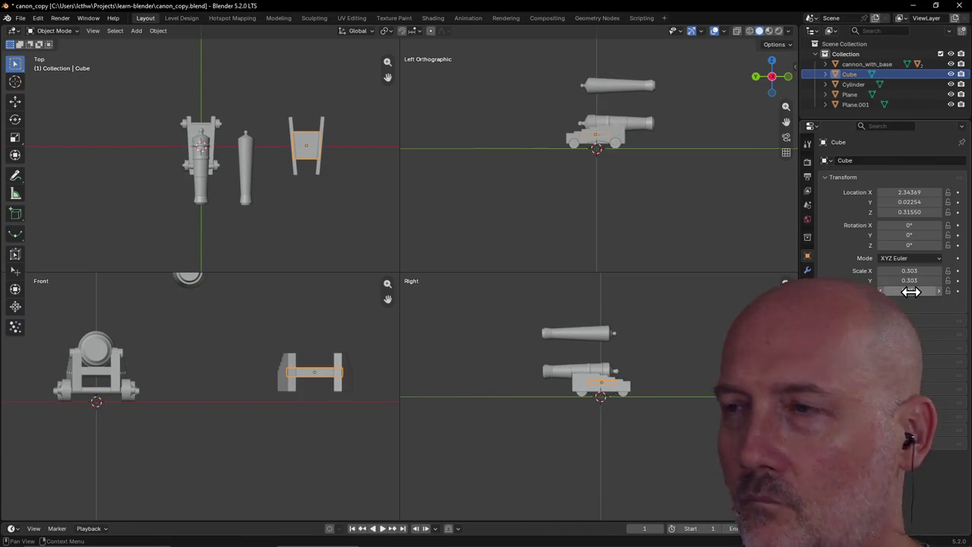
{"action": "left_click", "coordinate": [910, 290]}
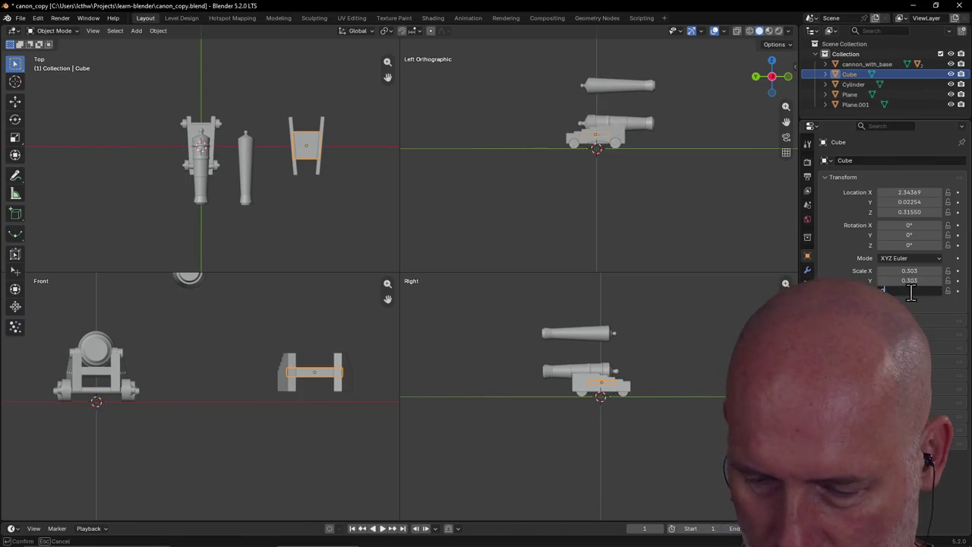
{"action": "type", "text": "0"}
{"action": "key", "text": "Escape"}
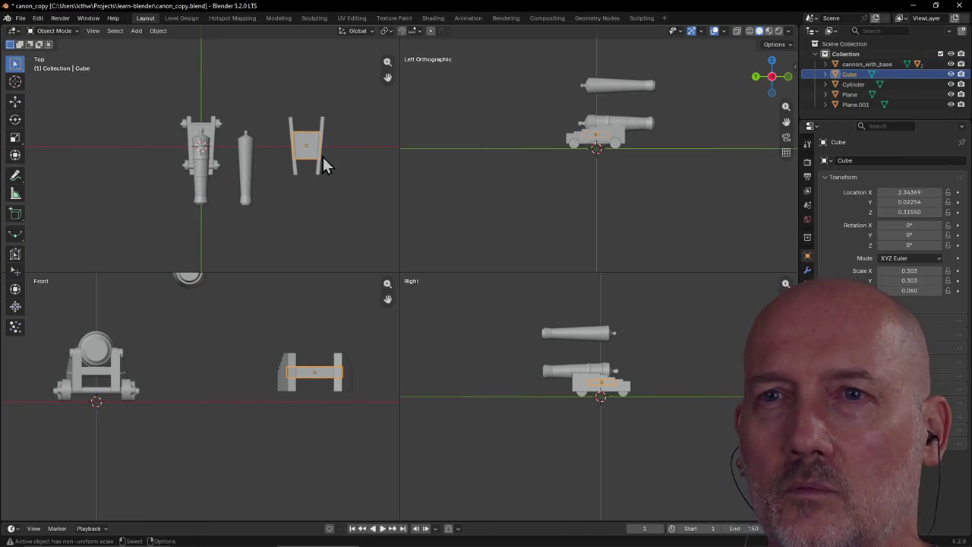
Move the crosspiece along Y to 0.28169
{"action": "key", "text": "g"}
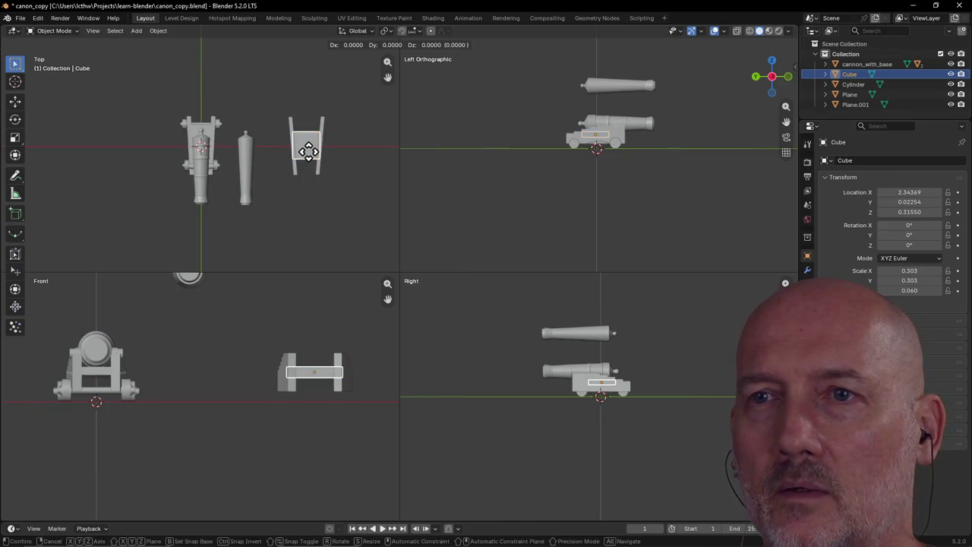
{"action": "key", "text": "y"}
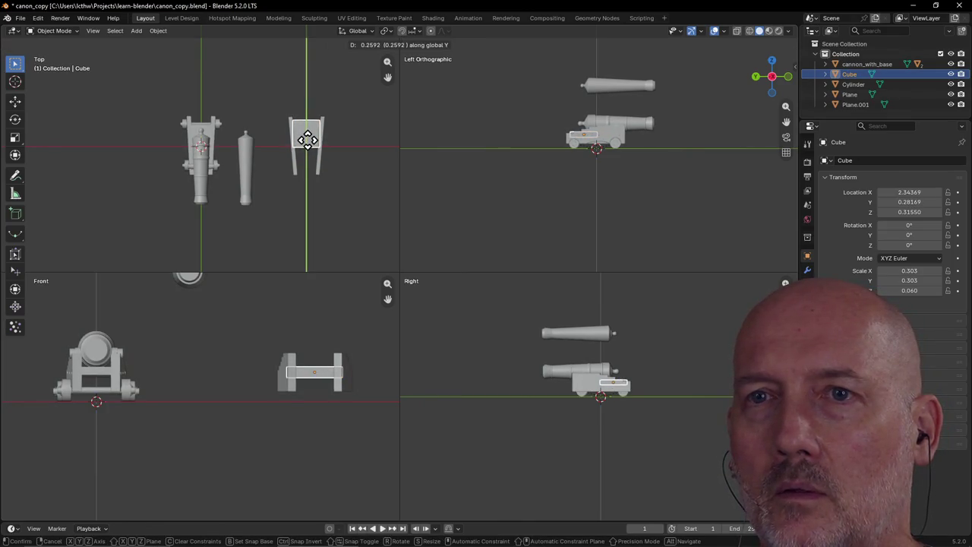
{"action": "left_click", "coordinate": [308, 139]}
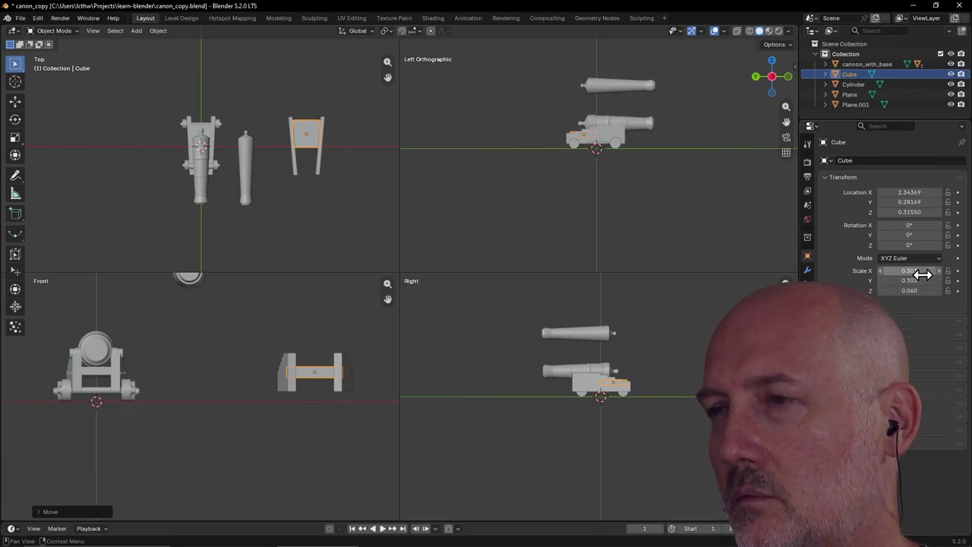
Set the crosspiece's Y scale, trying 0 and 0.9 before ending at 0.5
{"action": "left_click", "coordinate": [921, 279]}
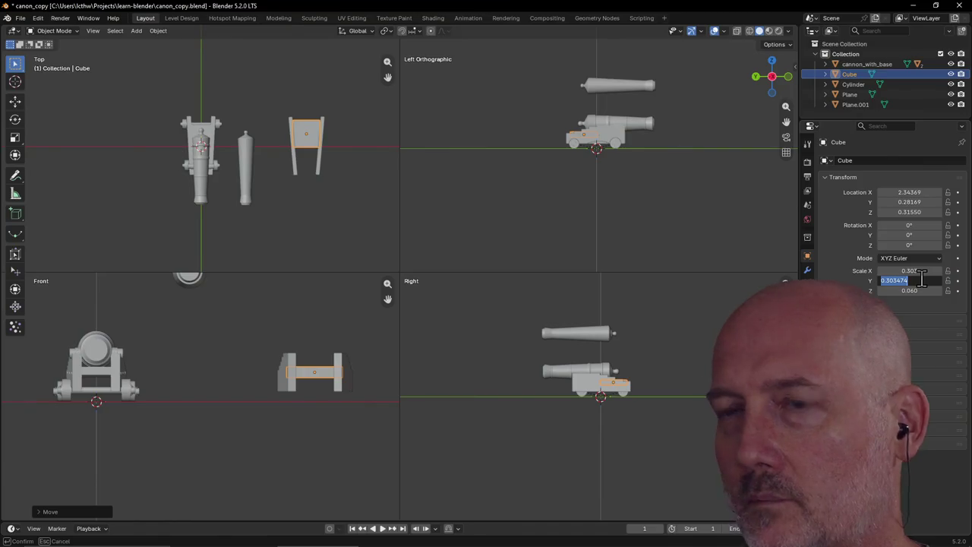
{"action": "type", "text": "0"}
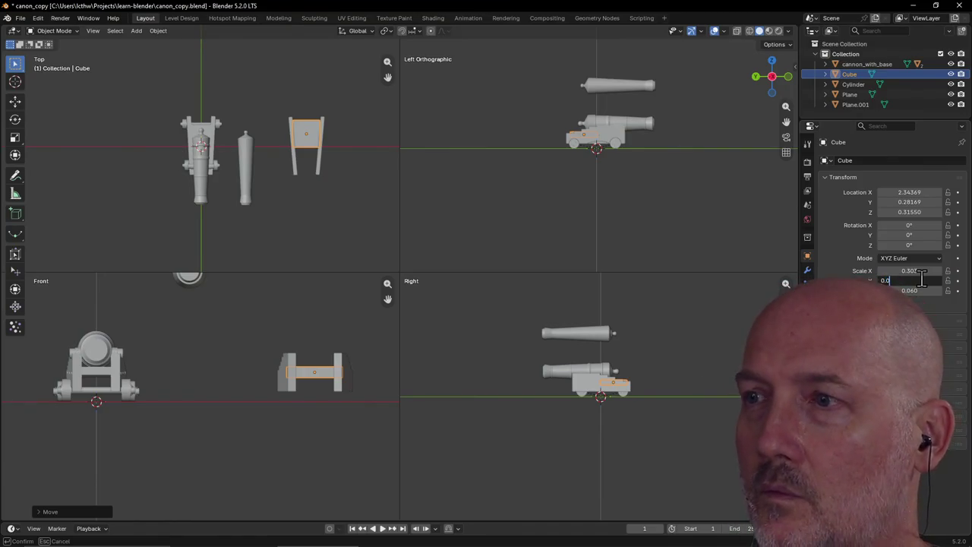
{"action": "key", "text": "Return"}
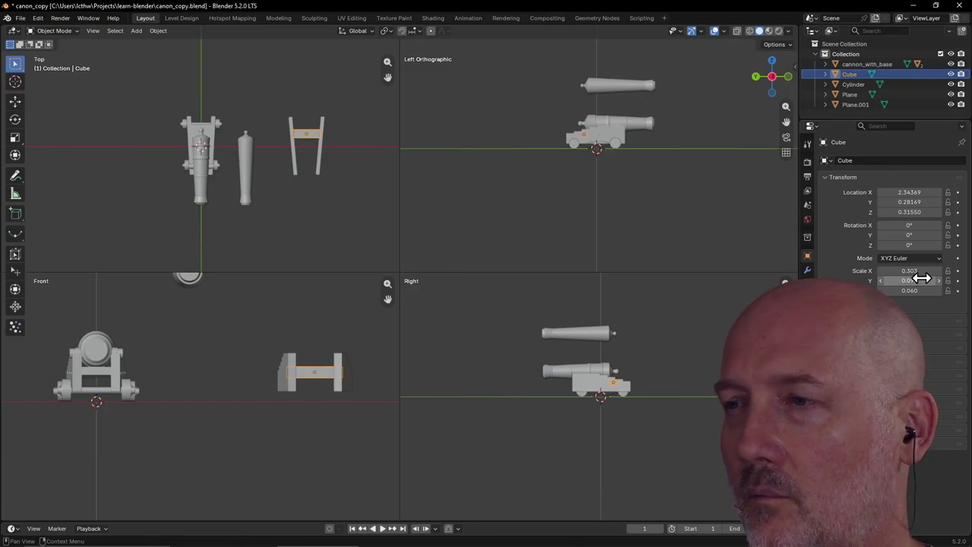
{"action": "left_click", "coordinate": [921, 279]}
{"action": "type", "text": ".9"}
{"action": "key", "text": "Return"}
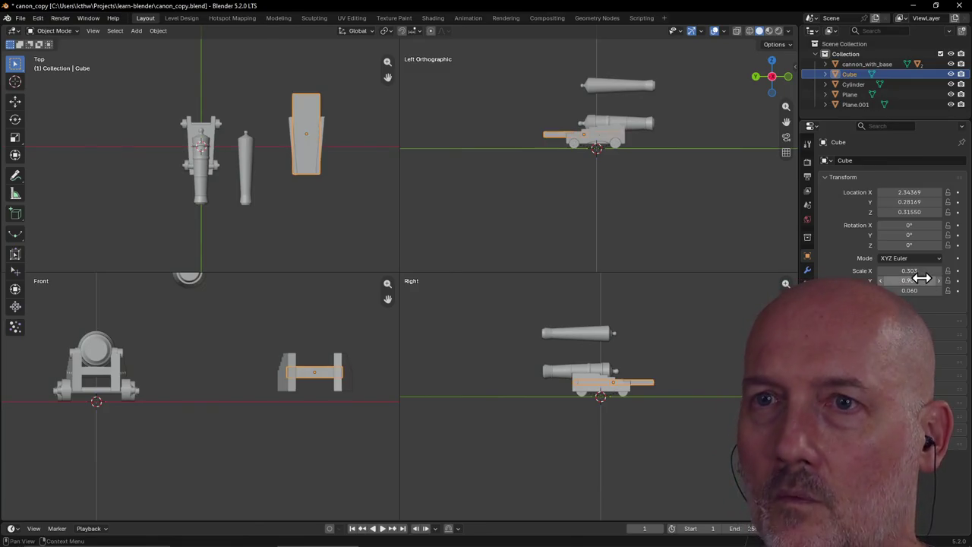
{"action": "left_click", "coordinate": [921, 279]}
{"action": "type", "text": "0."}
{"action": "key", "text": "Return"}
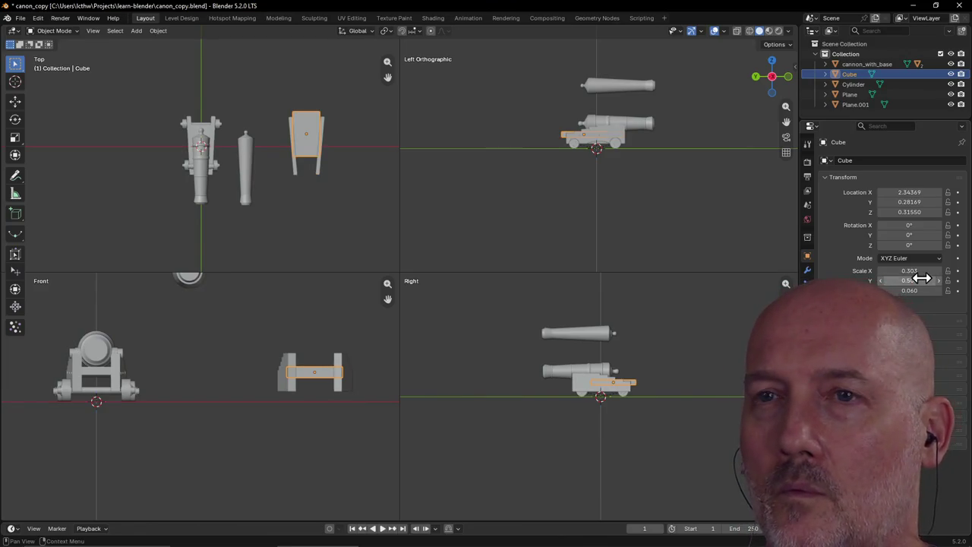